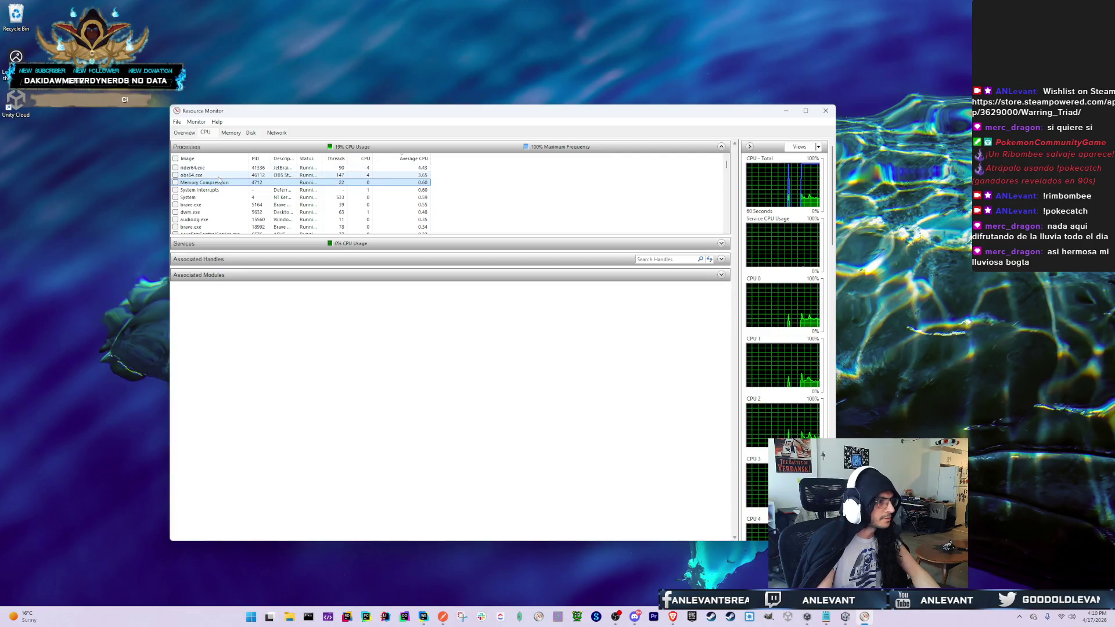
# Step: End the rider64.exe process in Resource Monitor and bring the TripleWarring Unity editor forward
pyautogui.click(228, 173)
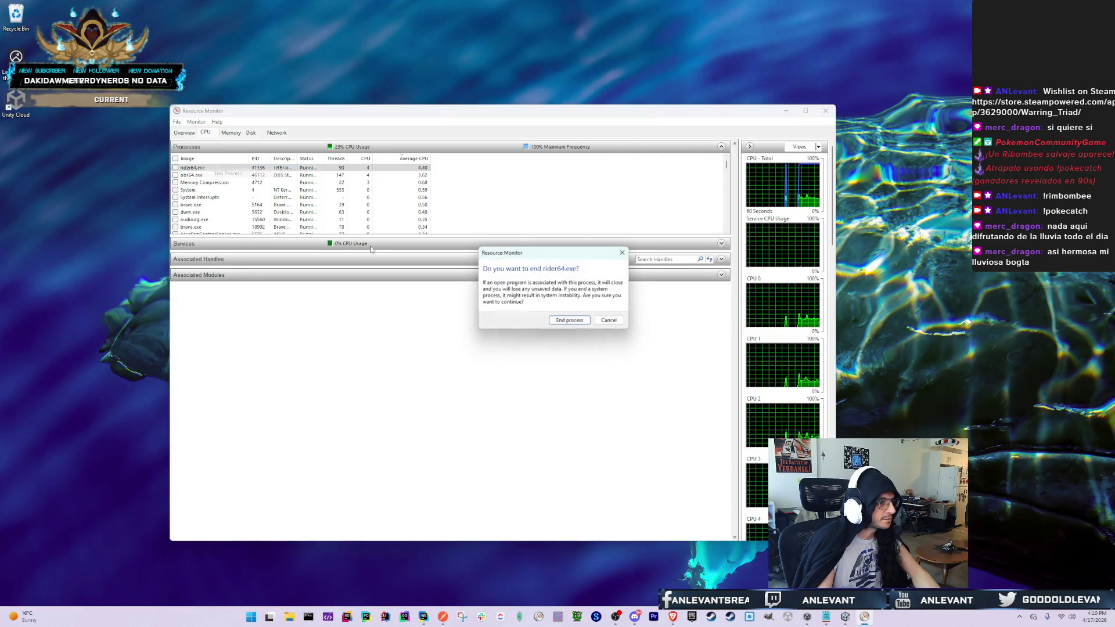
pyautogui.click(574, 315)
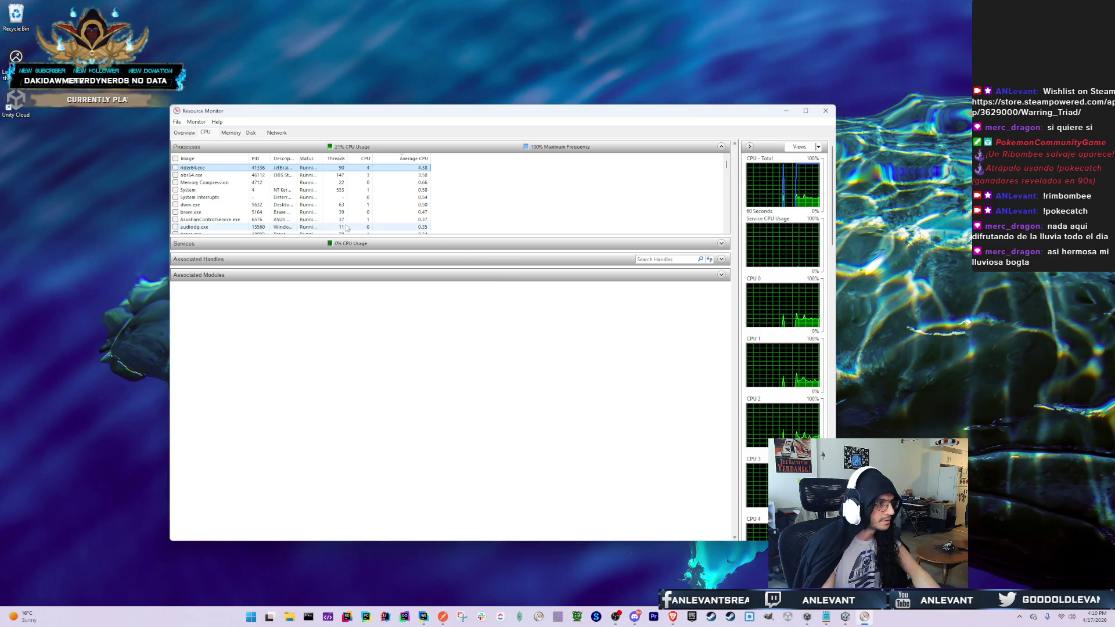
pyautogui.hotkey('alt', 'Tab')
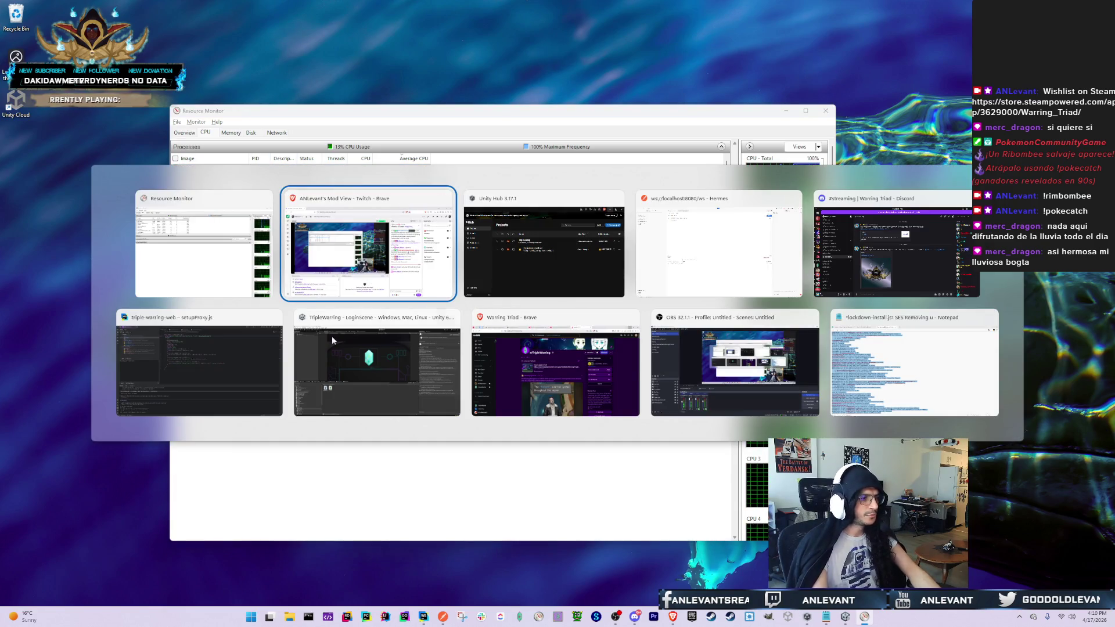
pyautogui.click(513, 271)
pyautogui.hotkey('alt', 'Tab')
pyautogui.click(372, 371)
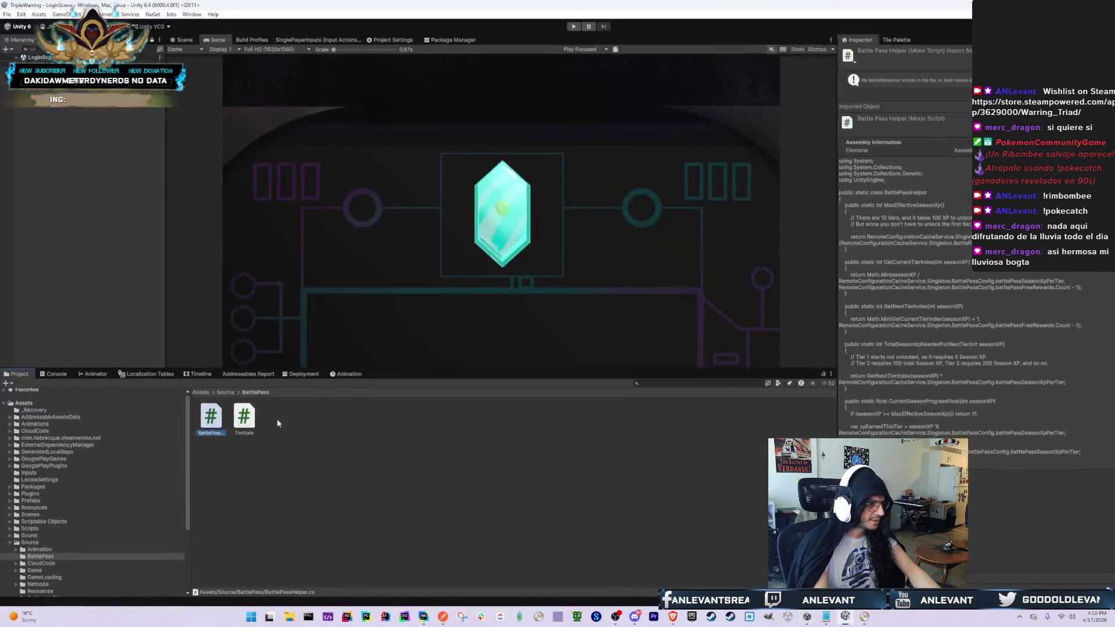
# Step: Open BattlePassHelper.cs from the BattlePass folder in Rider
pyautogui.doubleClick(200, 418)
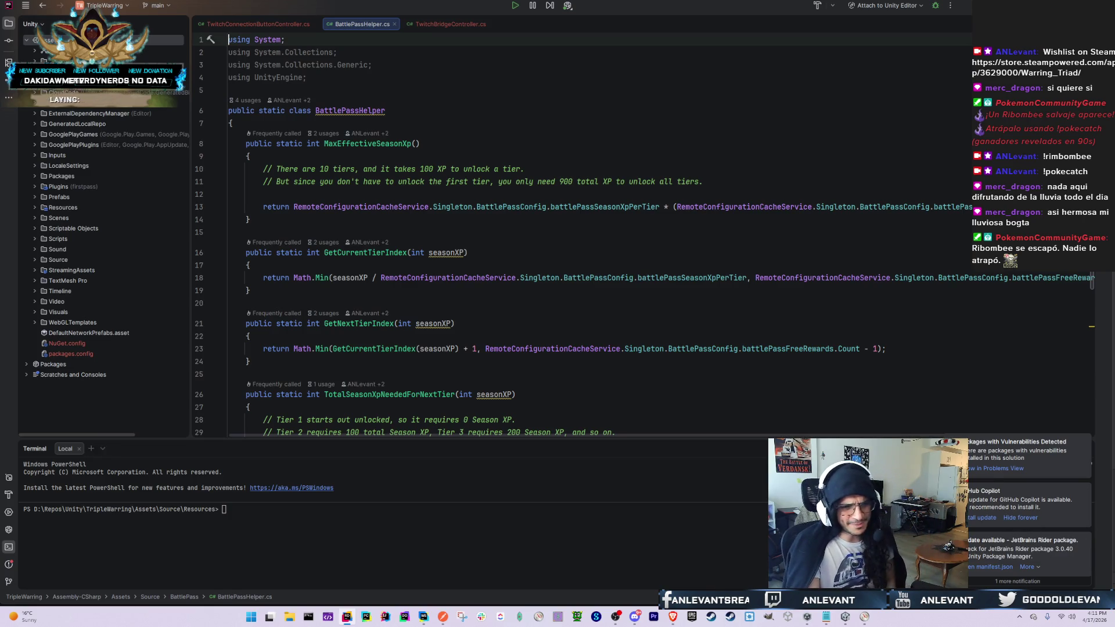
# Step: Dismiss Rider's update, Copilot and vulnerabilities notifications
pyautogui.click(1084, 540)
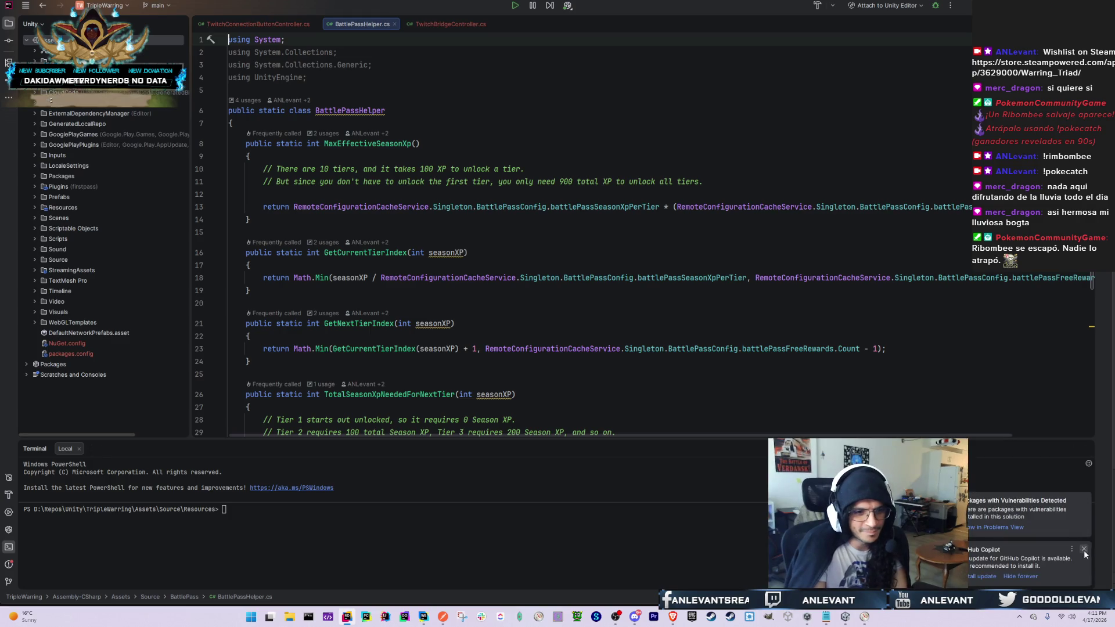
pyautogui.click(1083, 548)
pyautogui.click(1083, 548)
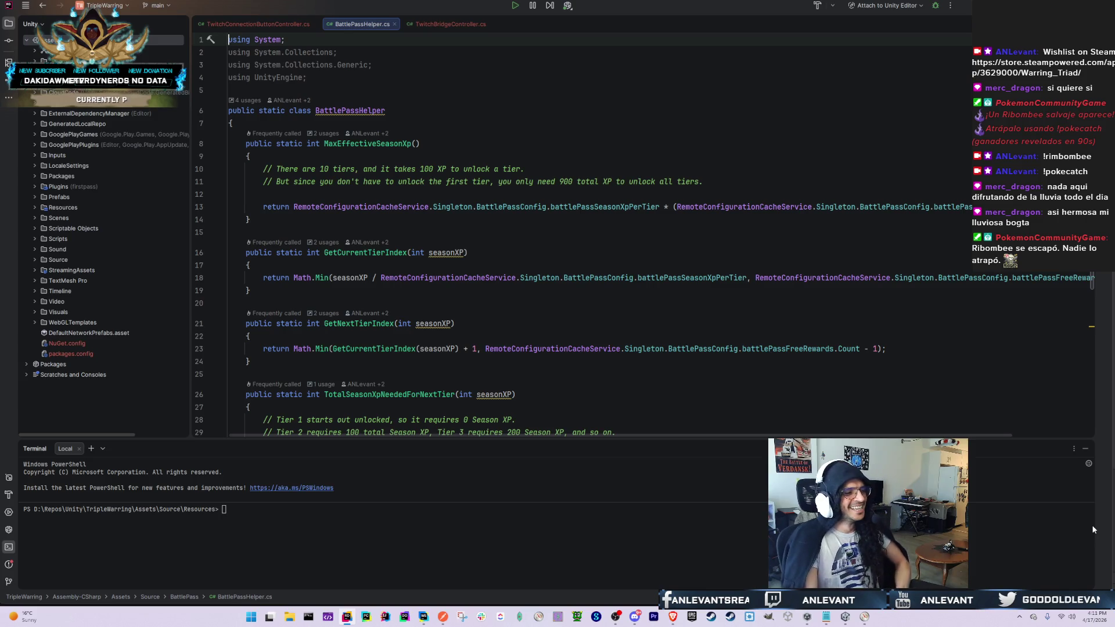
# Step: Show TwitchConnectionButtonController.cs with the caret in the line 16 log message
pyautogui.click(586, 348)
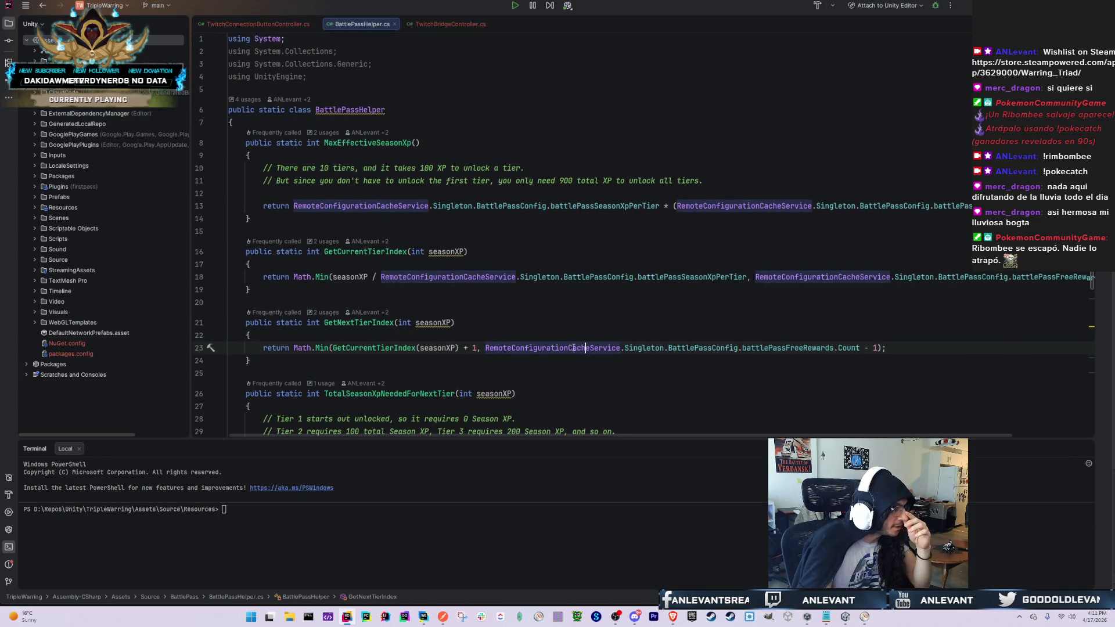
pyautogui.click(265, 23)
pyautogui.click(371, 241)
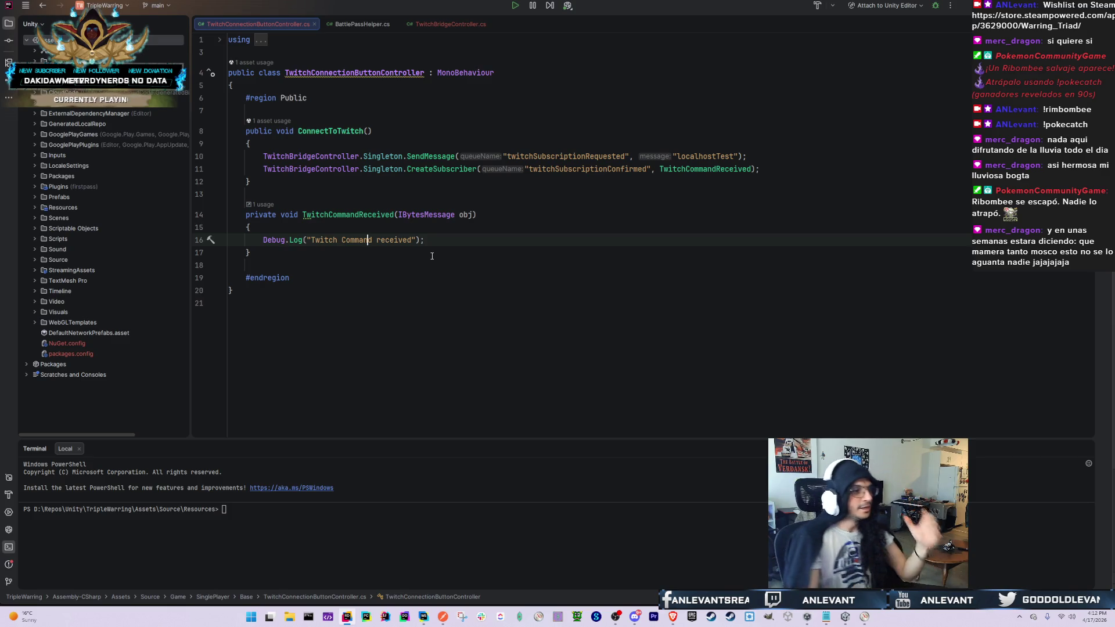
# Step: Jump from the queue names to the TwitchCommandReceived declaration
pyautogui.click(503, 156)
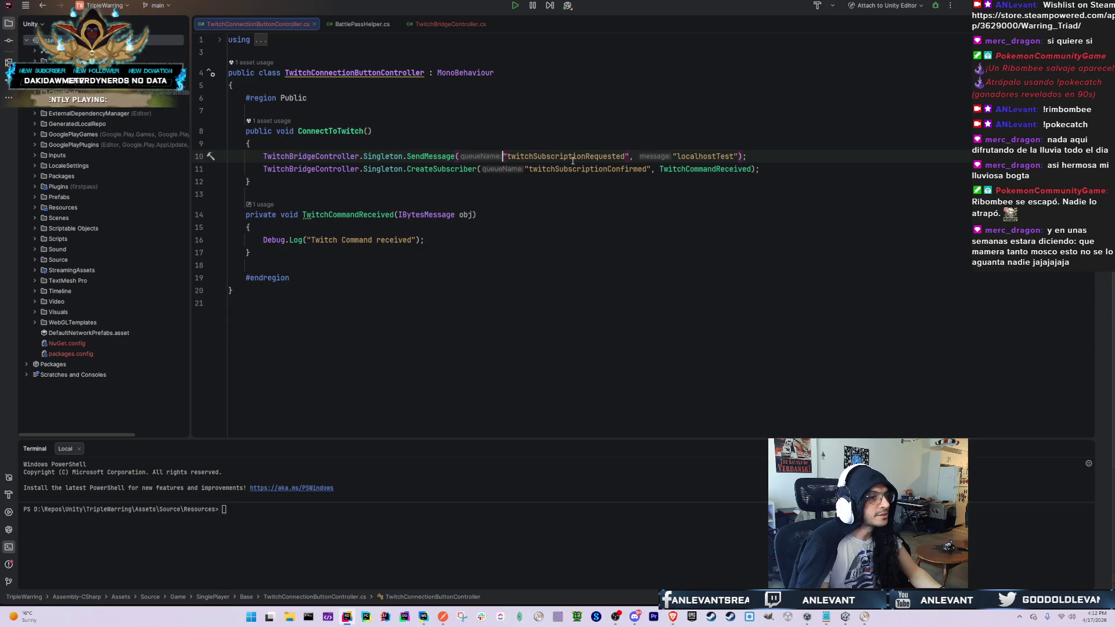
pyautogui.click(527, 169)
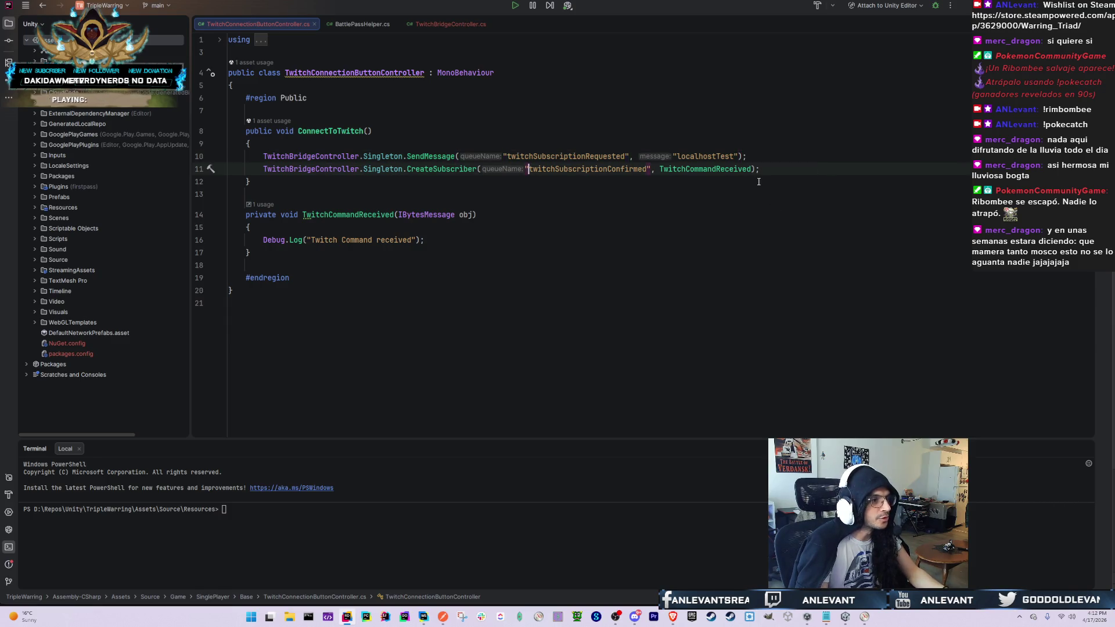
pyautogui.keyDown('ctrl'); pyautogui.click(711, 170); pyautogui.keyUp('ctrl')
# Step: Go to CreateSubscriber in TwitchBridgeController.cs and highlight every occurrence of subscriber
pyautogui.click(438, 157)
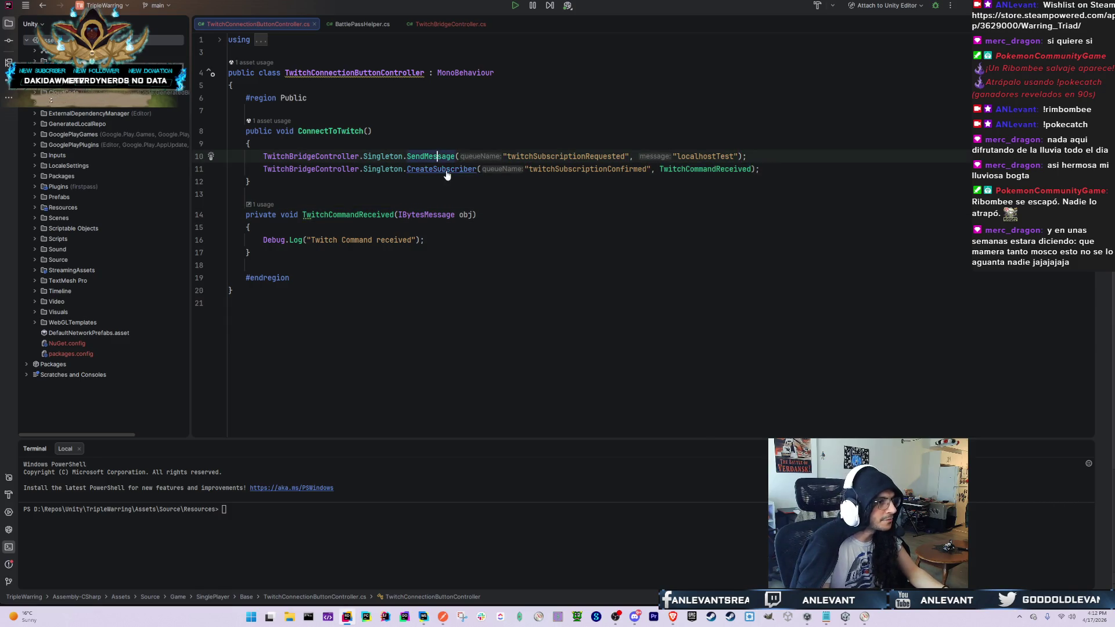
pyautogui.keyDown('ctrl'); pyautogui.click(446, 169); pyautogui.keyUp('ctrl')
pyautogui.click(408, 212)
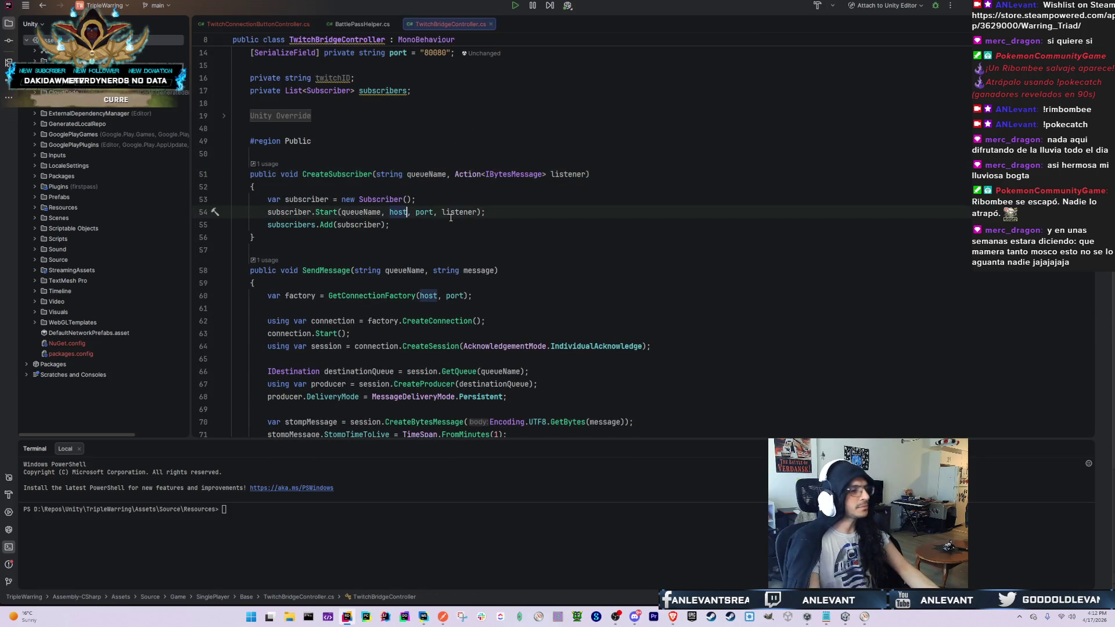
pyautogui.click(304, 212)
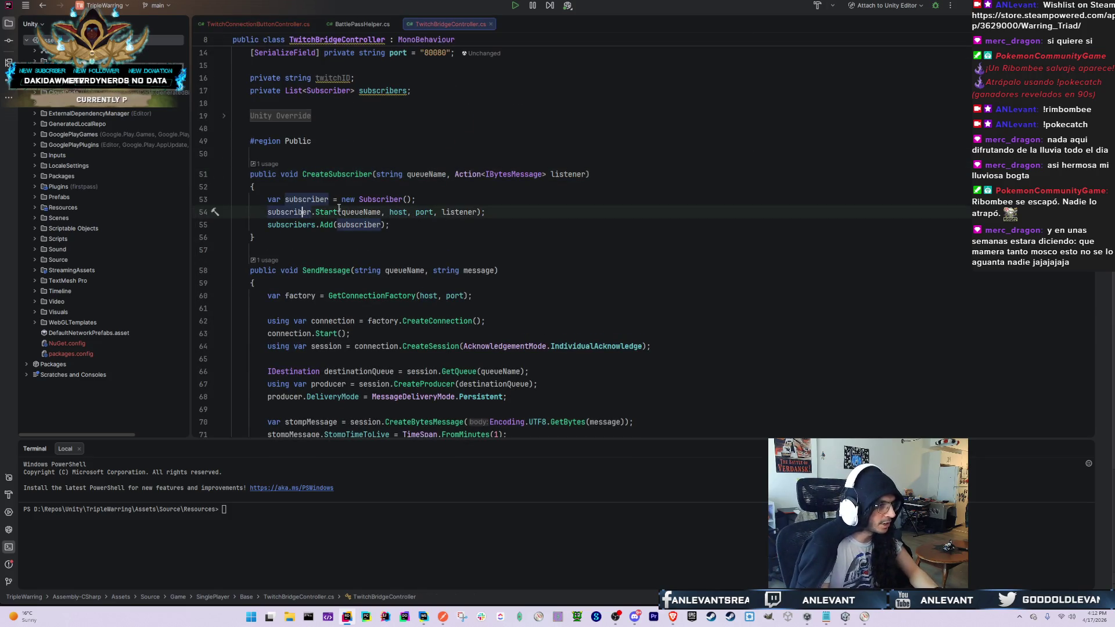
pyautogui.moveTo(340, 207)
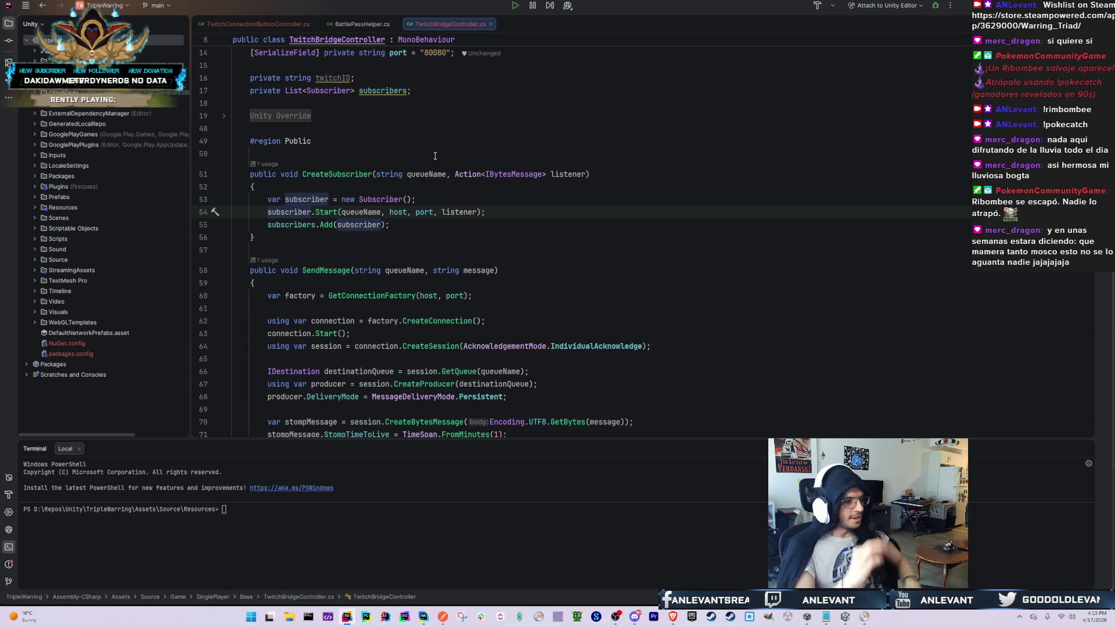
pyautogui.hotkey('alt', 'Tab')
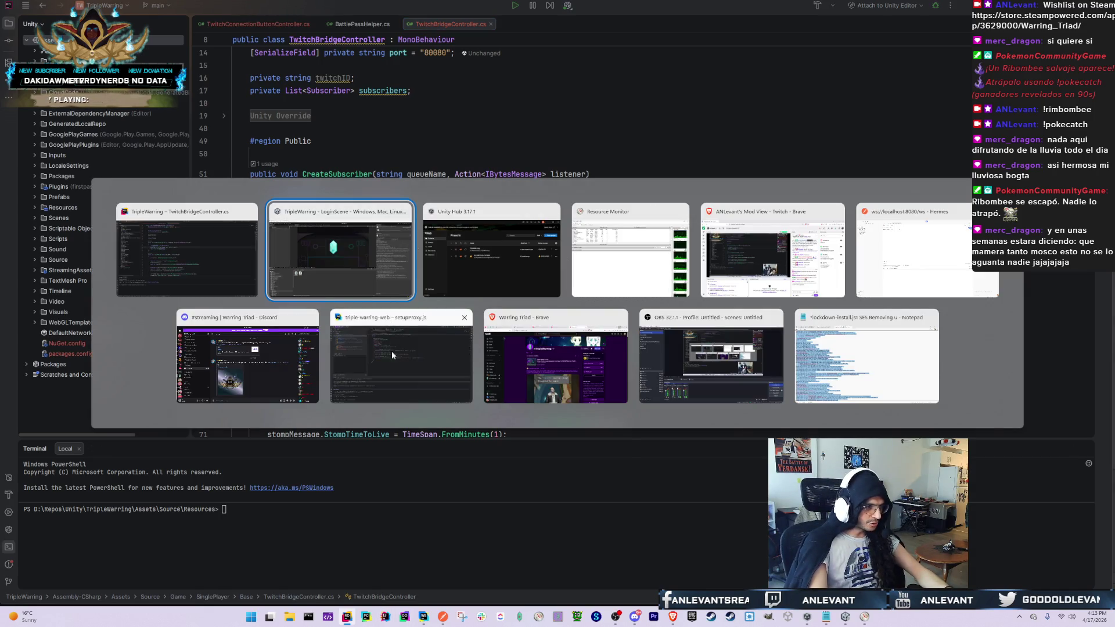
# Step: Approve the Claude Code netstat check on port 3000 in WebStorm, then return to Rider
pyautogui.click(391, 346)
pyautogui.press('Return')
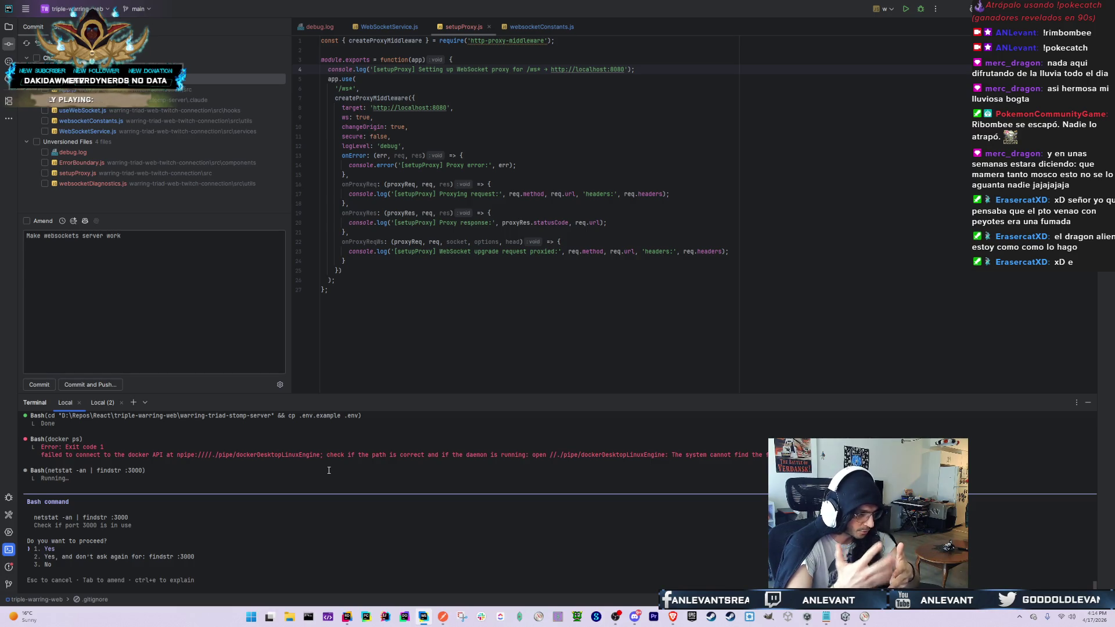
pyautogui.press('Return')
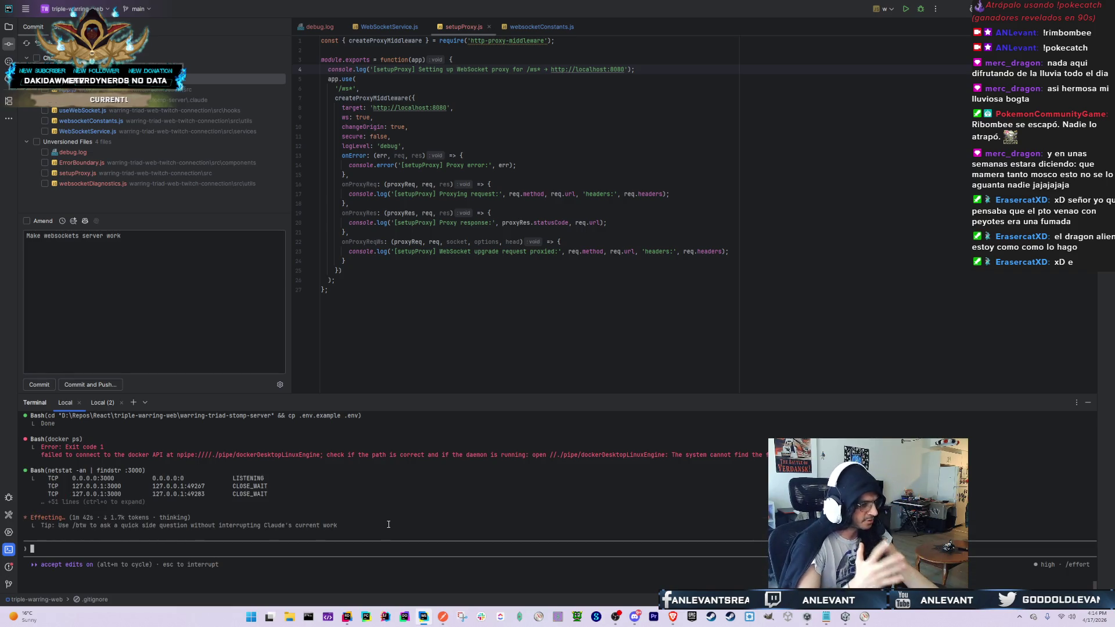
pyautogui.hotkey('alt', 'Tab')
pyautogui.hotkey('alt', 'Tab')
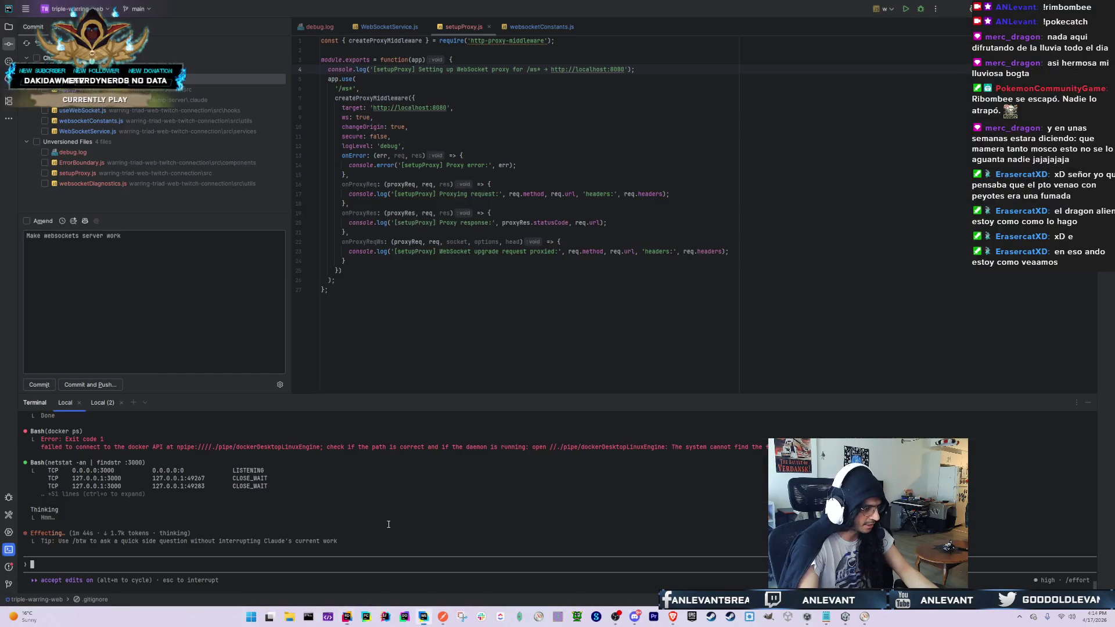
pyautogui.hotkey('alt', 'Tab')
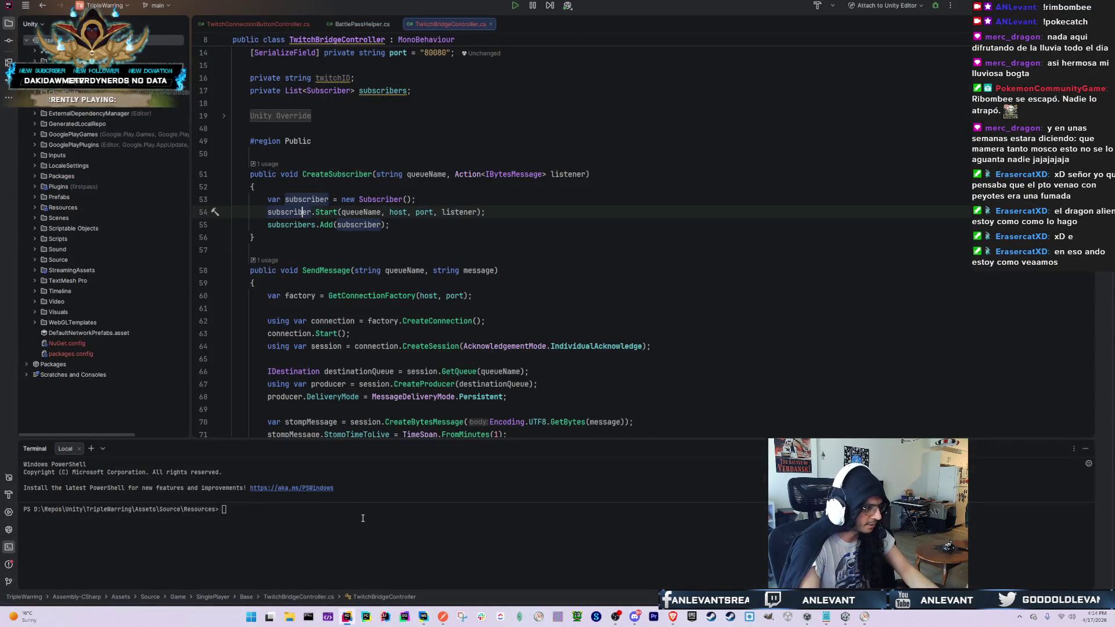
# Step: Leave TwitchBridgeController.cs for TwitchConnectionButtonController.cs, caret at the end of line 16
pyautogui.click(534, 230)
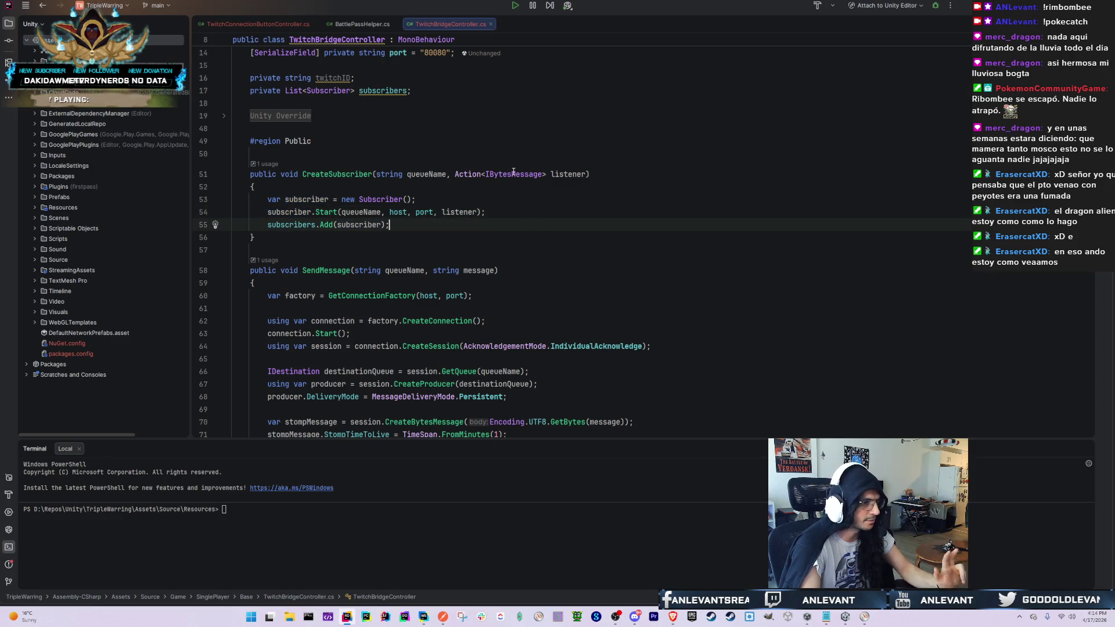
pyautogui.moveTo(432, 346); pyautogui.dragTo(350, 333)
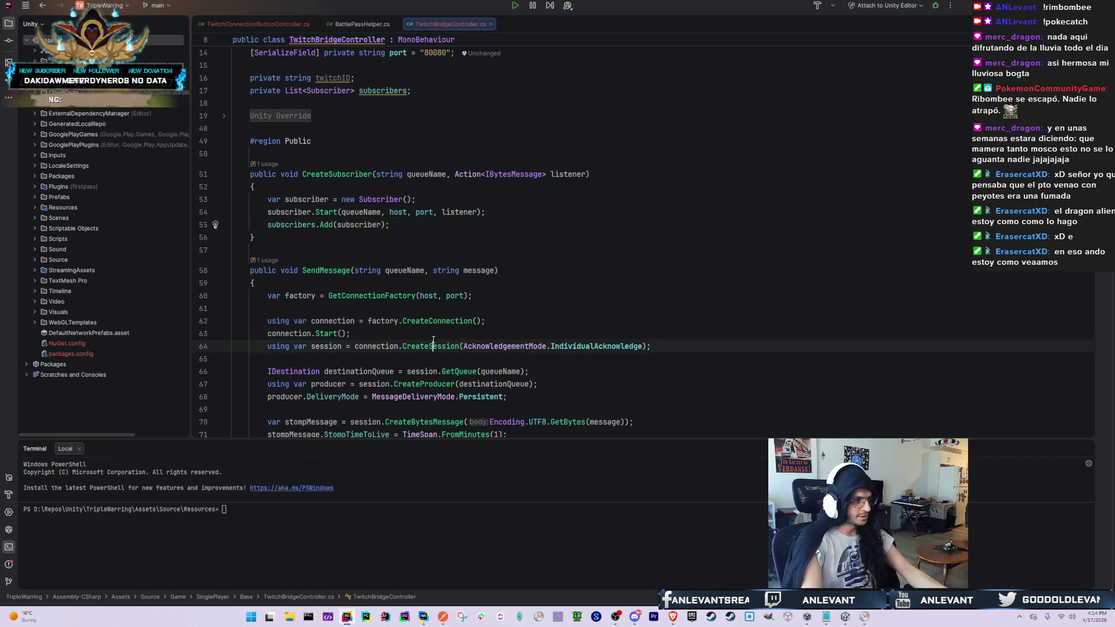
pyautogui.scroll(1, 349, 333)
pyautogui.click(269, 23)
pyautogui.click(465, 240)
# Step: Switch over to the triple-warring-web terminal window
pyautogui.hotkey('alt', 'Tab')
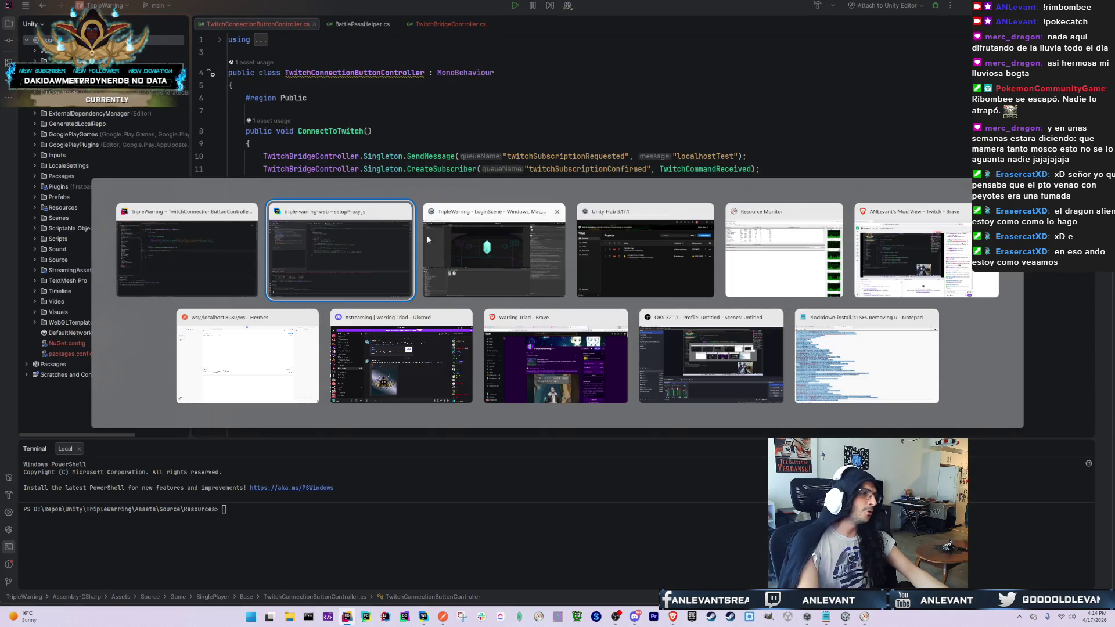
pyautogui.press('Escape')
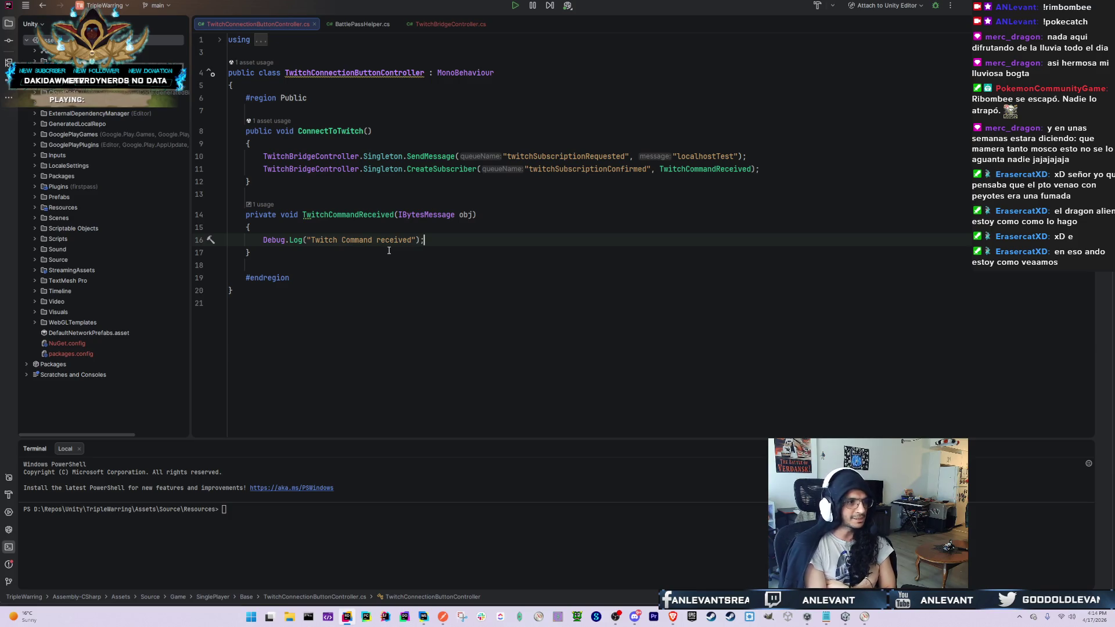
pyautogui.hotkey('alt', 'Tab')
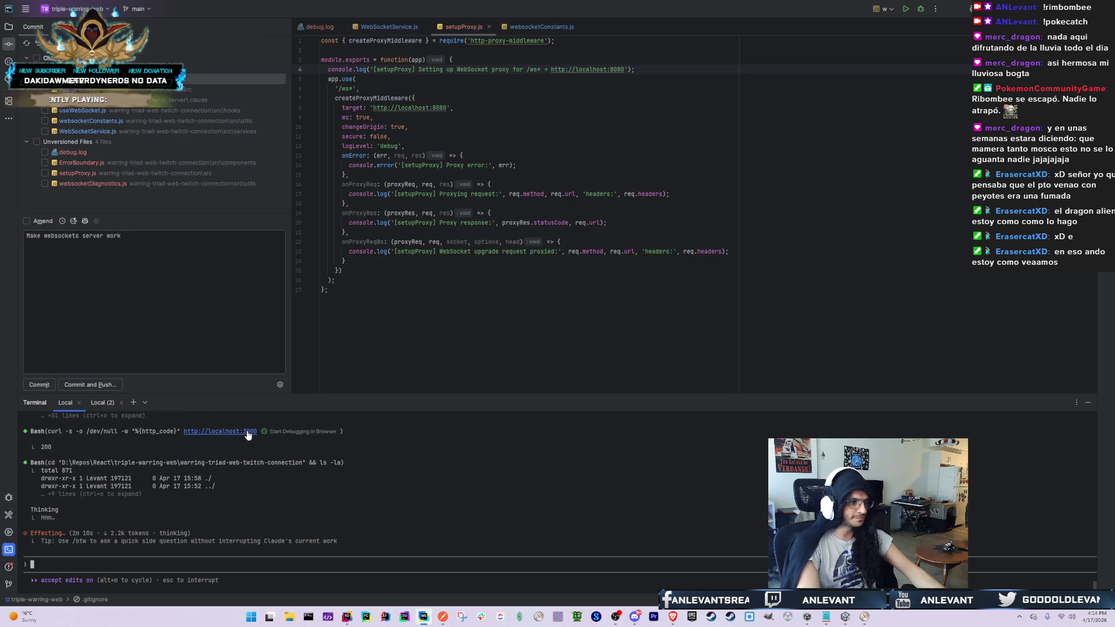
pyautogui.hotkey('alt', 'Tab')
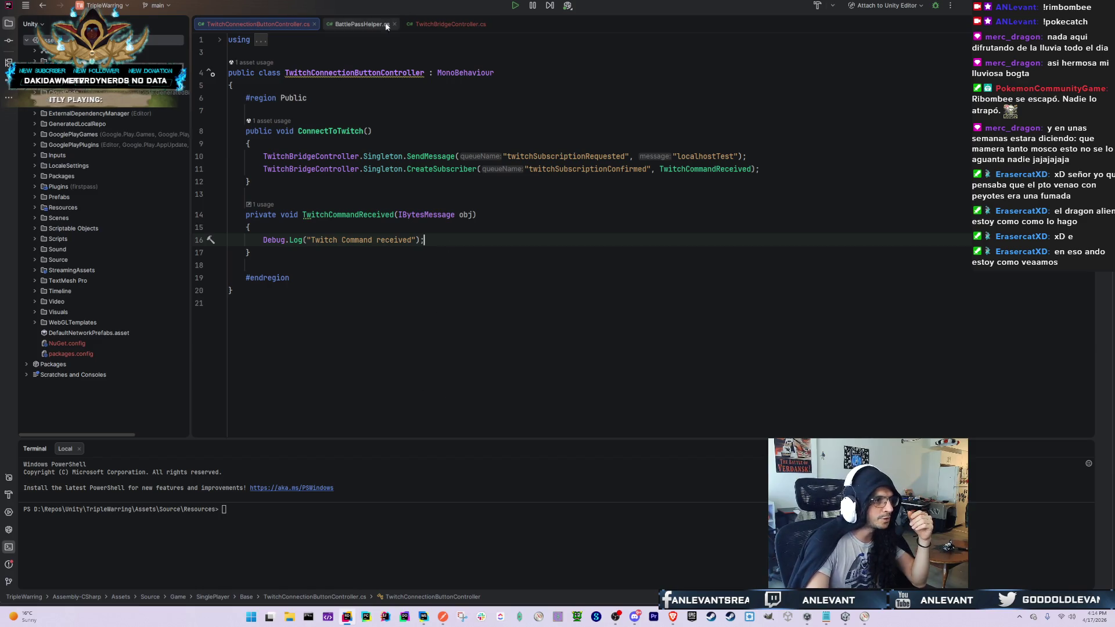
# Step: Back in Unity, check the Console, toggle Scene/Game views and select the login scene
pyautogui.hotkey('alt', 'Tab')
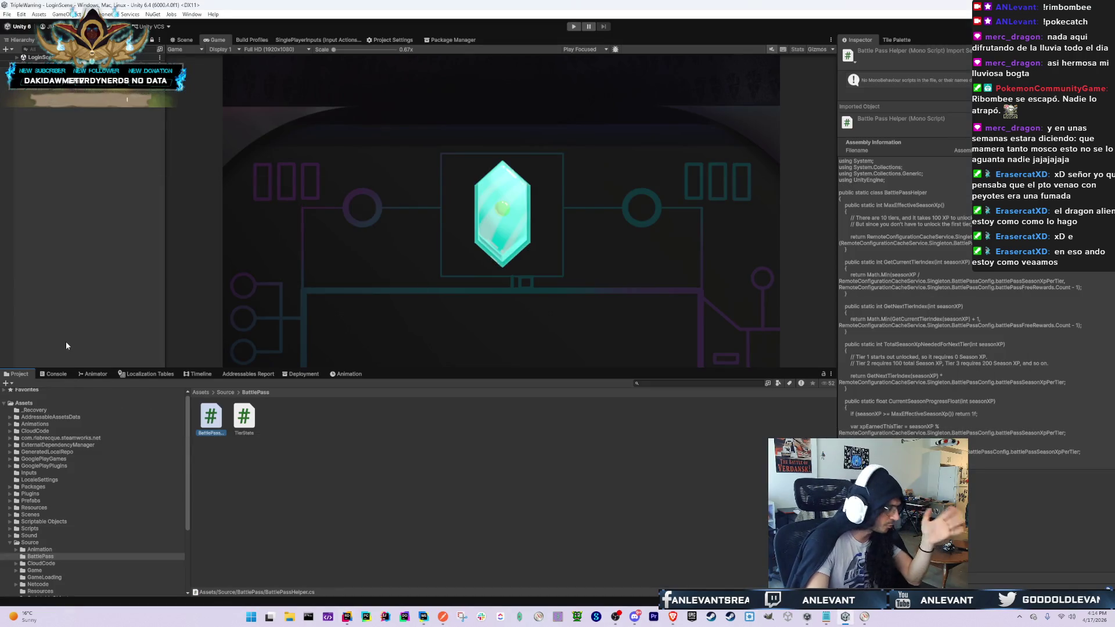
pyautogui.click(53, 374)
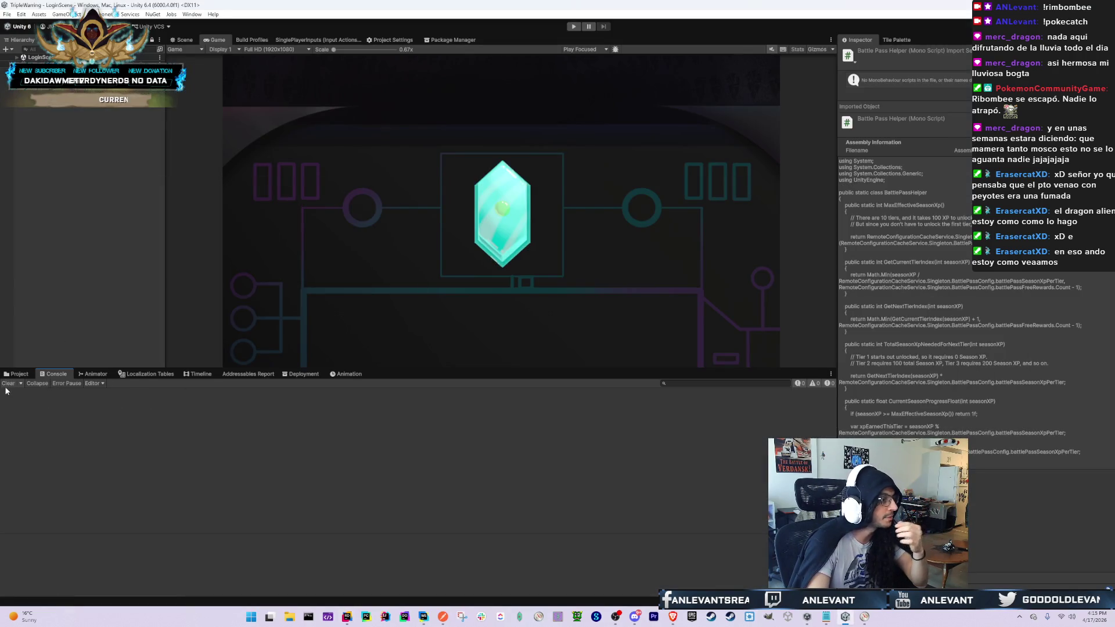
pyautogui.click(17, 374)
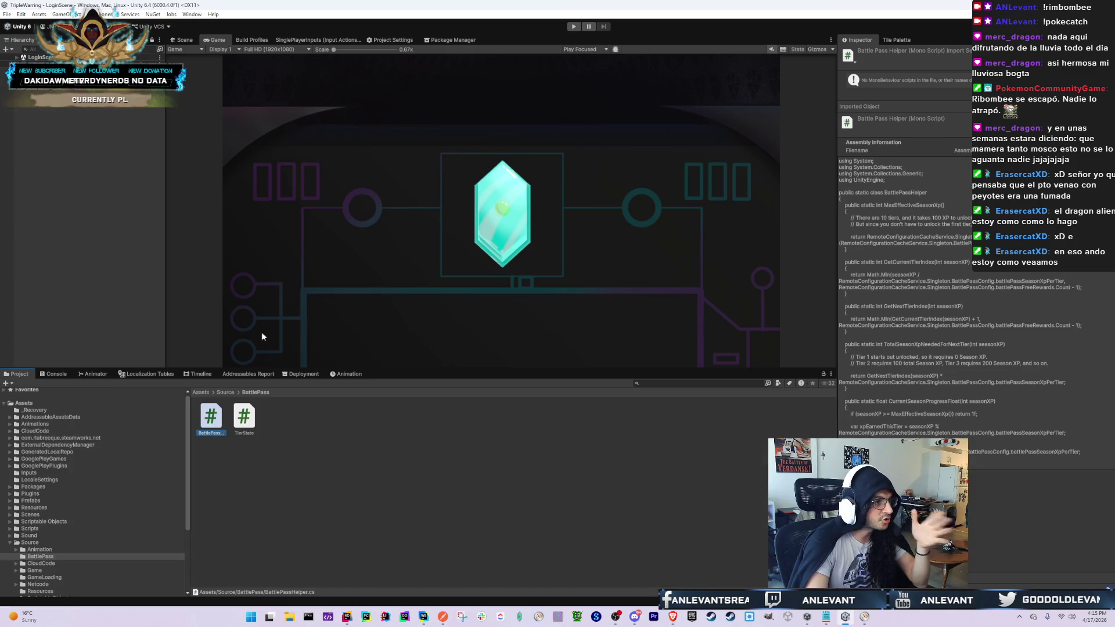
pyautogui.click(183, 40)
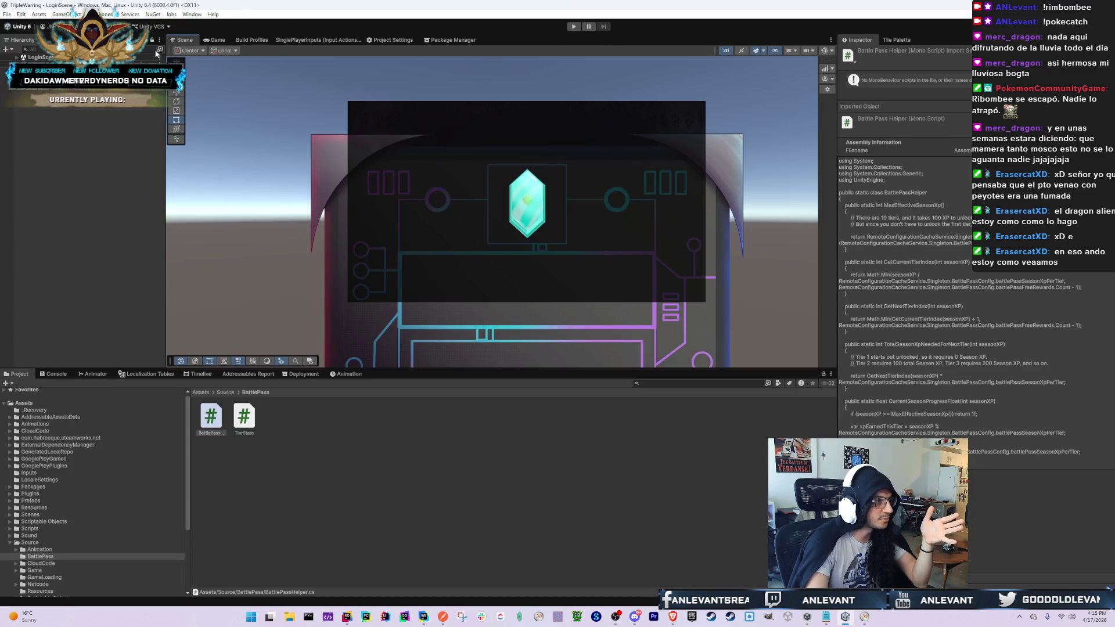
pyautogui.click(216, 40)
pyautogui.click(35, 57)
pyautogui.rightClick(74, 57)
pyautogui.click(301, 141)
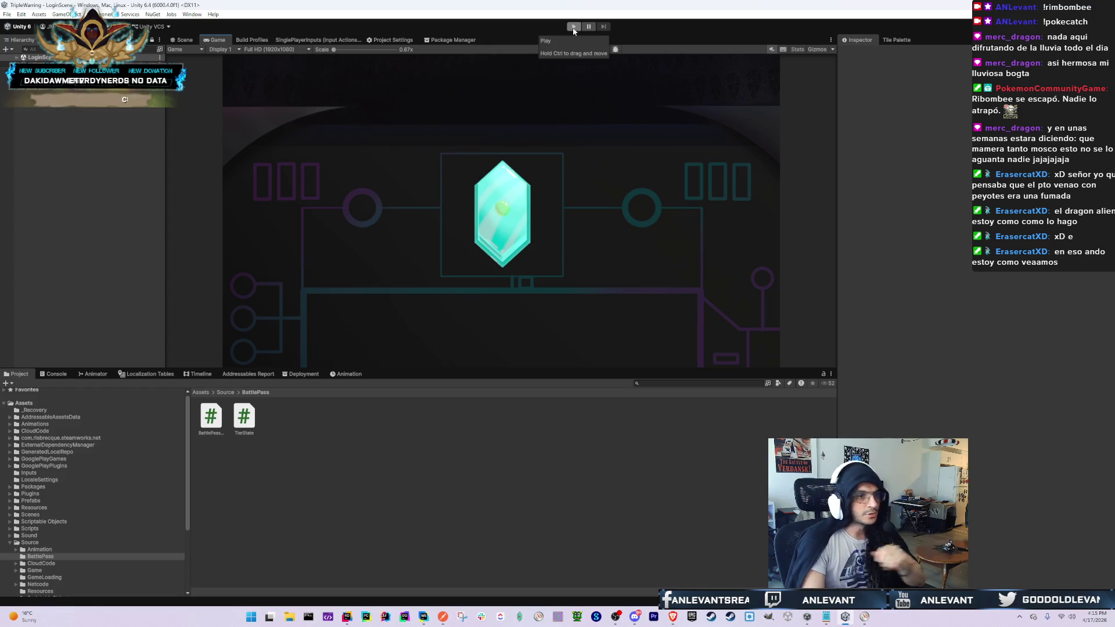
# Step: Enlarge the Game view and run the login scene in play mode
pyautogui.moveTo(841, 184); pyautogui.dragTo(1045, 185)
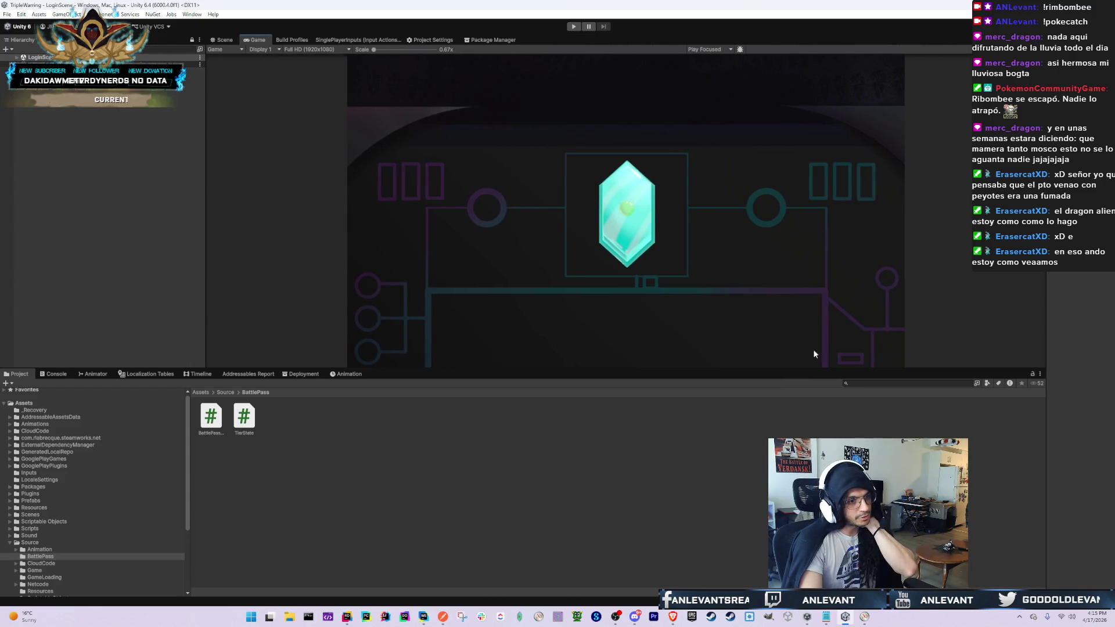
pyautogui.moveTo(653, 375); pyautogui.dragTo(648, 525)
pyautogui.click(573, 28)
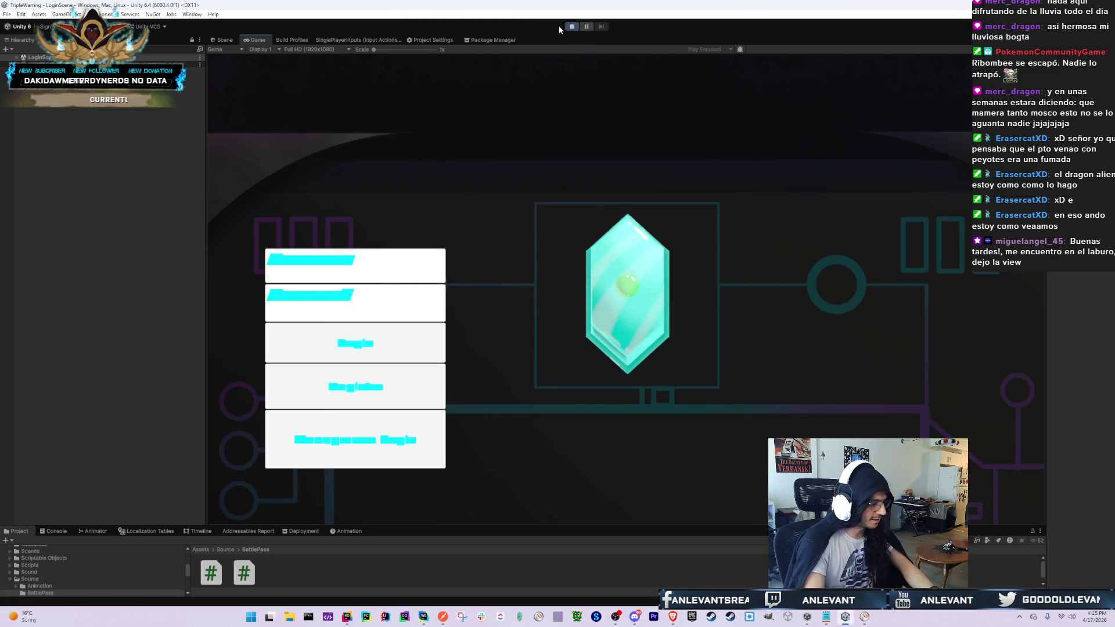
pyautogui.click(289, 616)
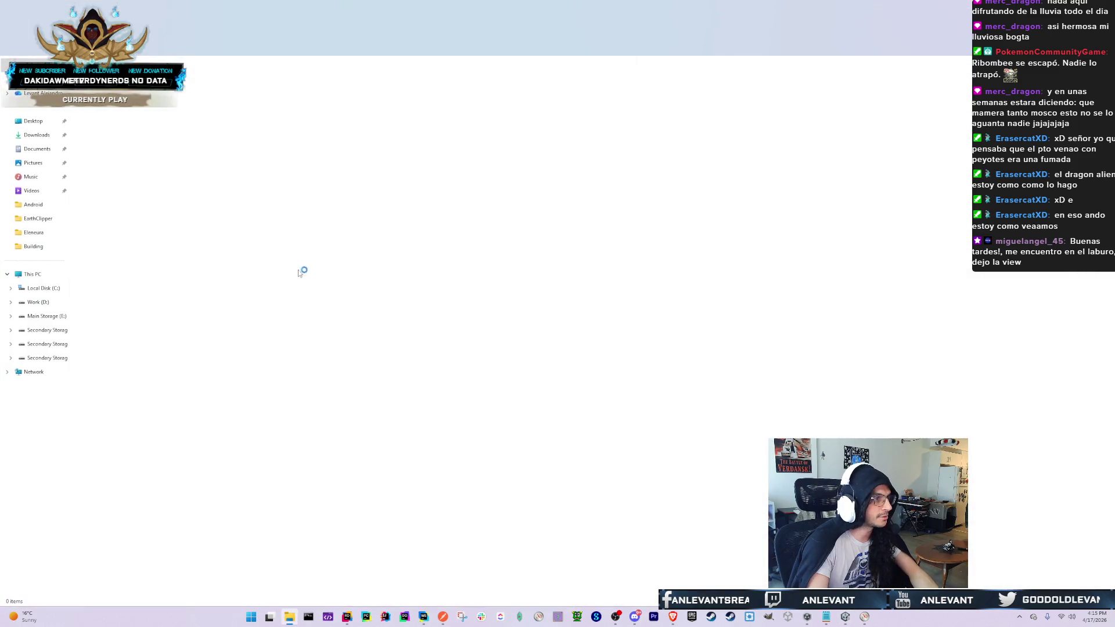
# Step: Navigate File Explorer from AppData Roaming into the AppData LocalLow folder
pyautogui.click(314, 30)
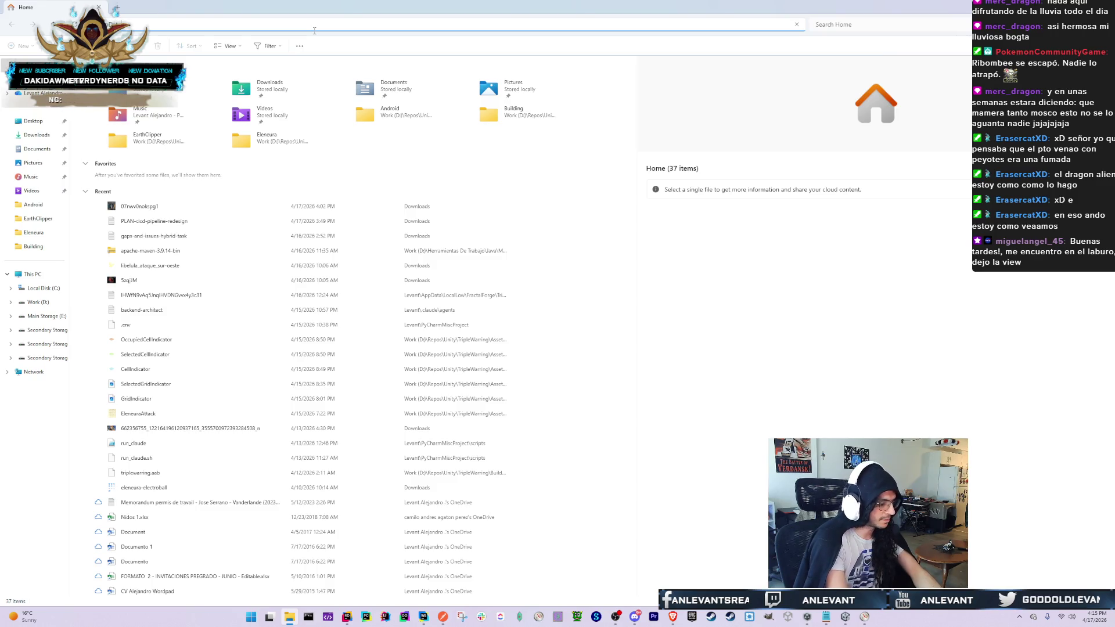
pyautogui.press('Return')
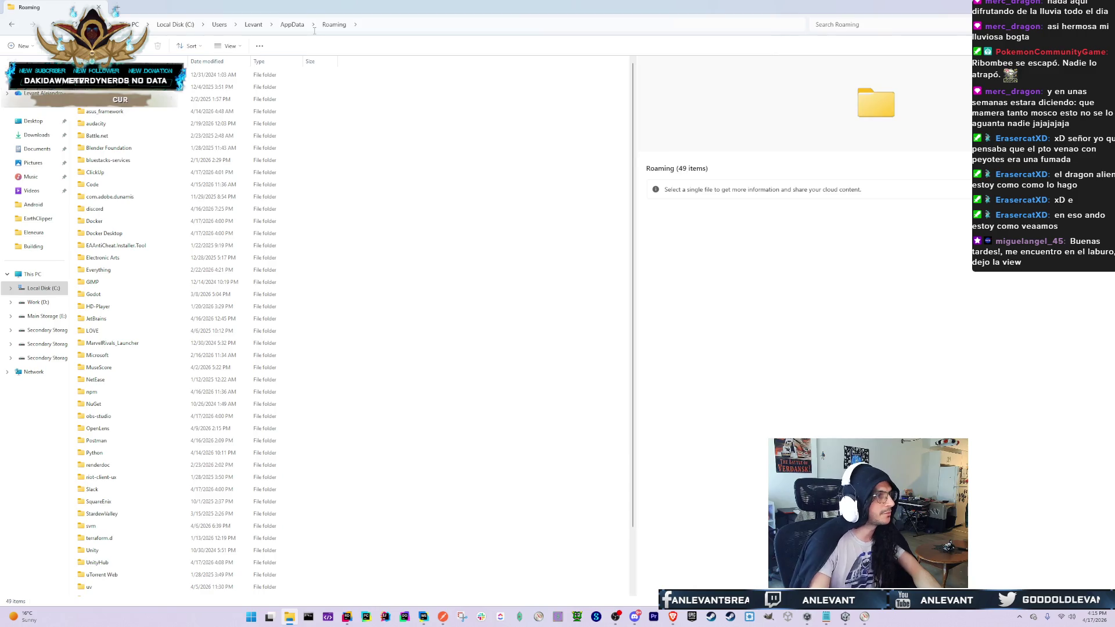
pyautogui.click(292, 25)
pyautogui.click(106, 87)
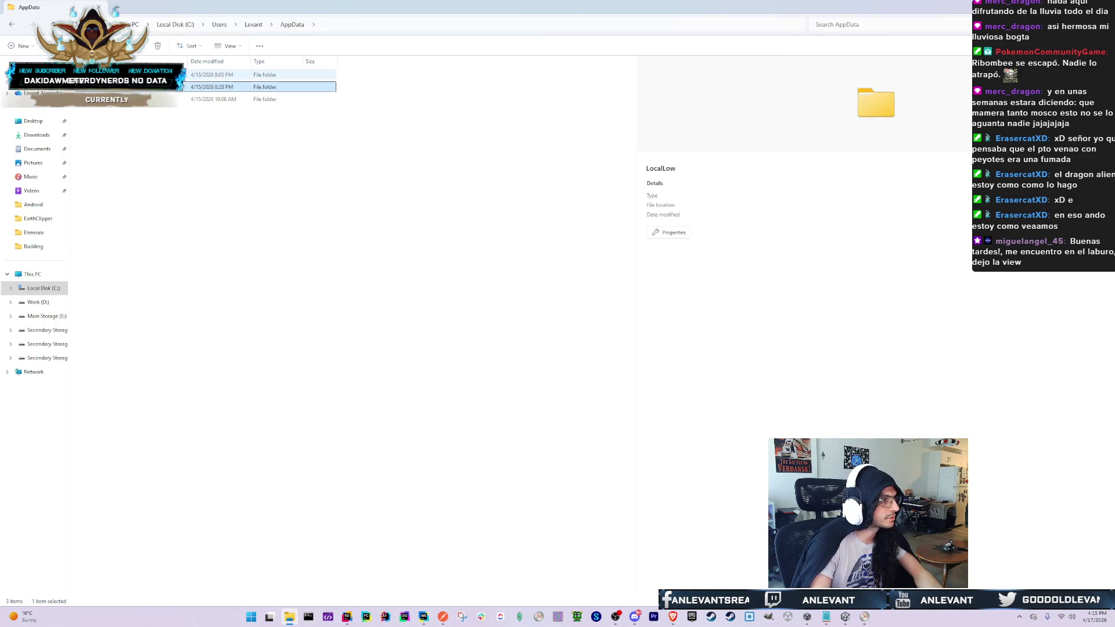
pyautogui.doubleClick(106, 88)
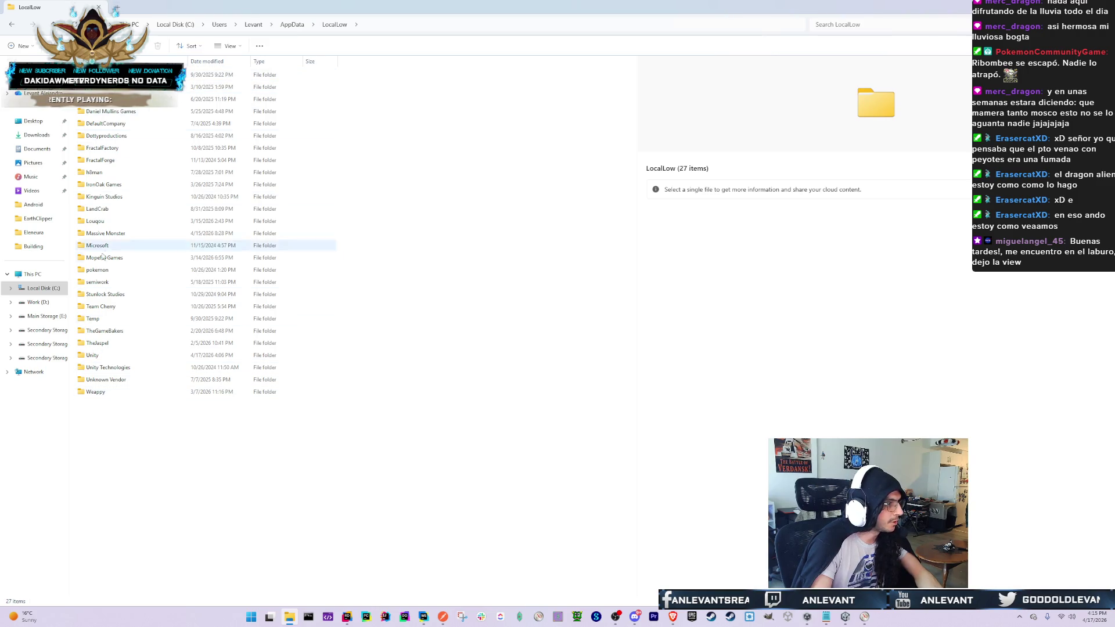
# Step: Delete the .sav file in FractalForge > TripleWarring > saves and return to Unity
pyautogui.click(112, 161)
pyautogui.doubleClick(112, 161)
pyautogui.doubleClick(111, 74)
pyautogui.doubleClick(110, 75)
pyautogui.press('Delete')
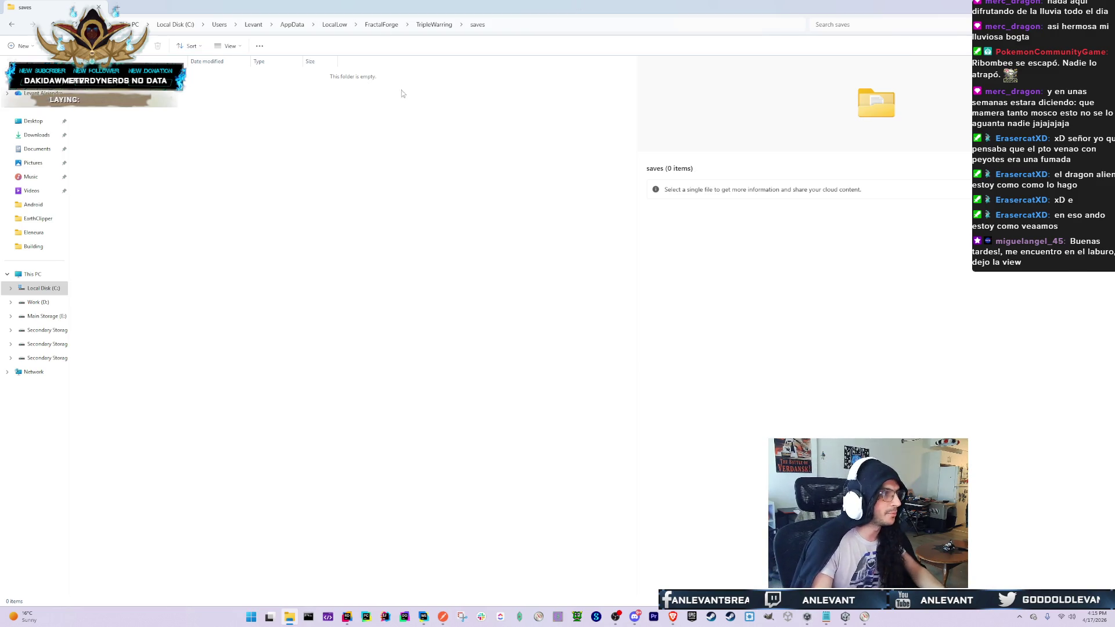
pyautogui.hotkey('alt', 'Tab')
pyautogui.hotkey('alt', 'Tab')
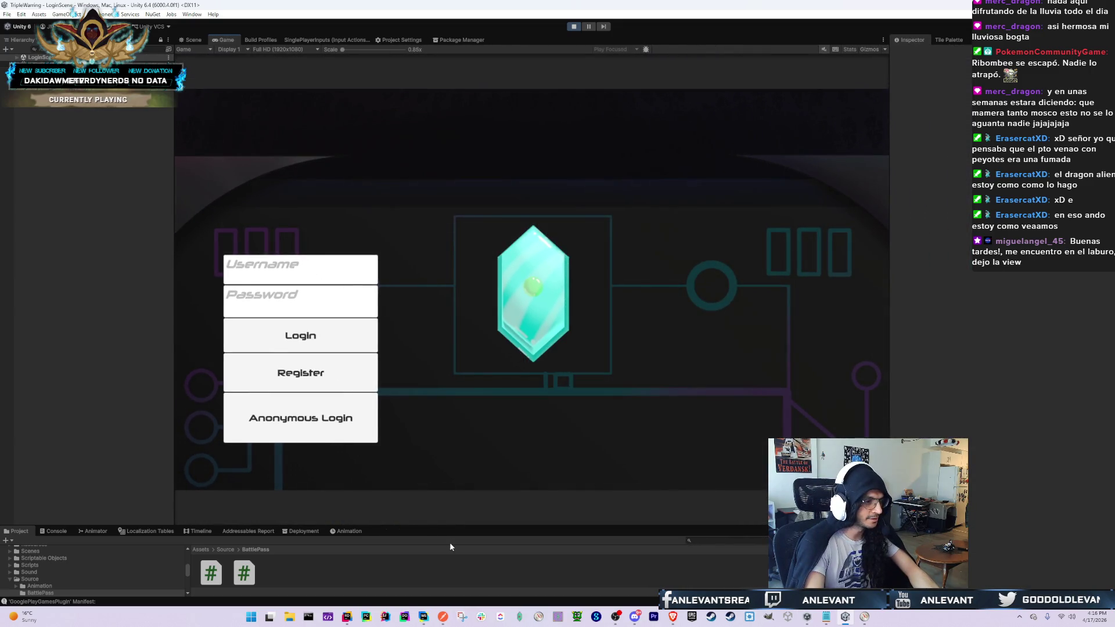
# Step: Enlarge the Project panel, restart play mode and enter the test account username
pyautogui.moveTo(442, 527); pyautogui.dragTo(442, 461)
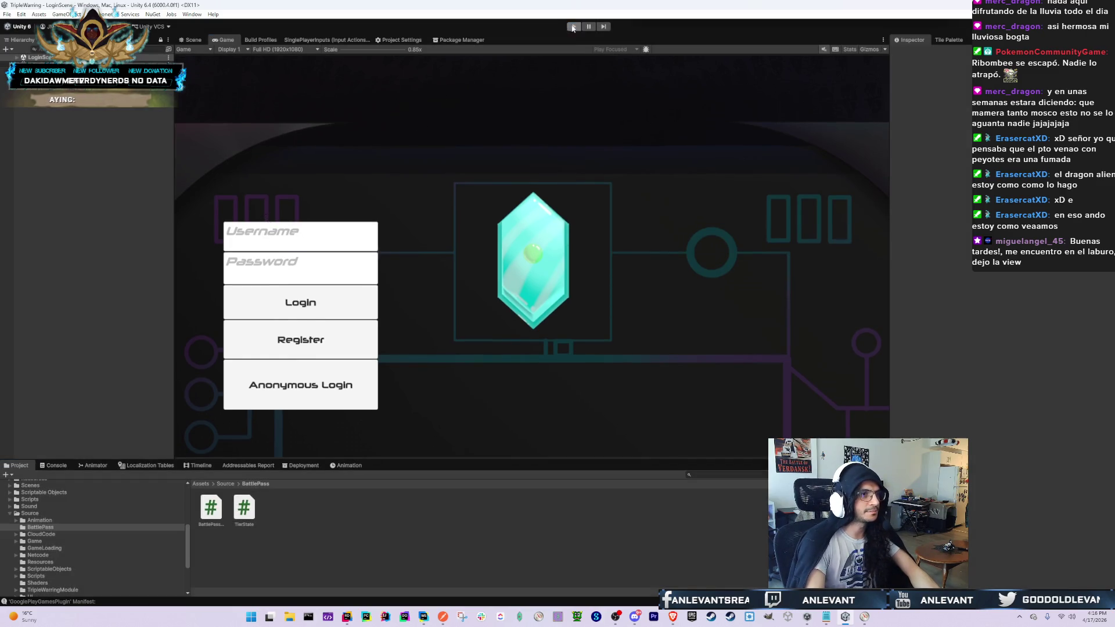
pyautogui.click(575, 26)
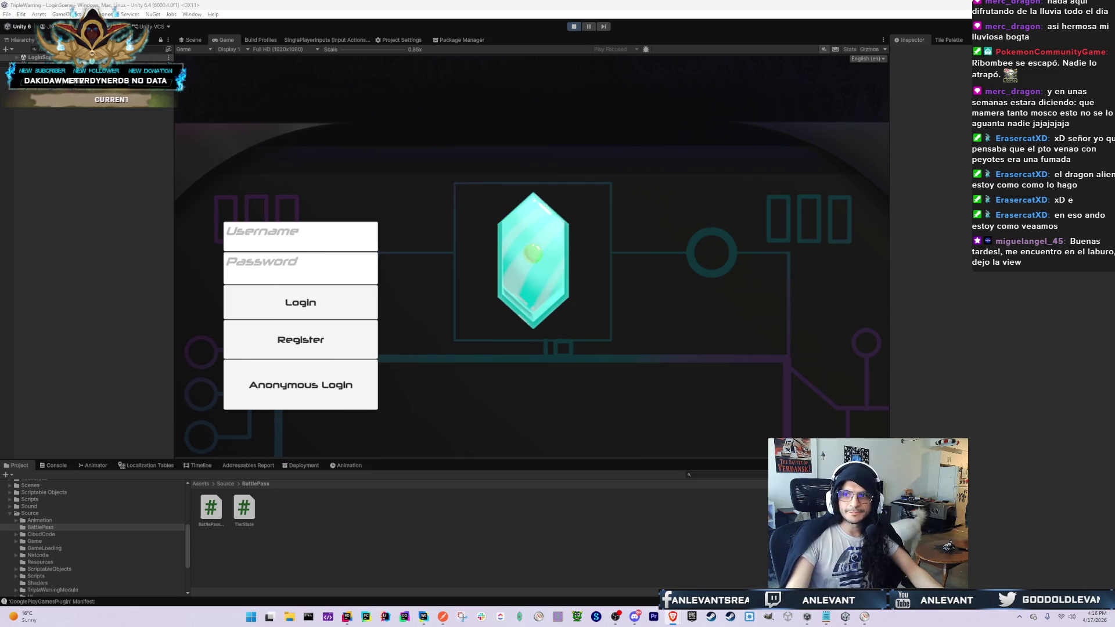
pyautogui.click(310, 231)
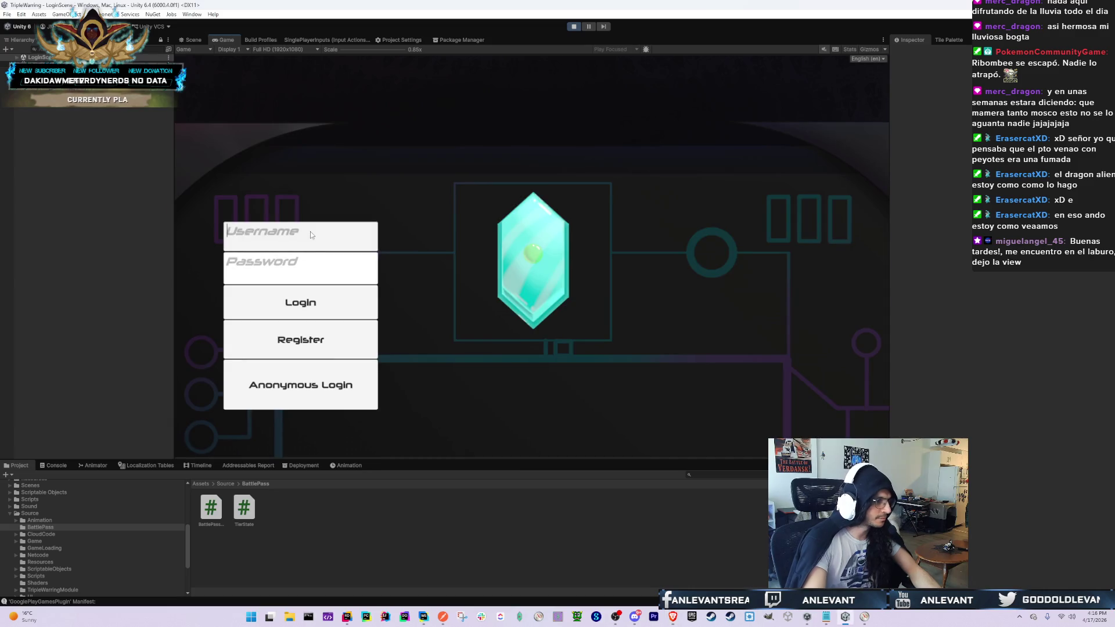
pyautogui.write('admin')
# Step: Enter the account password and log in to the game
pyautogui.click(316, 267)
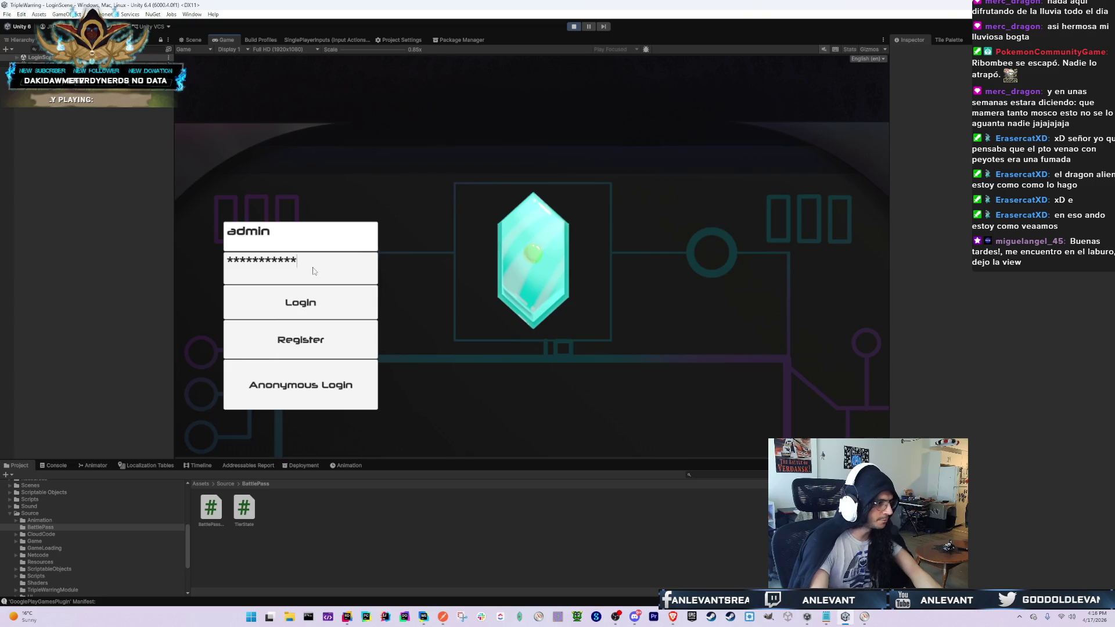
pyautogui.click(57, 465)
pyautogui.click(16, 465)
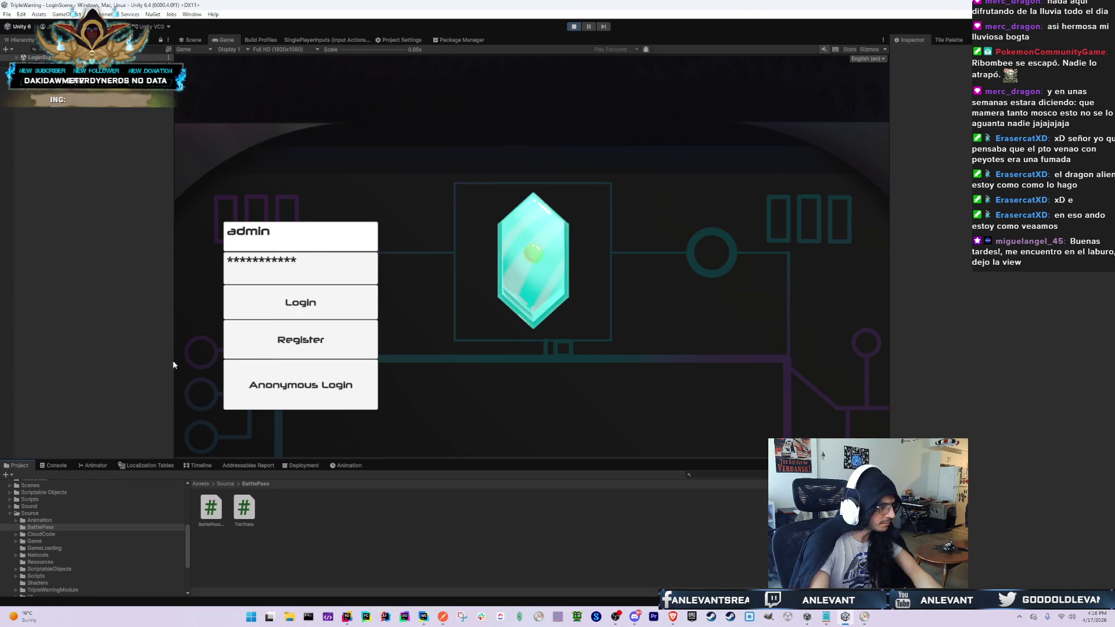
pyautogui.click(329, 301)
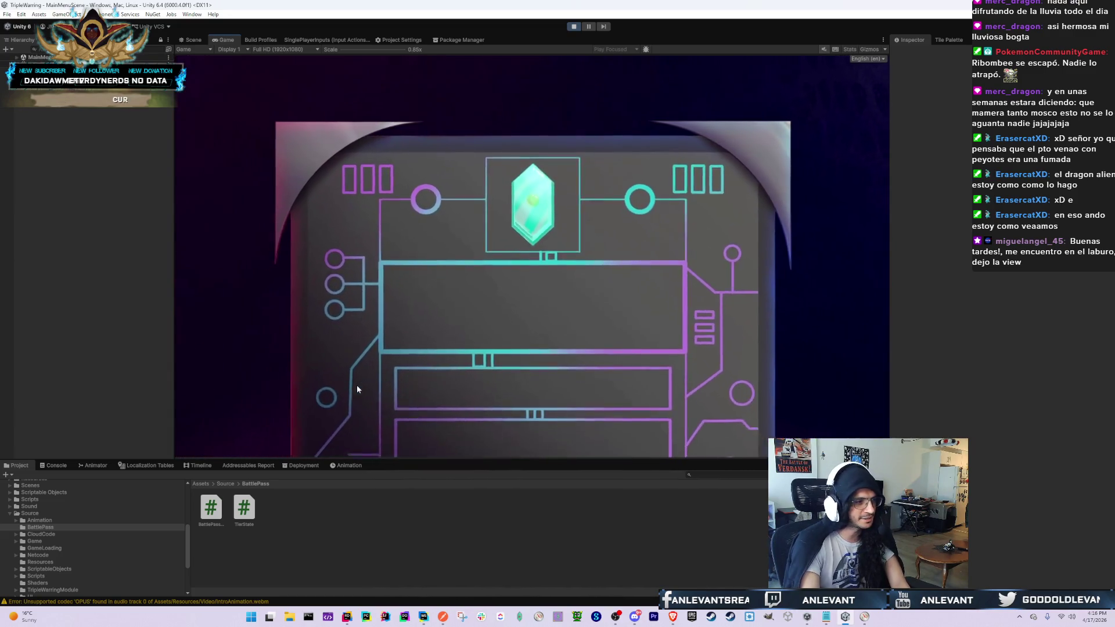
# Step: Check the Console for the codec error, then start Solo > Tutorial
pyautogui.click(55, 465)
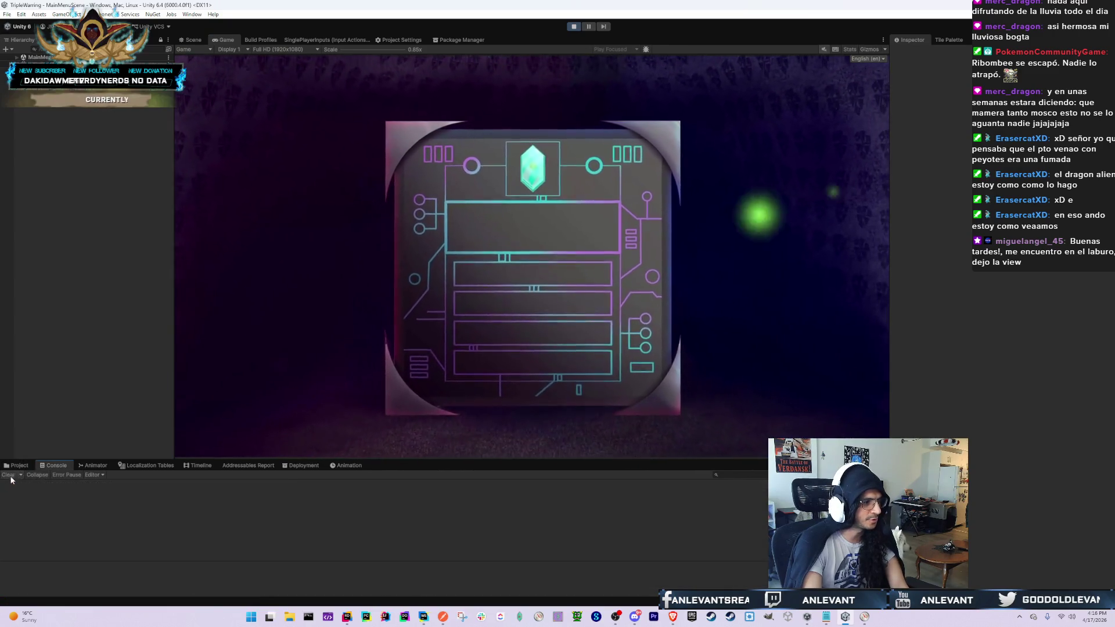
pyautogui.click(18, 465)
pyautogui.click(546, 361)
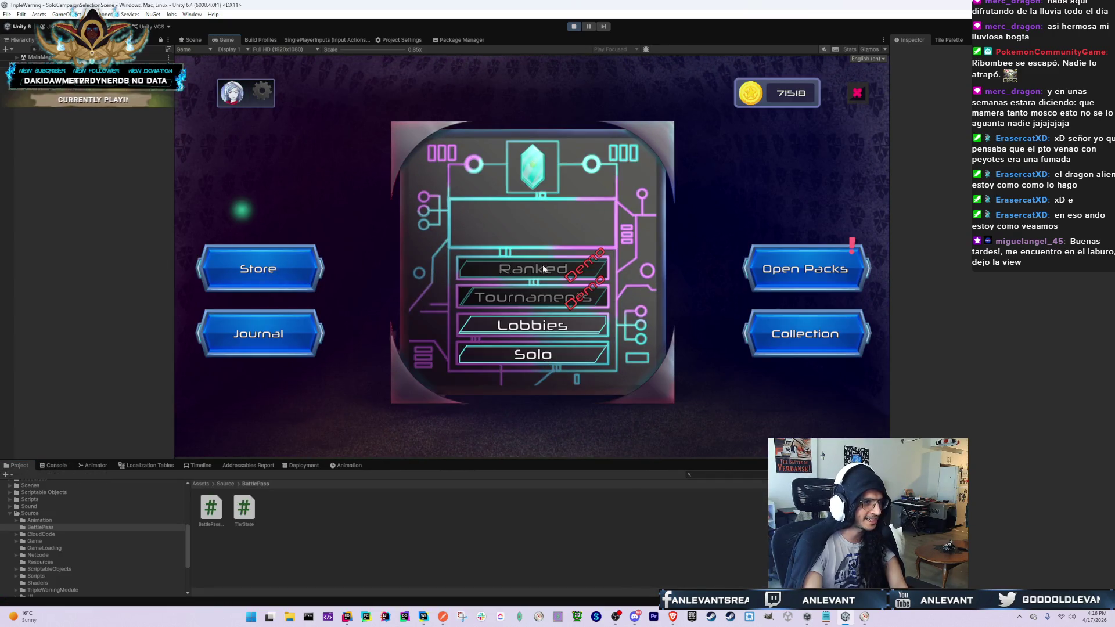
pyautogui.click(550, 274)
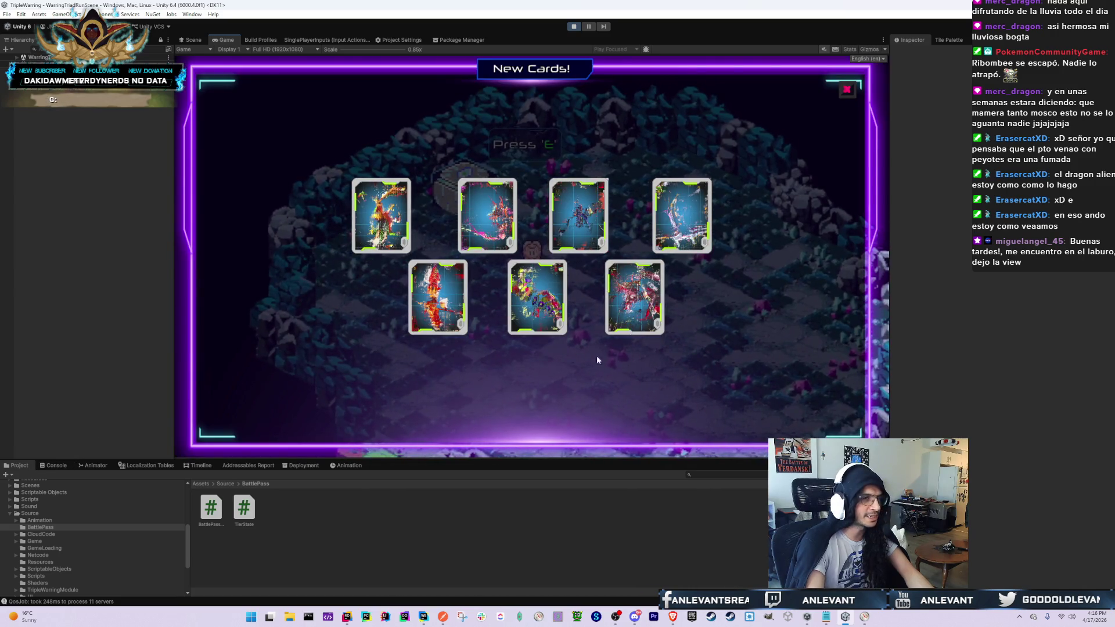
# Step: Browse the open windows but stay on the running game in Unity
pyautogui.hotkey('alt', 'Tab')
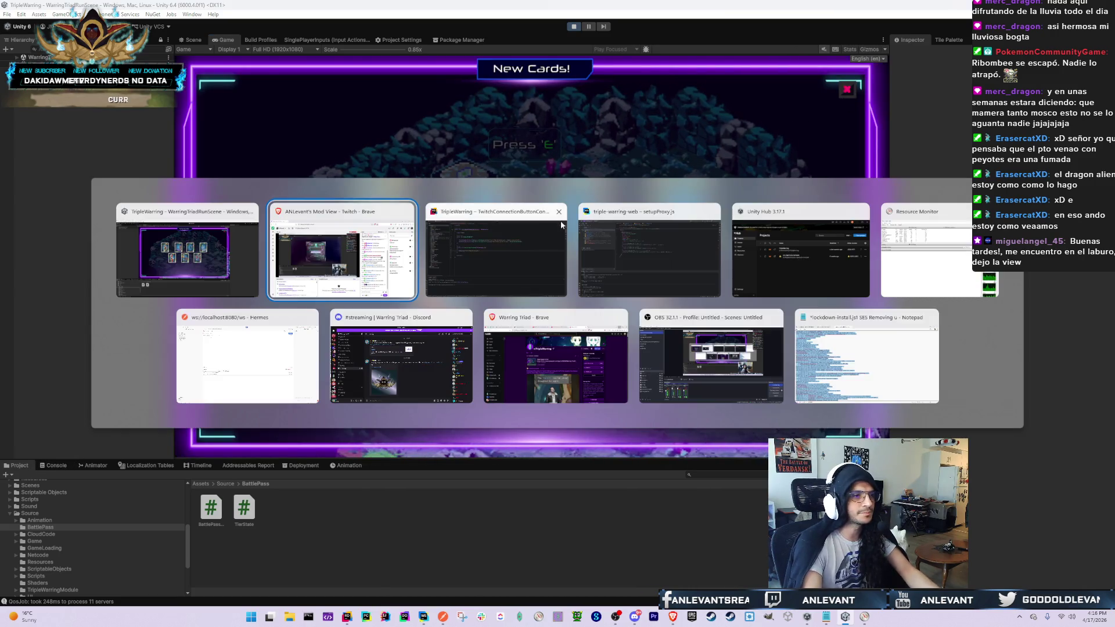
pyautogui.hotkey('alt', 'Tab')
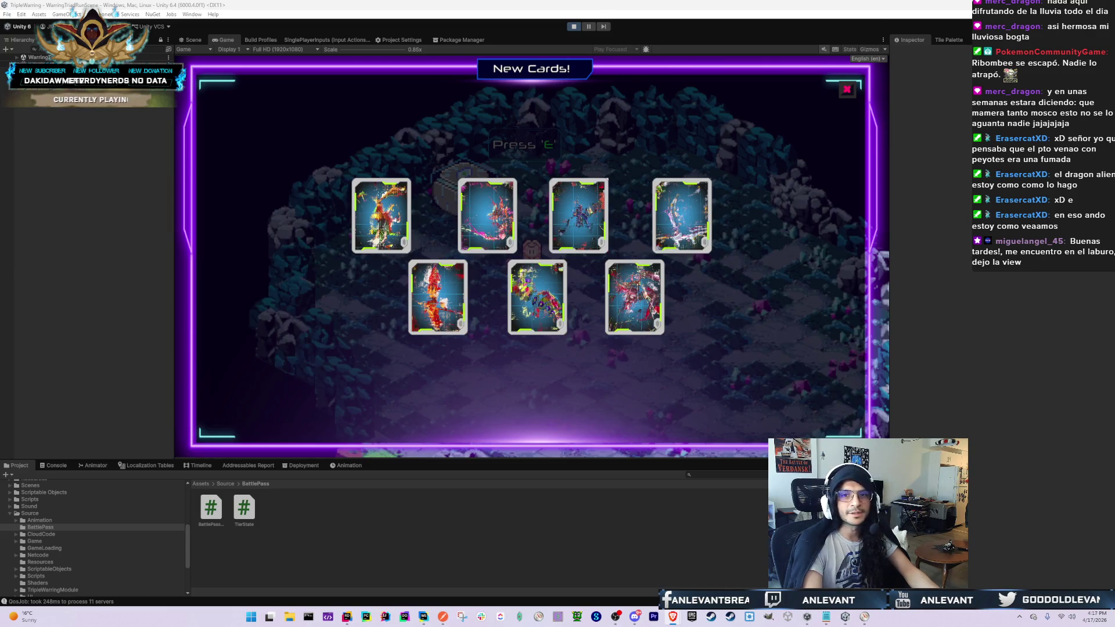
pyautogui.hotkey('alt', 'Tab')
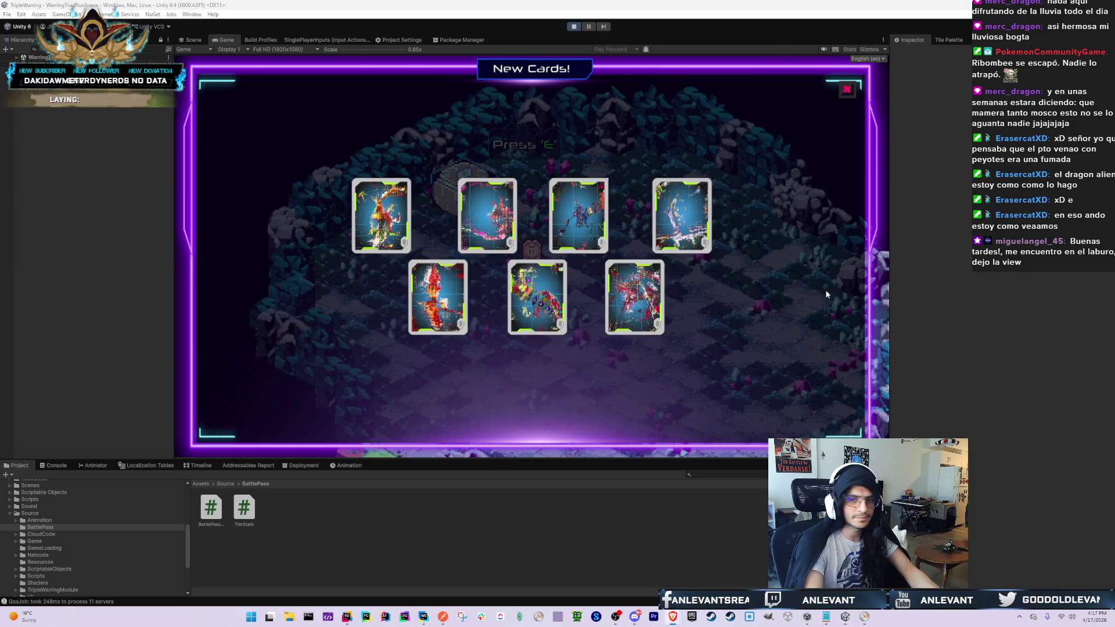
pyautogui.hotkey('alt', 'Tab')
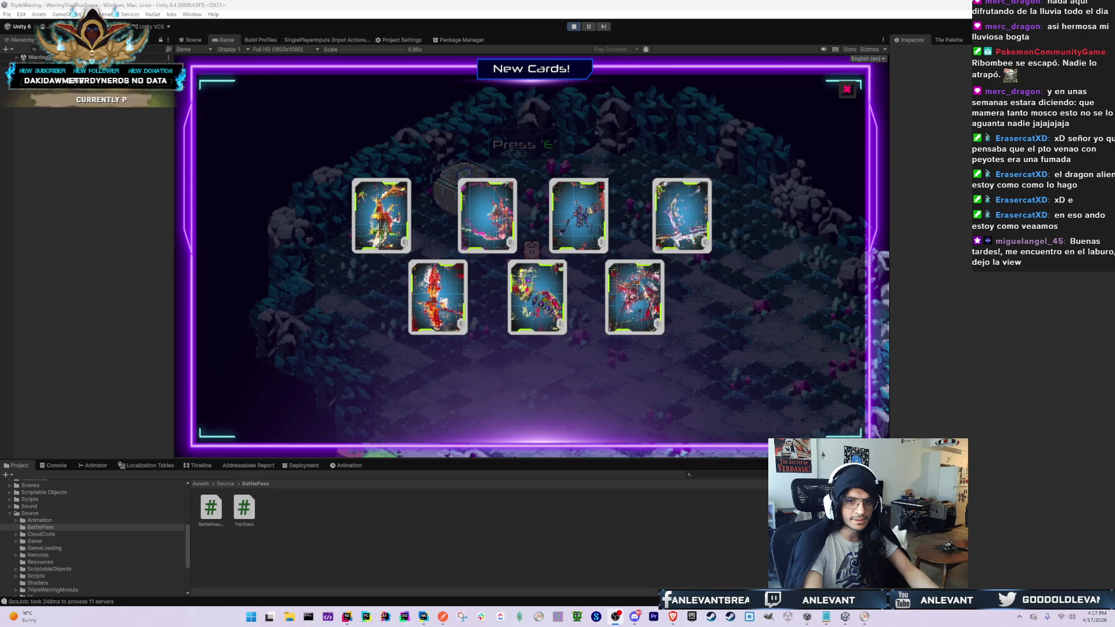
pyautogui.hotkey('alt', 'Tab')
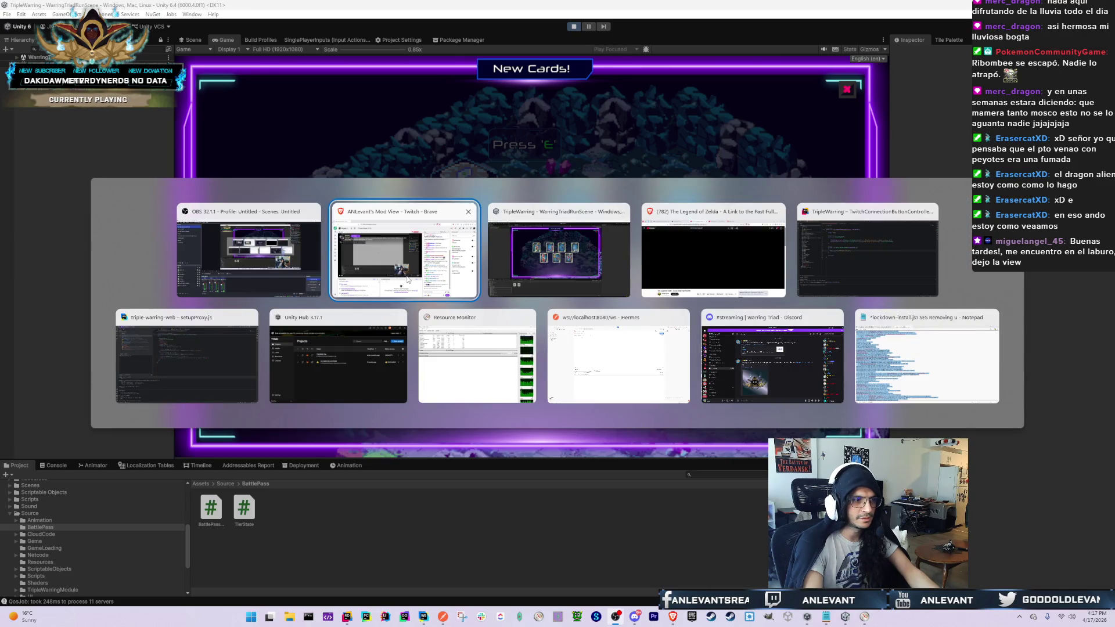
pyautogui.press('Escape')
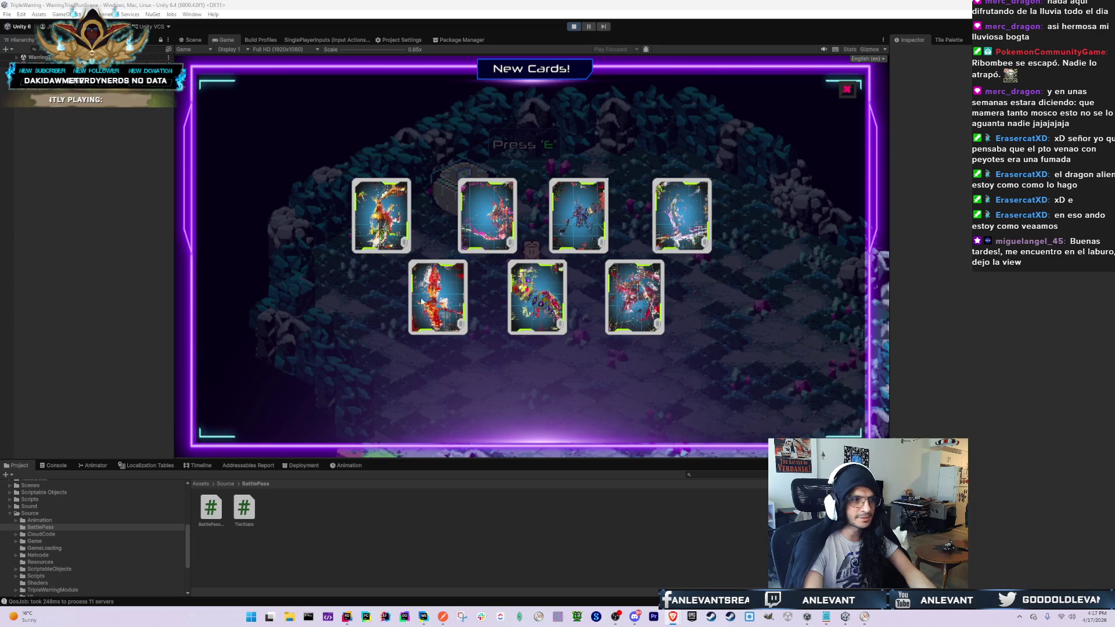
# Step: Dismiss the New Cards reward screen and both pages of the tutorial dialog
pyautogui.click(845, 91)
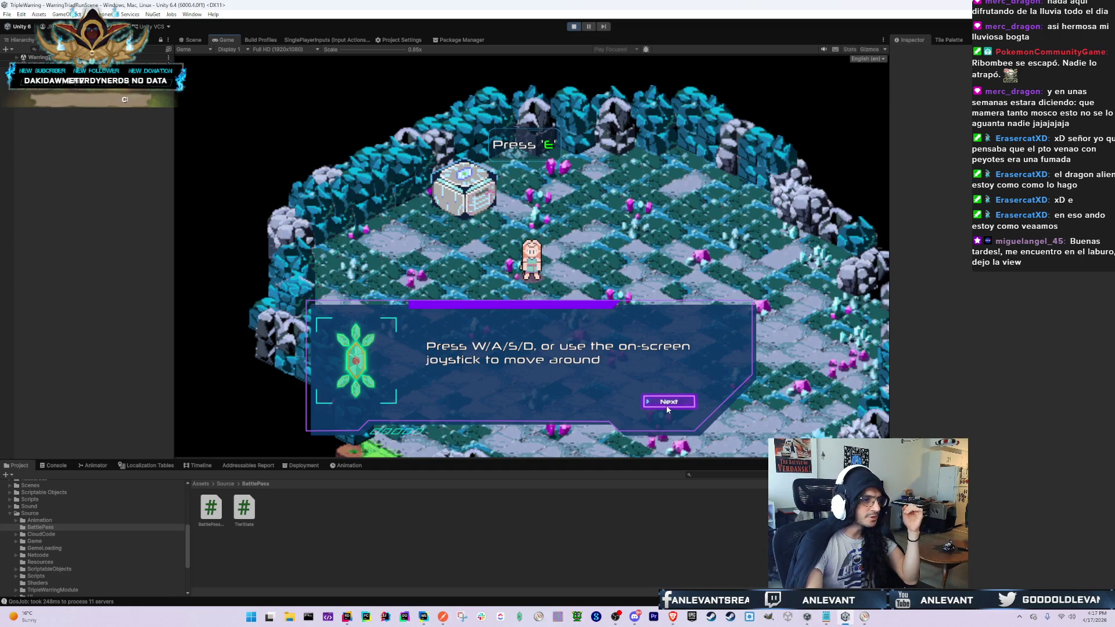
pyautogui.click(667, 406)
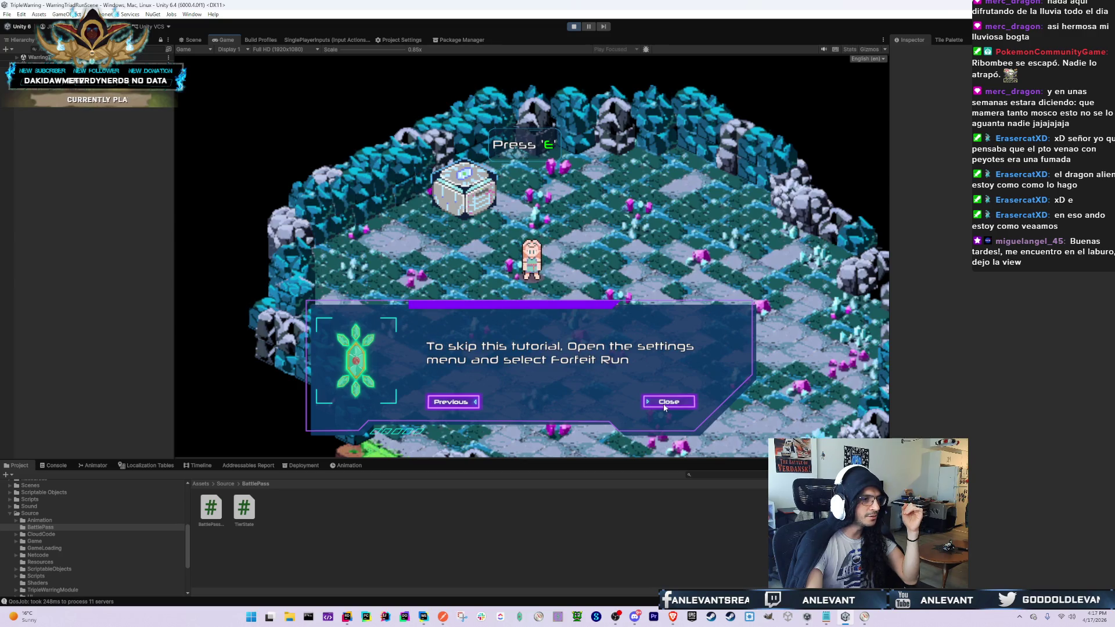
pyautogui.click(666, 403)
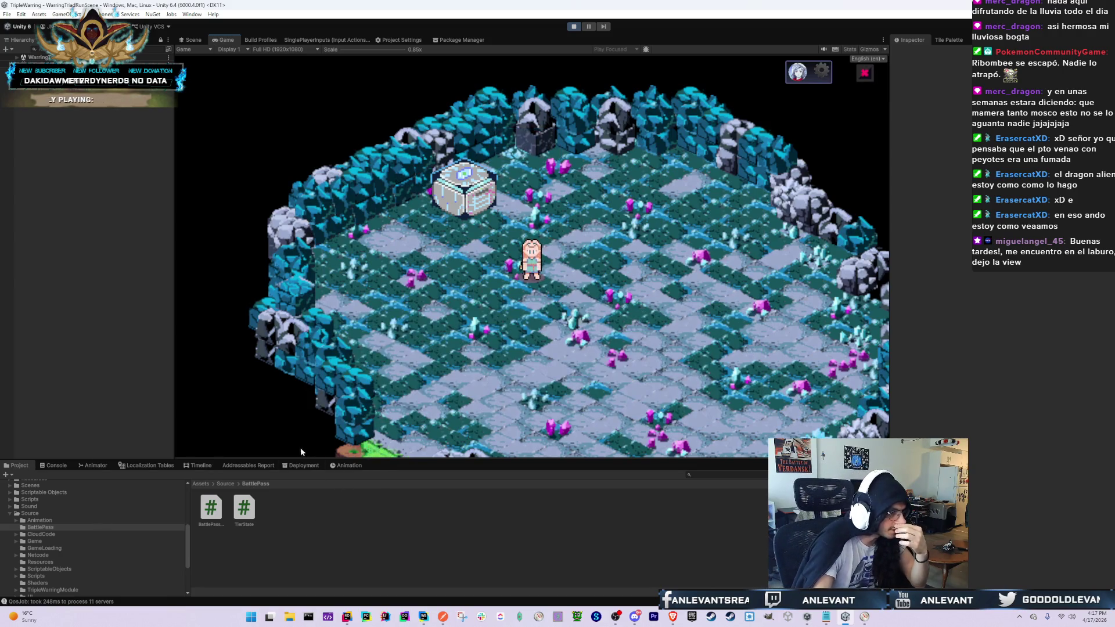
pyautogui.click(168, 466)
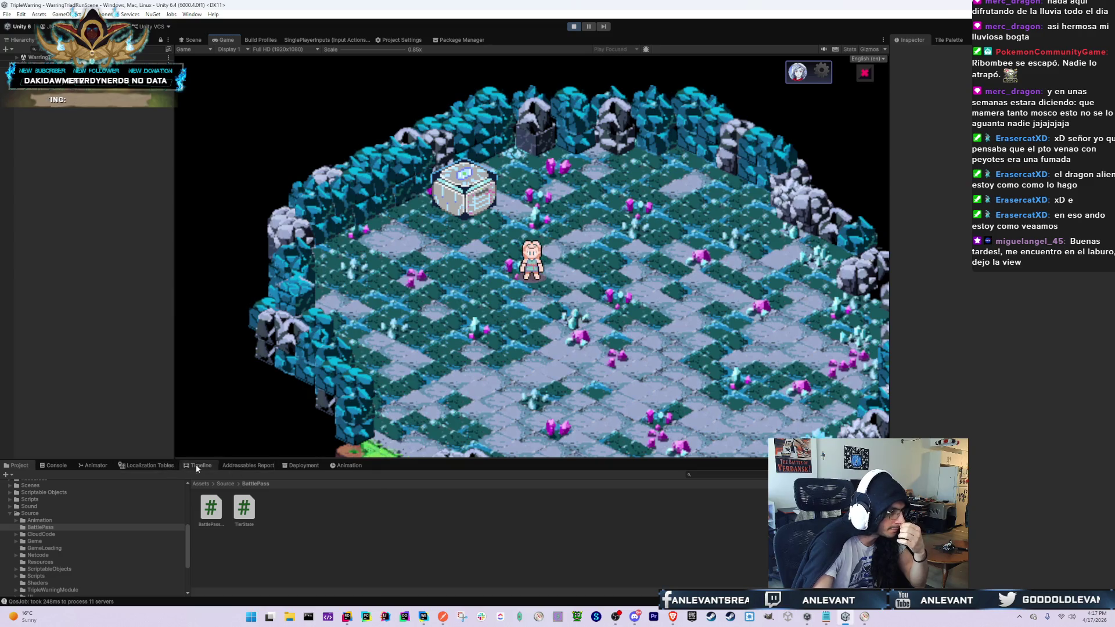
pyautogui.click(434, 501)
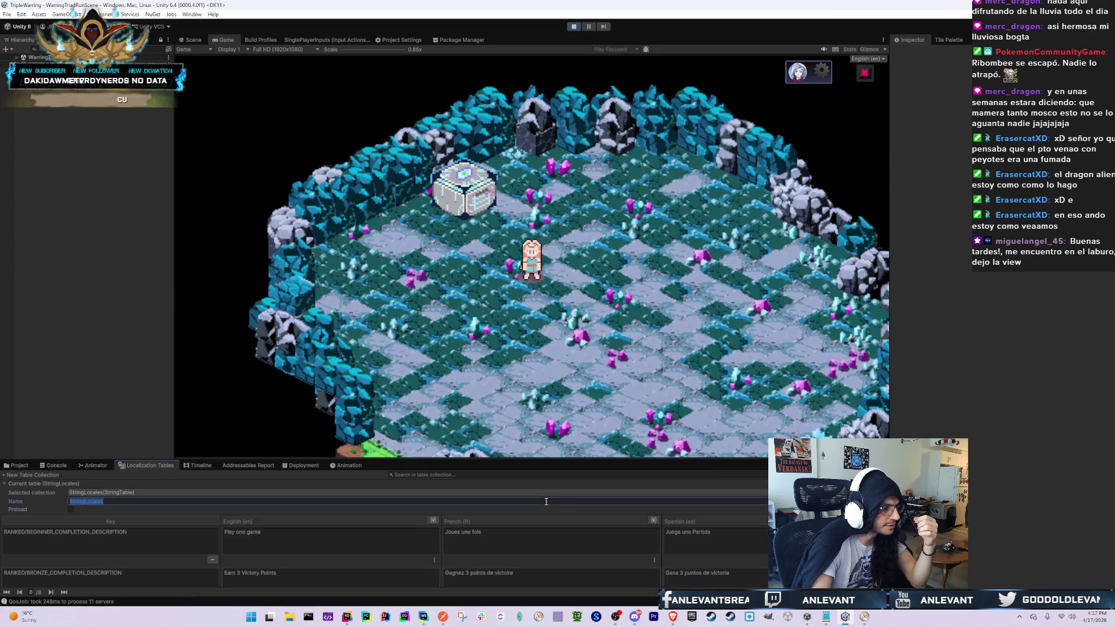
pyautogui.click(424, 474)
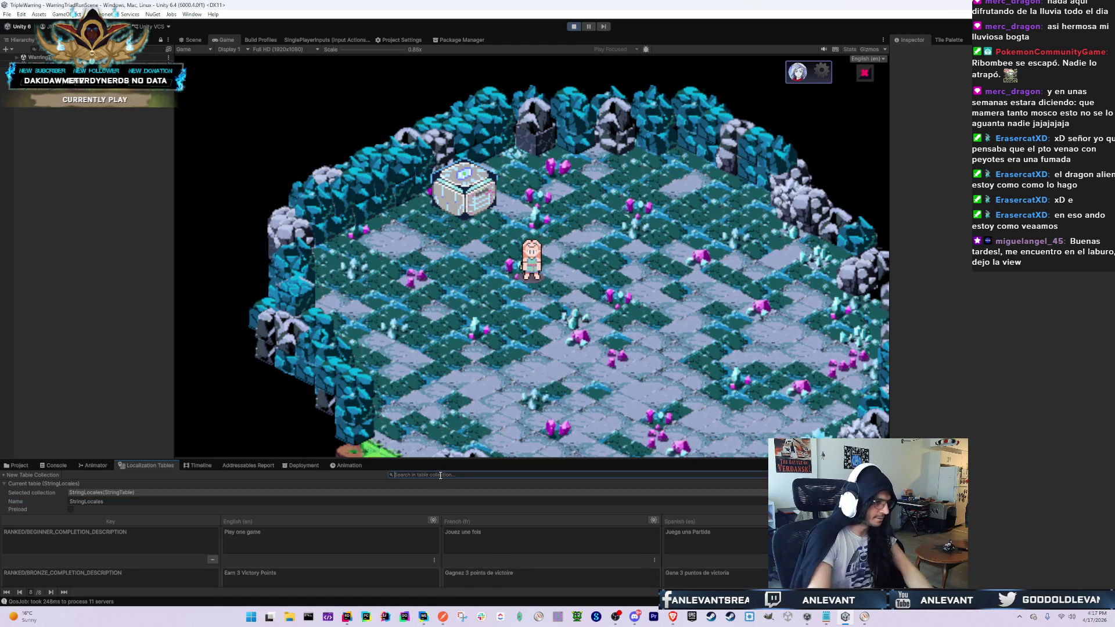
pyautogui.write('W/A/S')
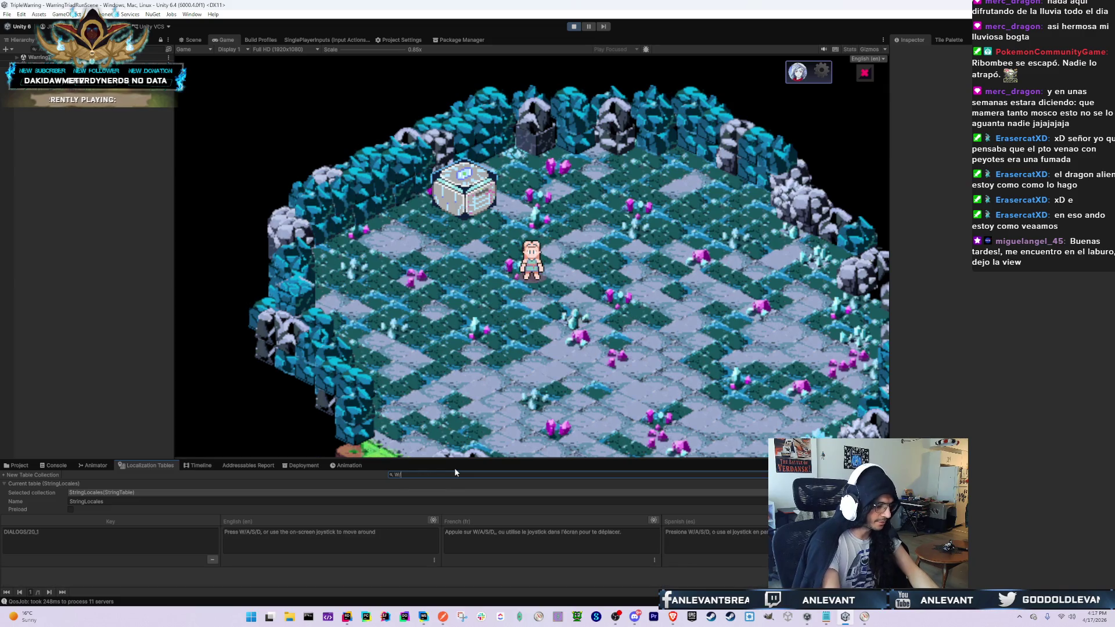
pyautogui.write('/')
pyautogui.press('Tab')
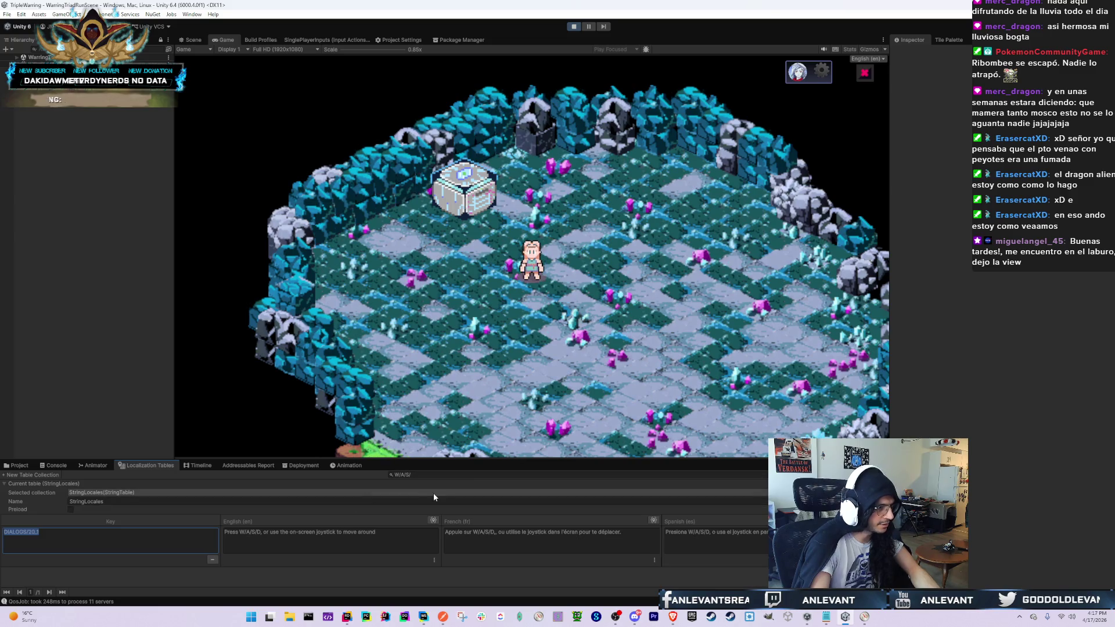
pyautogui.click(452, 475)
pyautogui.hotkey('ctrl', 'a')
pyautogui.write('DIALOGS/20,')
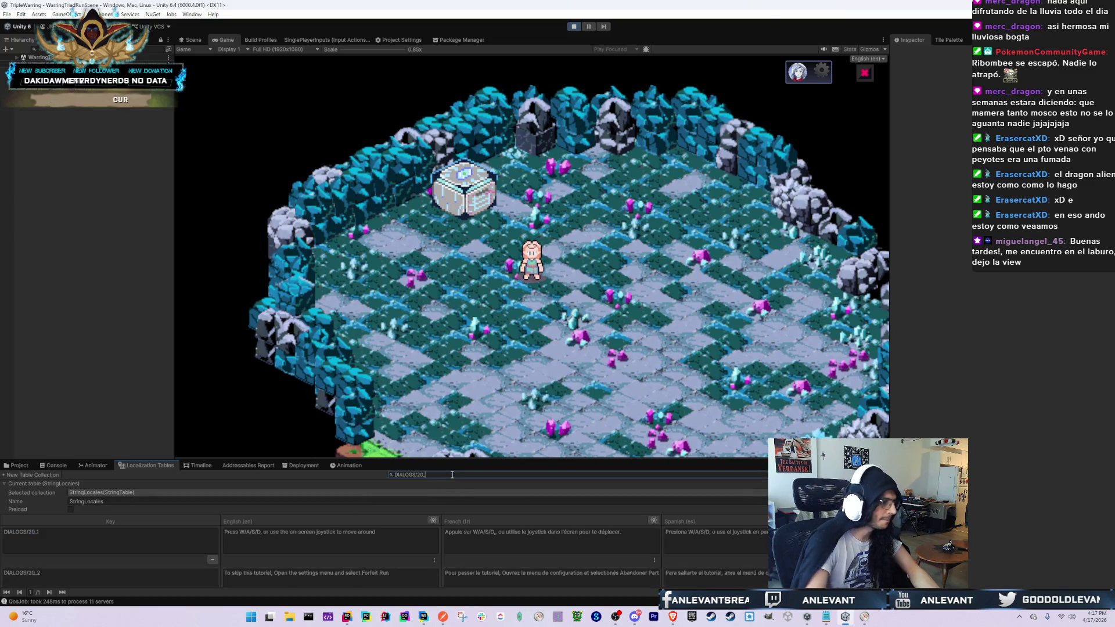
pyautogui.click(213, 559)
pyautogui.hotkey('alt', 'Tab')
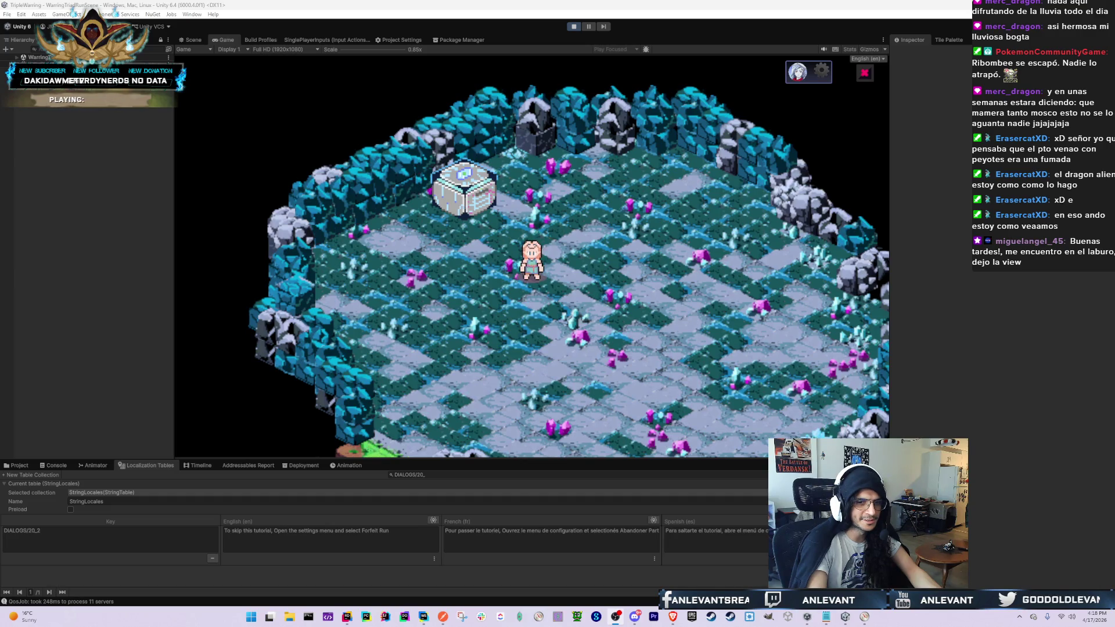
pyautogui.hotkey('alt', 'Tab')
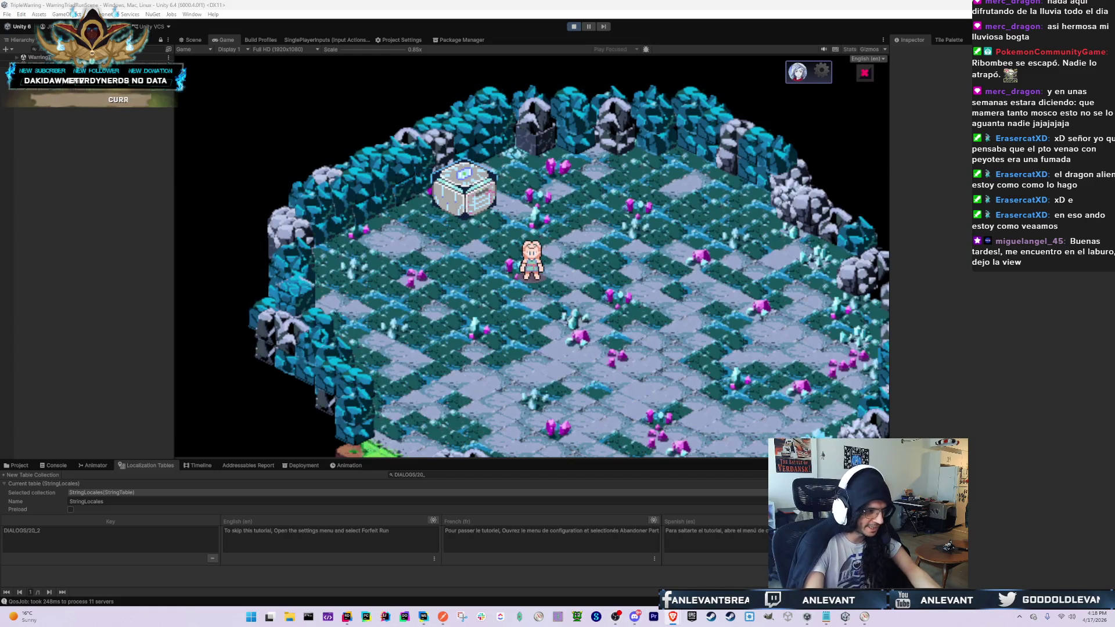
pyautogui.click(129, 543)
pyautogui.hotkey('ctrl', 'a')
pyautogui.hotkey('ctrl', 'c')
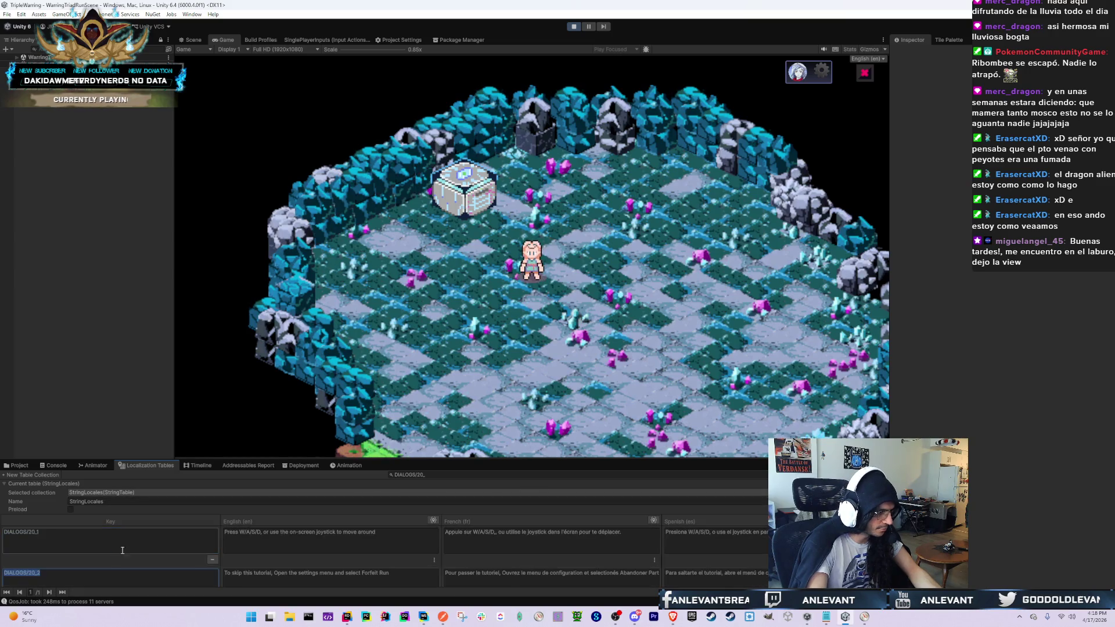
pyautogui.click(538, 476)
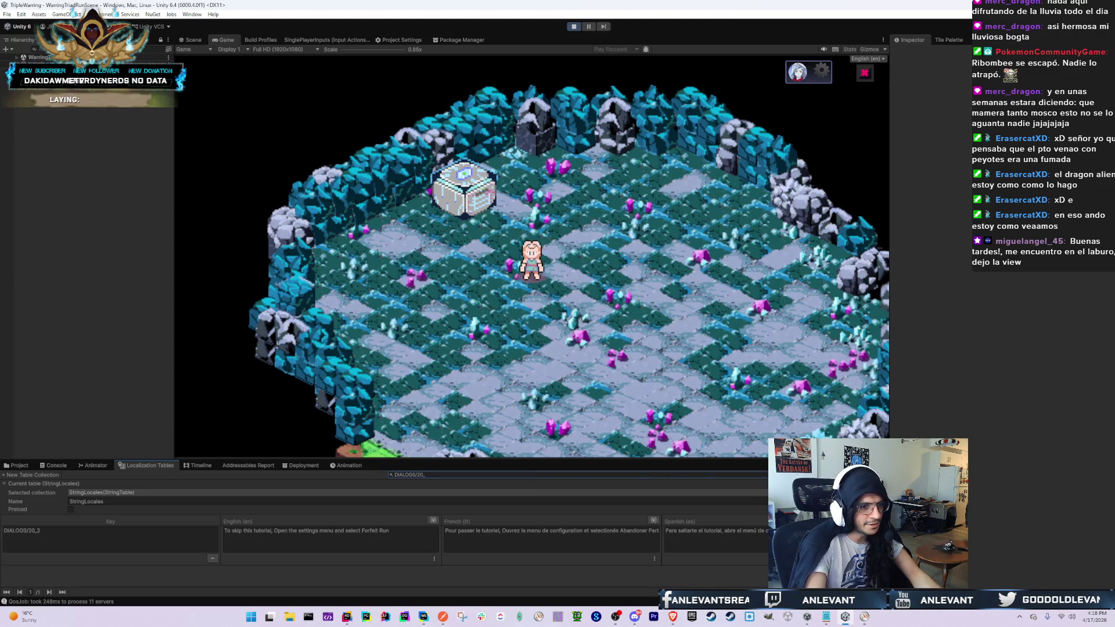
pyautogui.hotkey('ctrl', 'a')
pyautogui.press('BackSpace')
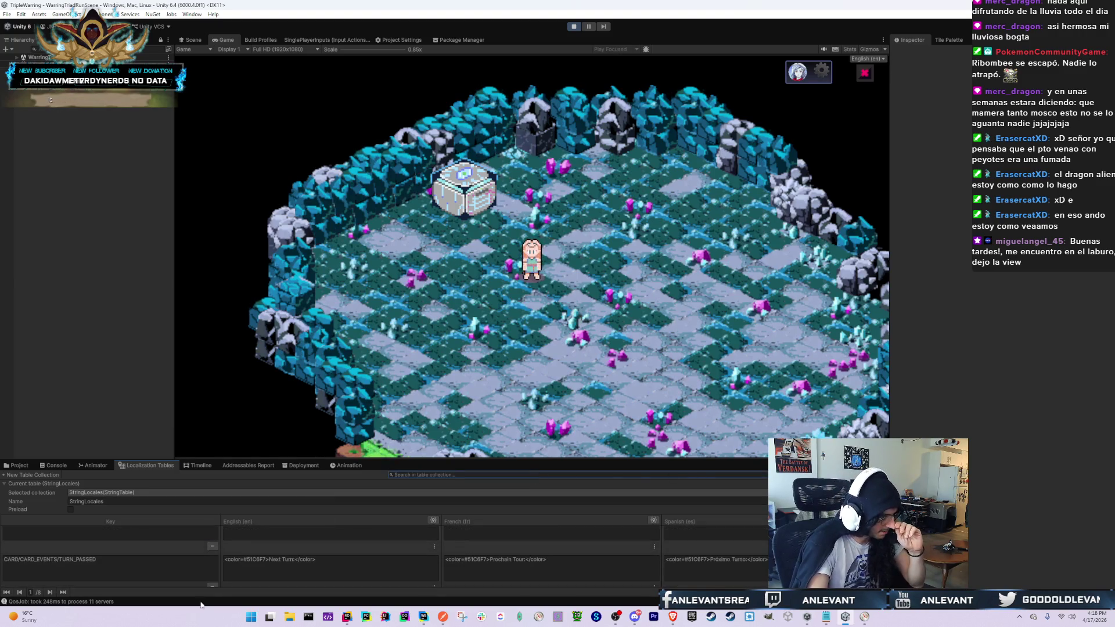
# Step: Add a new entry on the last page, keying it DIALOGS/20_3 from the pasted DIALOGS/20_2
pyautogui.click(63, 592)
pyautogui.scroll(-5, 103, 570)
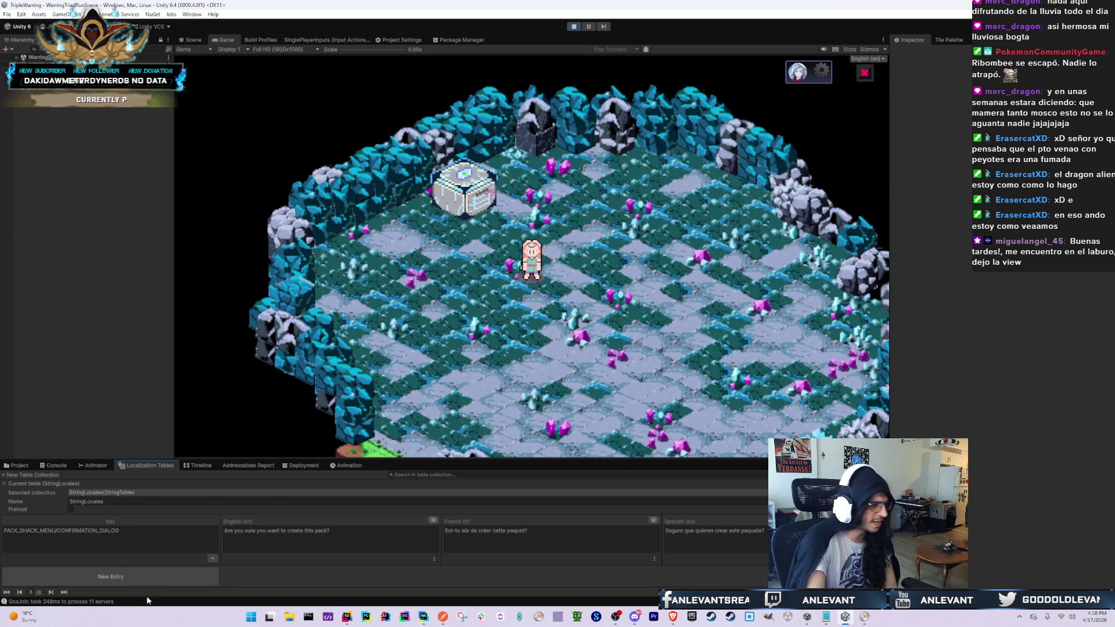
pyautogui.click(140, 575)
pyautogui.click(126, 548)
pyautogui.hotkey('ctrl', 'v')
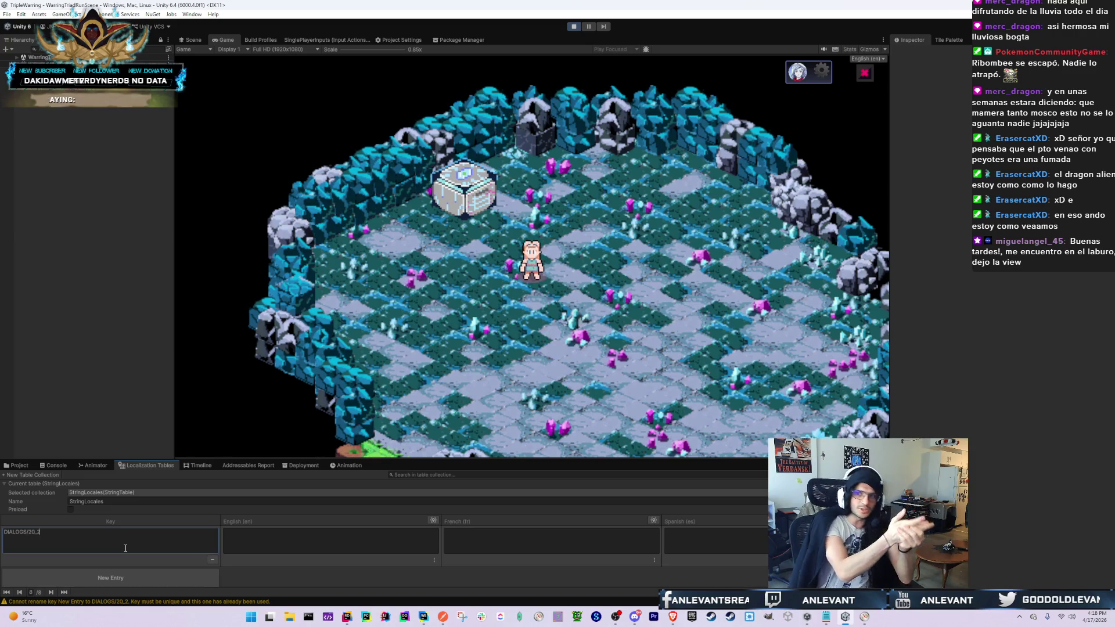
pyautogui.press('BackSpace')
pyautogui.write('3')
# Step: Enter the English line for DIALOGS/20_3, beginning 'Oh by the way, take this watch'
pyautogui.click(346, 548)
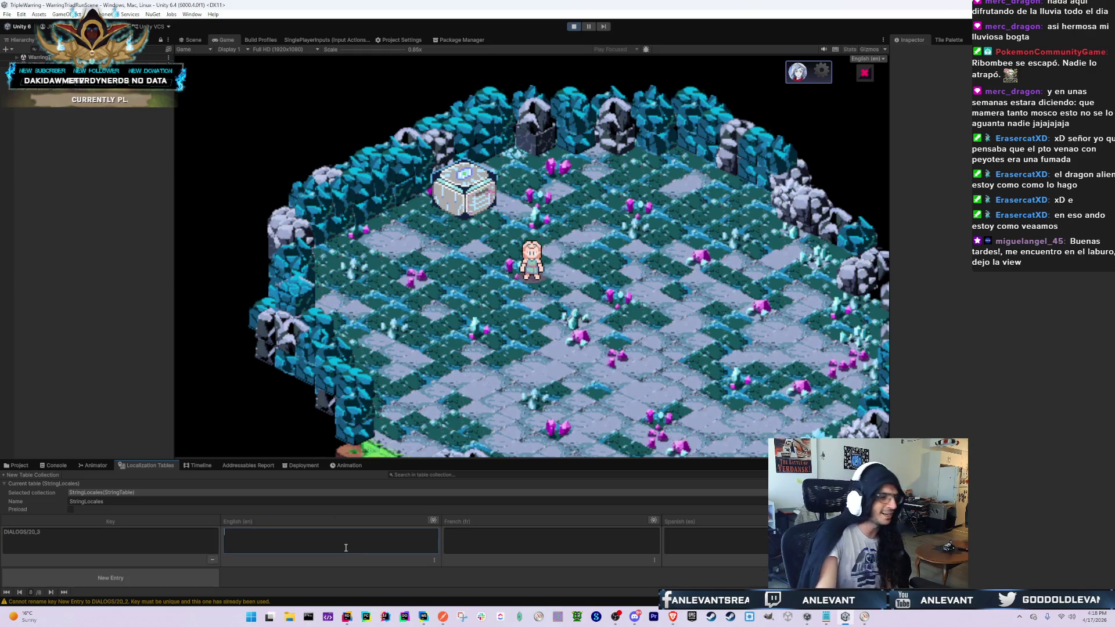
pyautogui.write('by the way, take this wi')
pyautogui.write(' and put it in your wrist.')
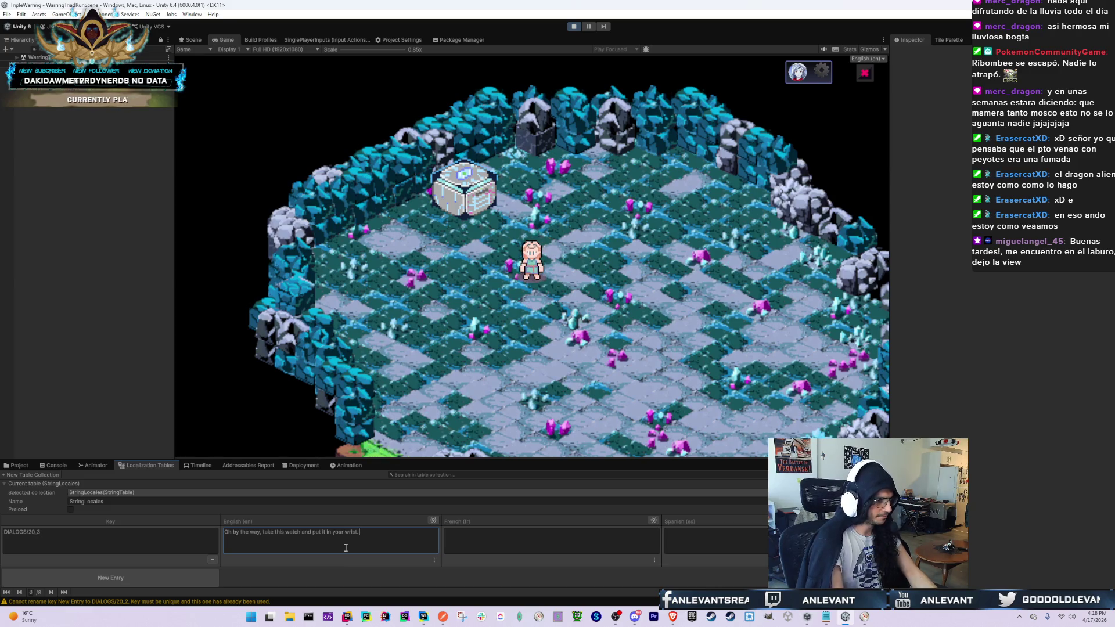
pyautogui.write('We can communica')
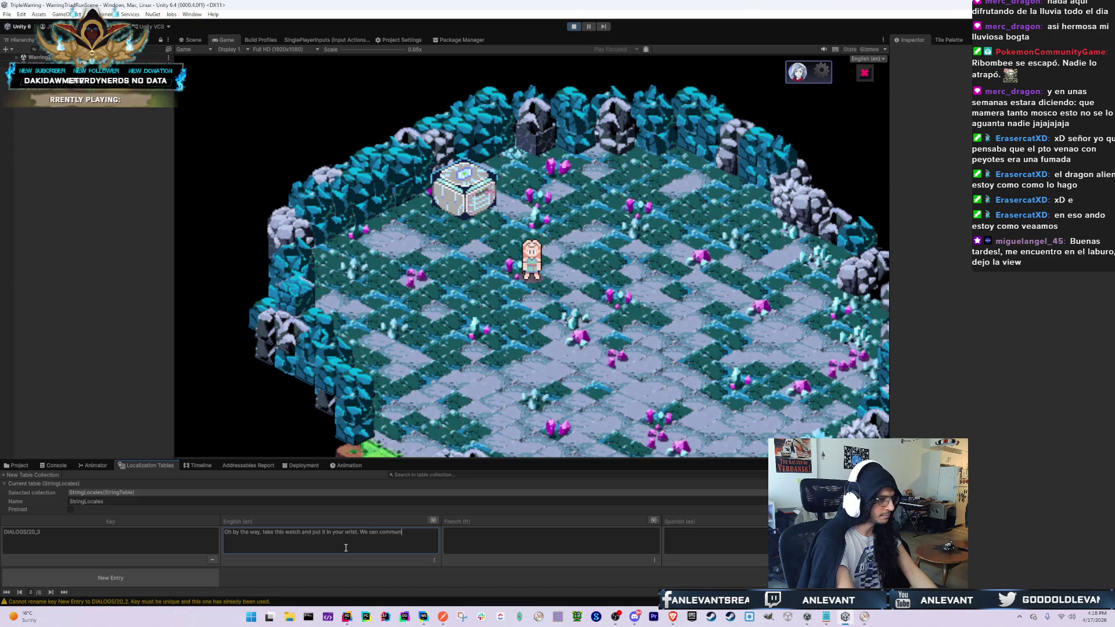
pyautogui.write('te th')
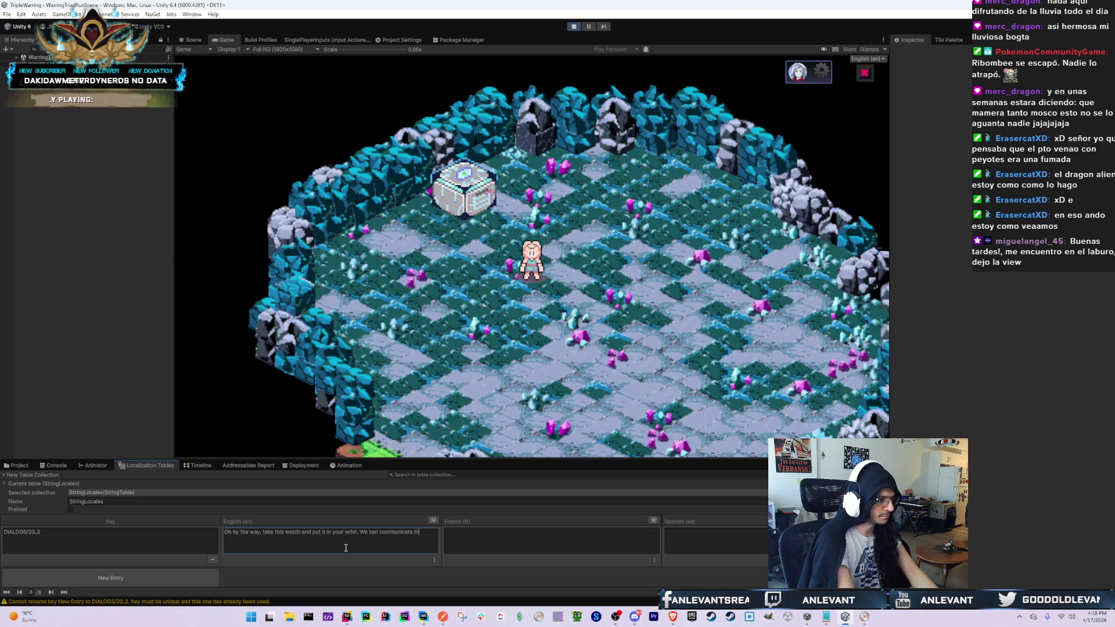
pyautogui.write('gh it if you wan')
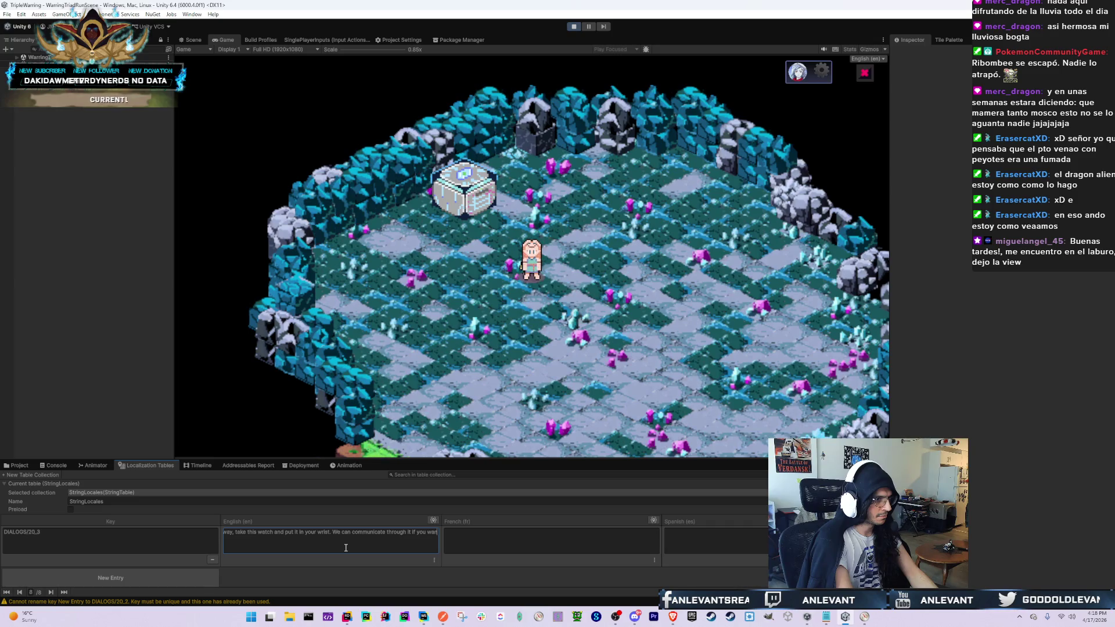
pyautogui.write('t')
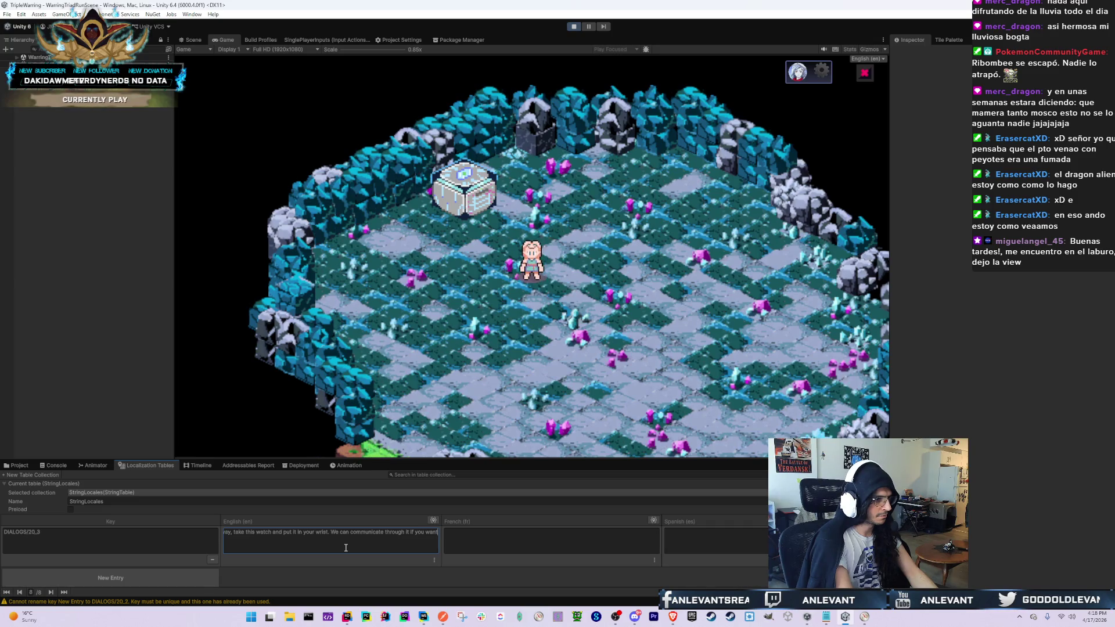
pyautogui.scroll(2, 718, 584)
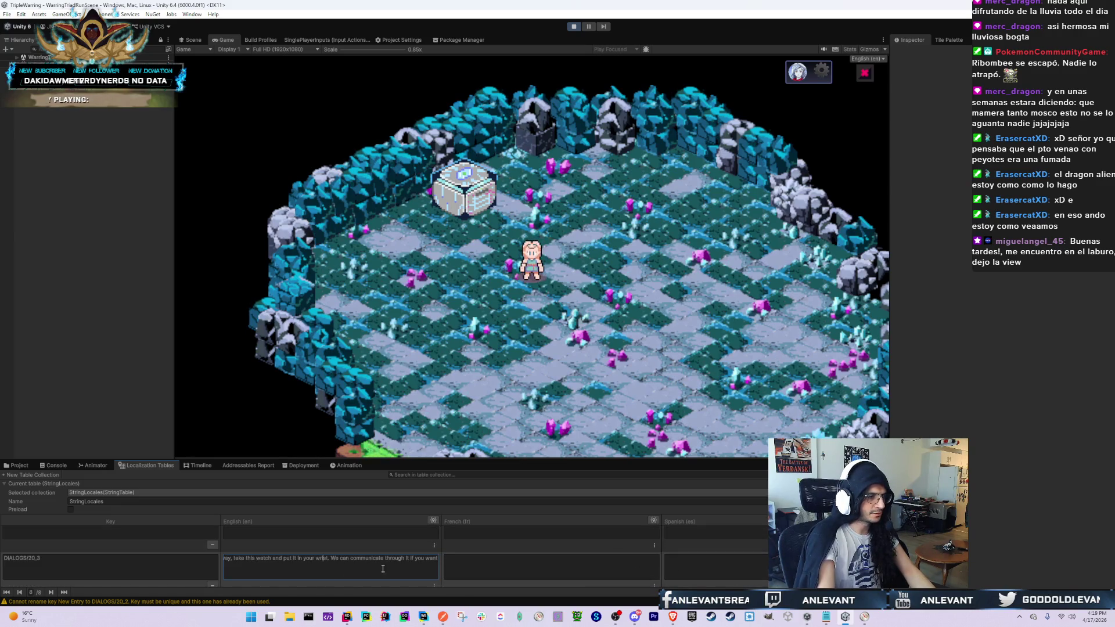
pyautogui.click(489, 566)
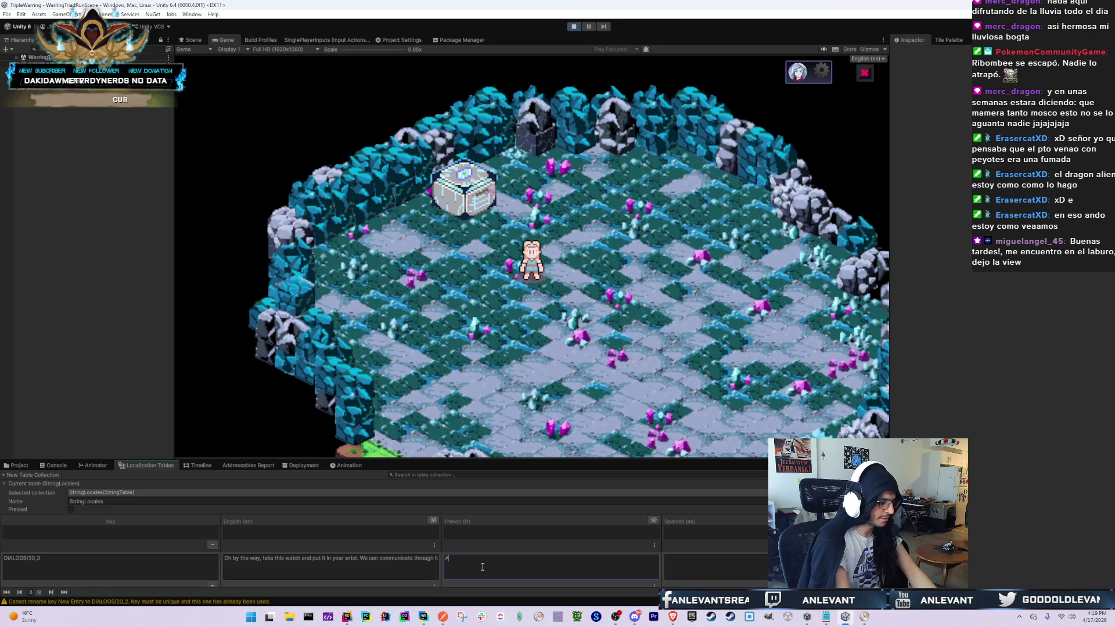
# Step: Write the French DIALOGS/20_3 text 'Ah, avant que vous quitta, prenez aussi cette montre…' ending 'communiquer avec.'
pyautogui.write(', avant que vous quit')
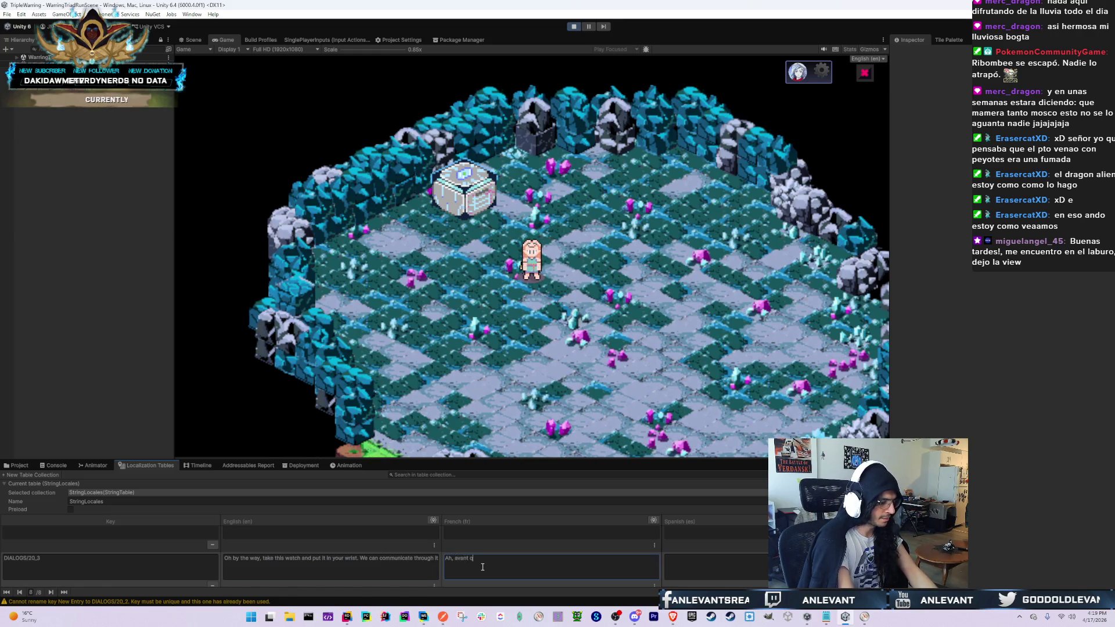
pyautogui.write('te, pr')
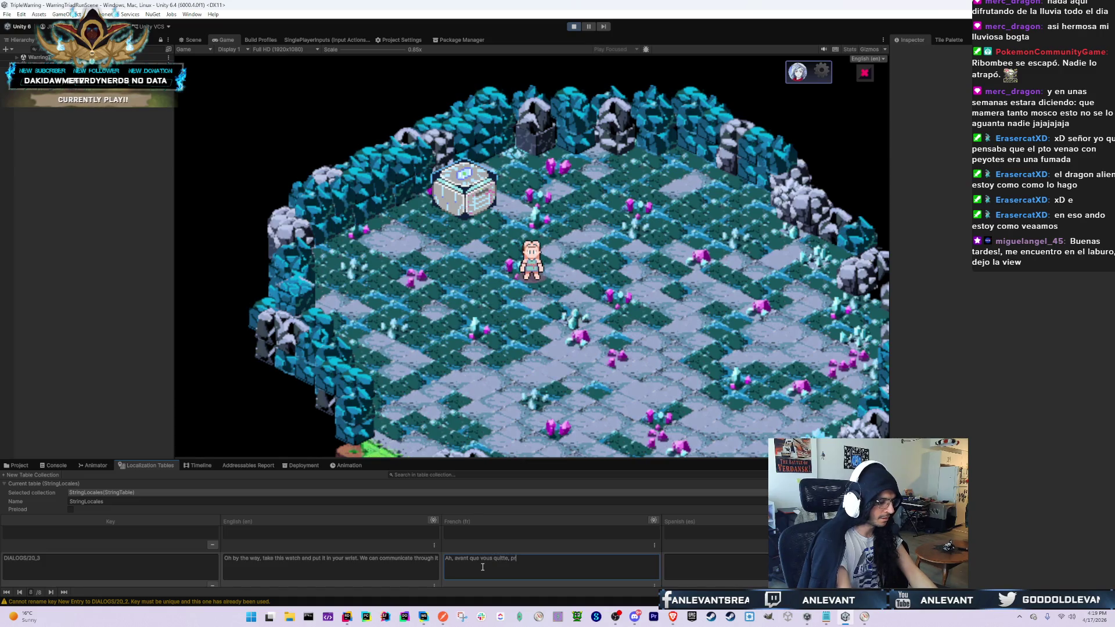
pyautogui.write('nez')
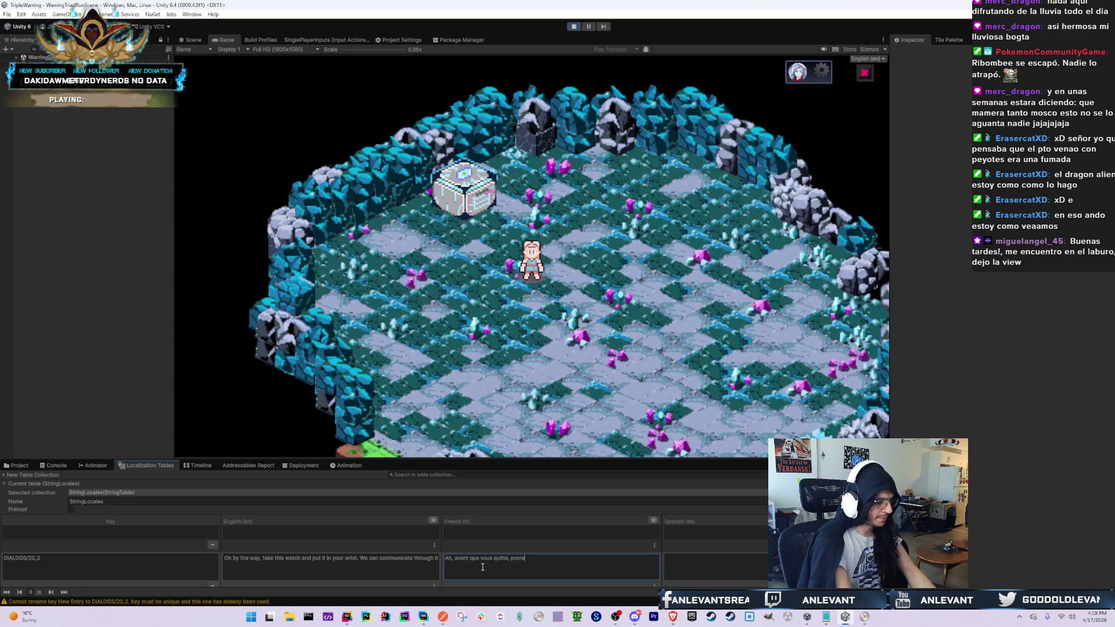
pyautogui.write(' aussive')
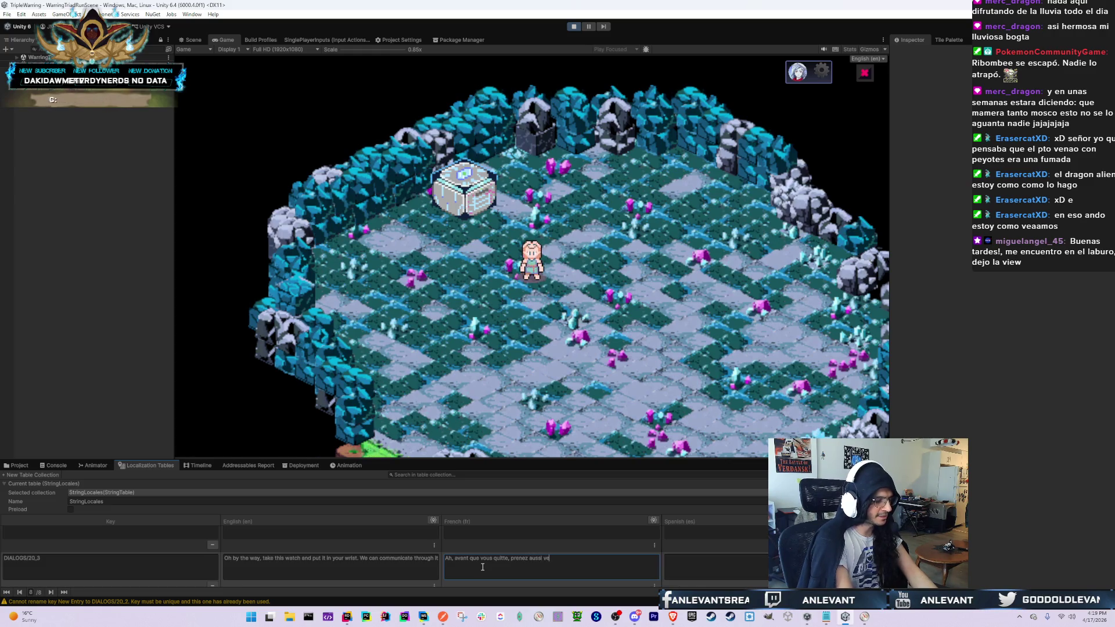
pyautogui.write('ette')
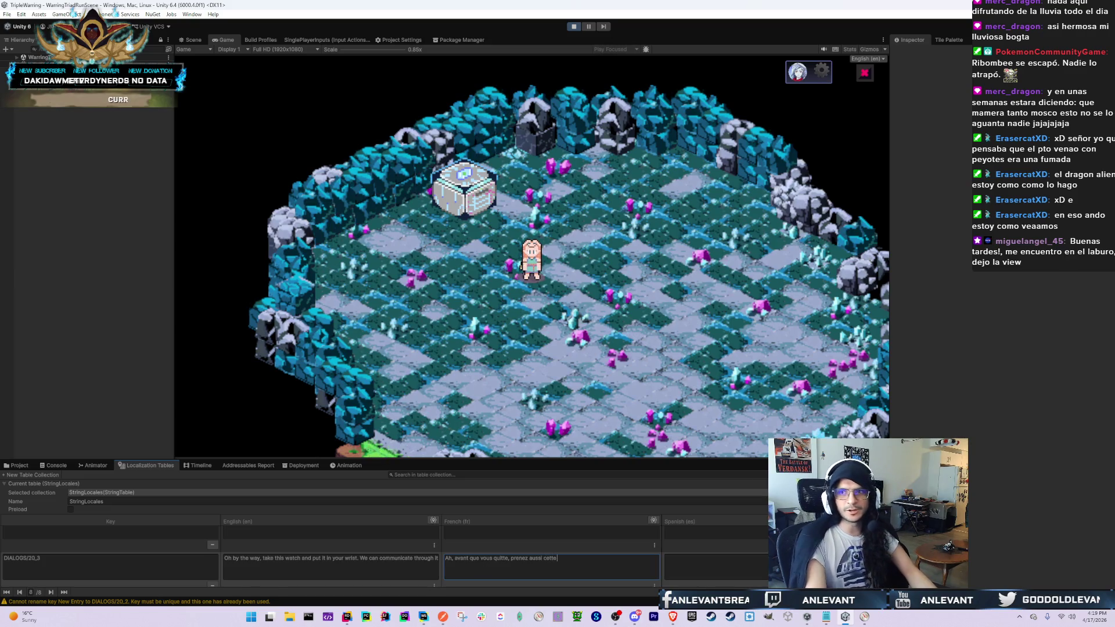
pyautogui.hotkey('alt', 'Tab')
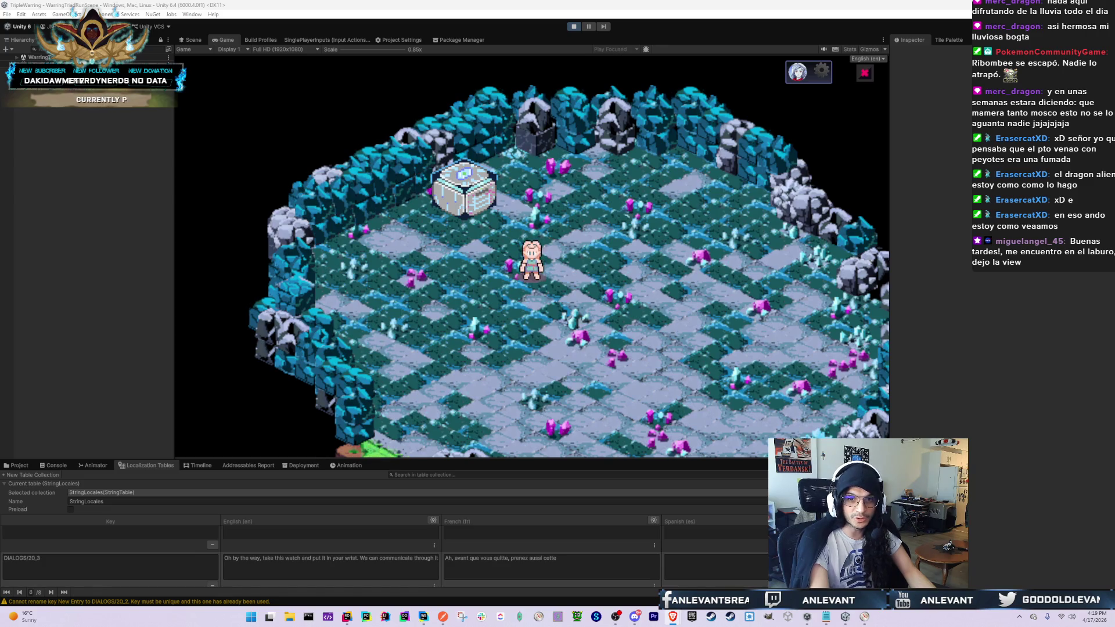
pyautogui.click(575, 566)
pyautogui.click(574, 565)
pyautogui.write('montre, on')
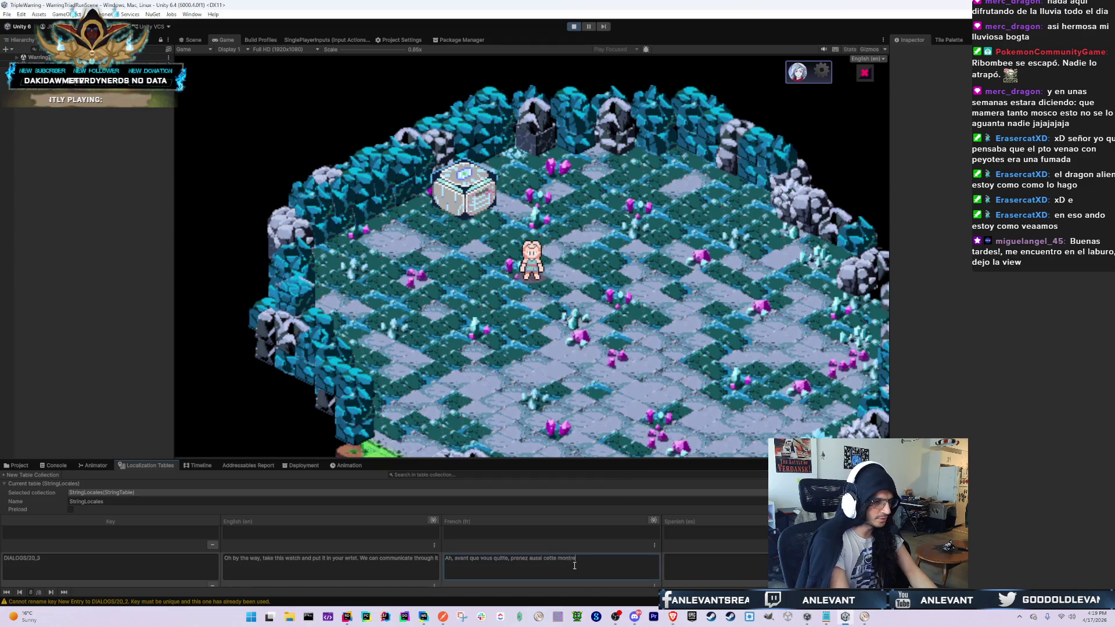
pyautogui.write('era capable de')
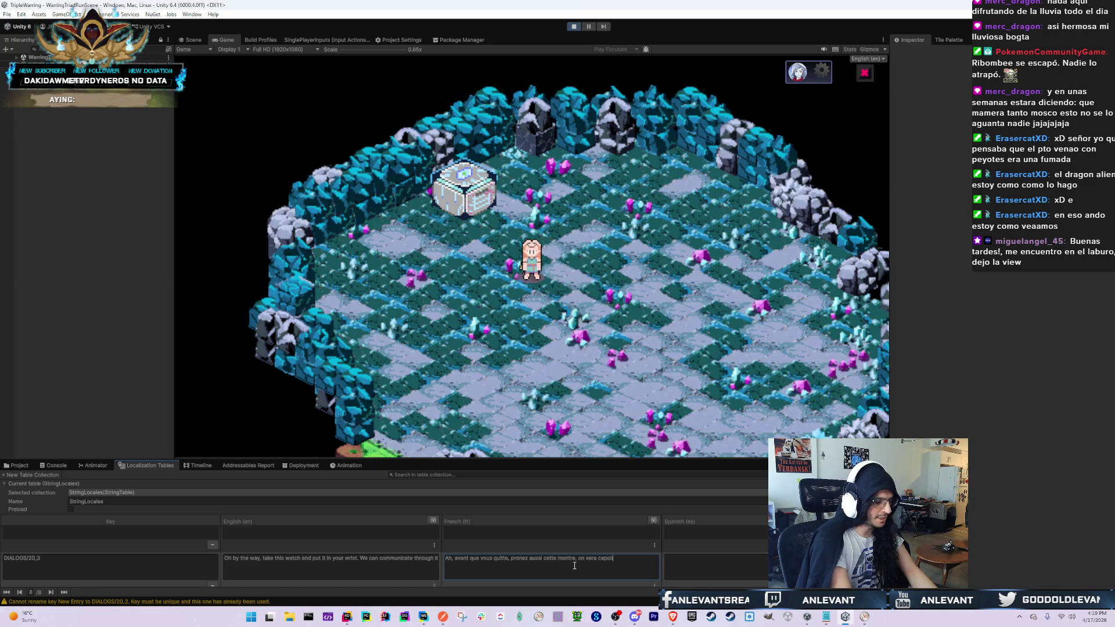
pyautogui.write(' communic')
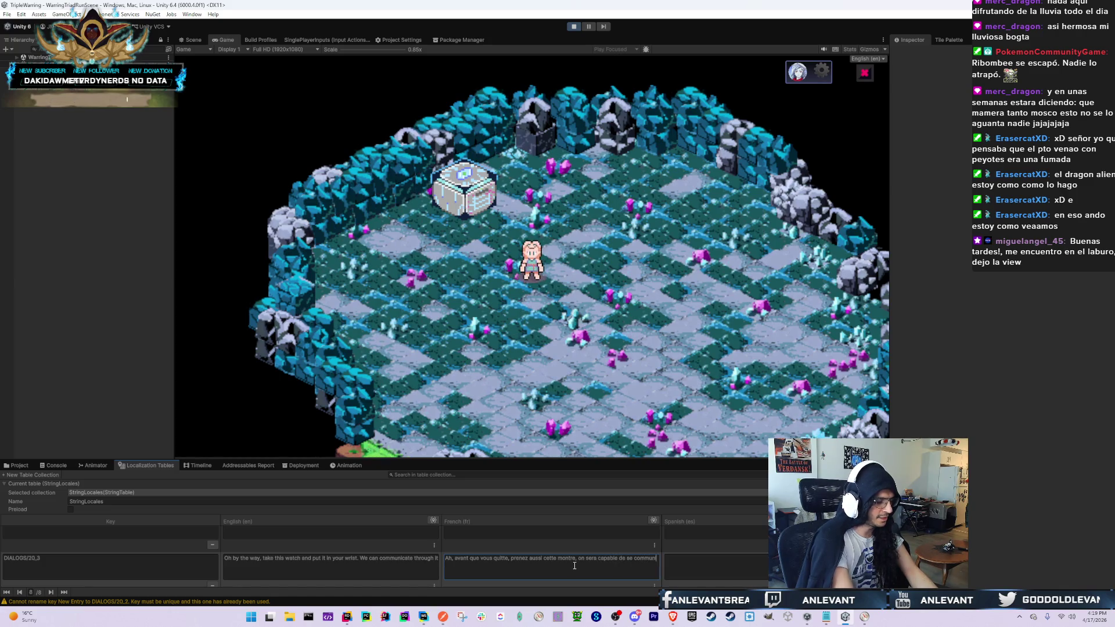
pyautogui.write('uer avec')
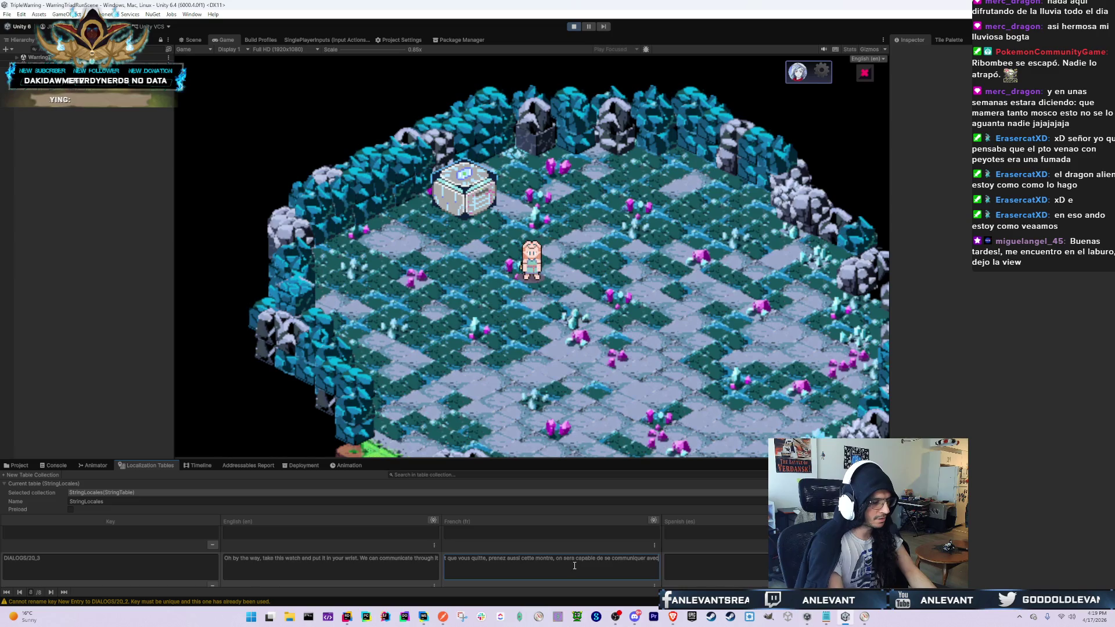
pyautogui.write('.')
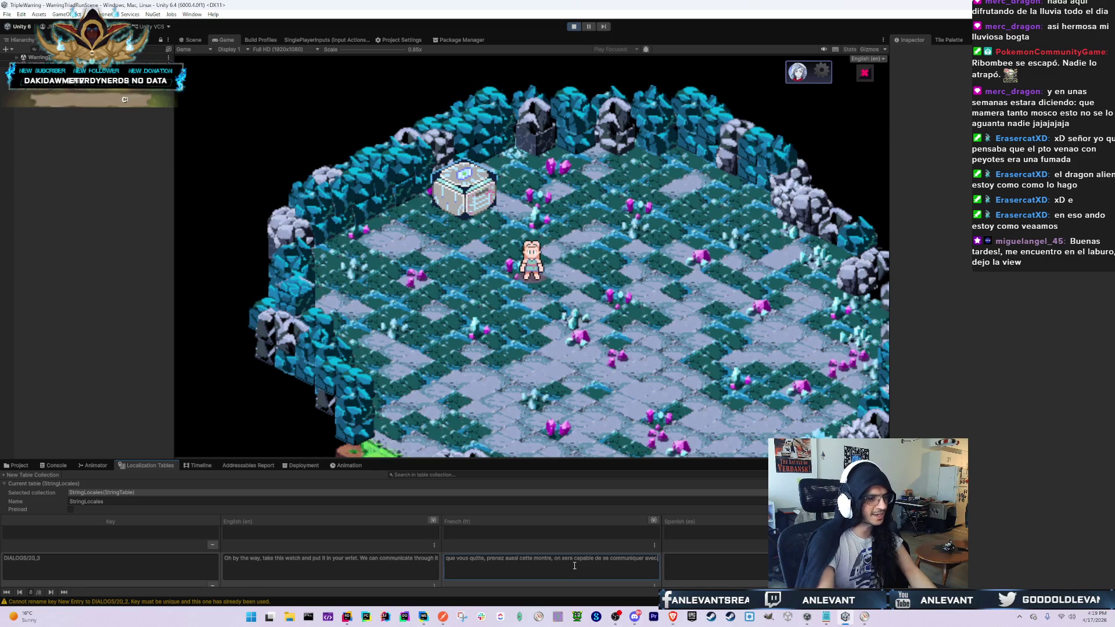
pyautogui.click(713, 572)
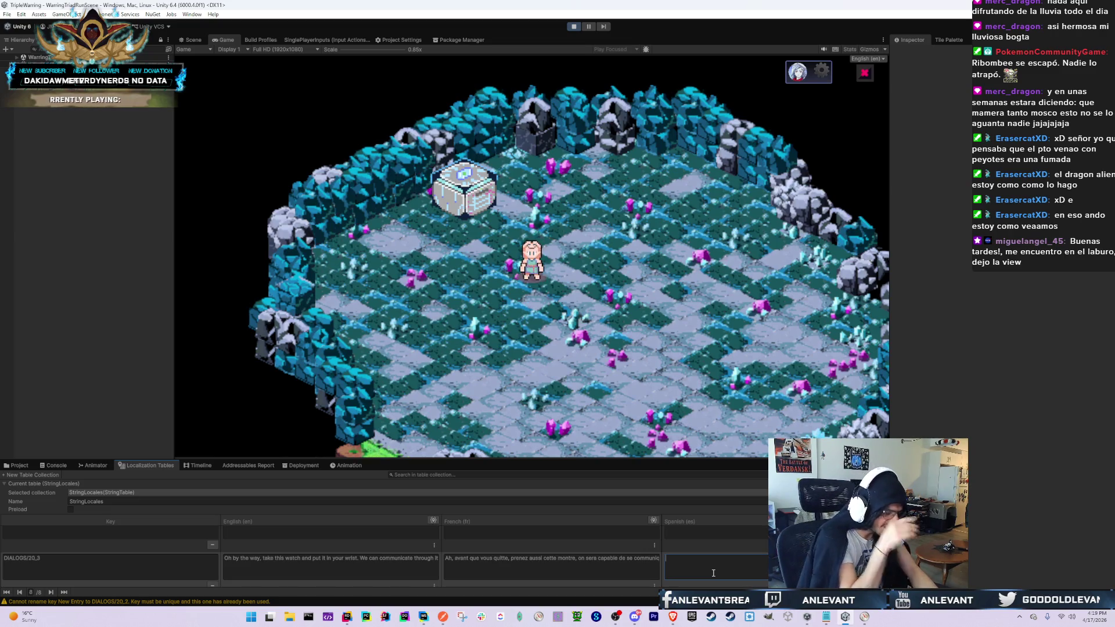
# Step: Type the Spanish DIALOGS/20_3 text 'Ah por cierto, toma este reloj. Nos permit…'
pyautogui.write('h por cierto, tom')
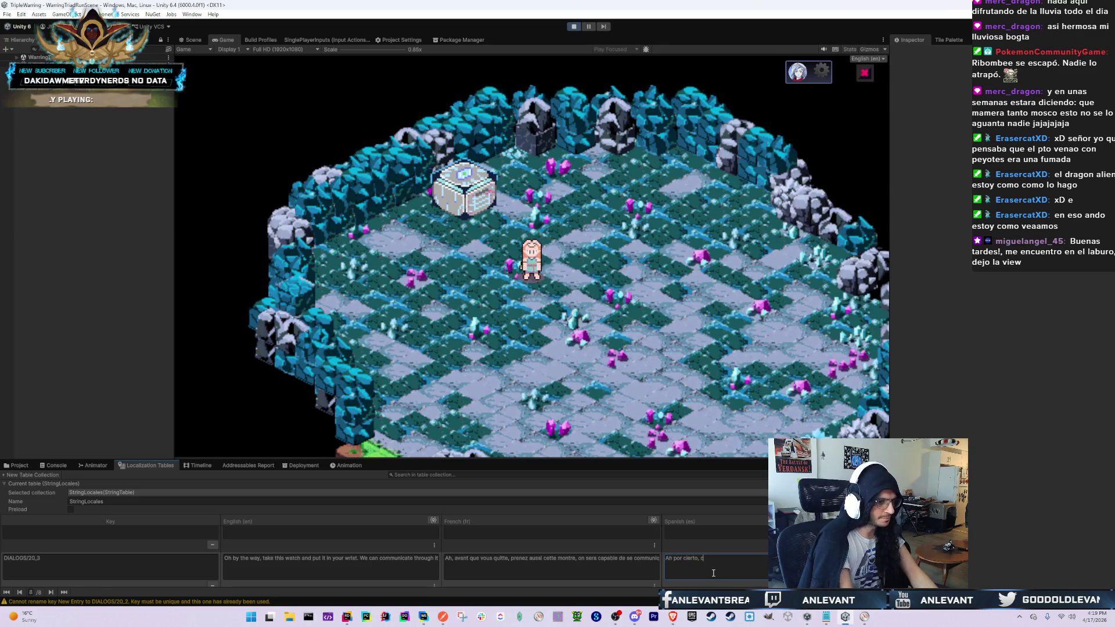
pyautogui.write('a este')
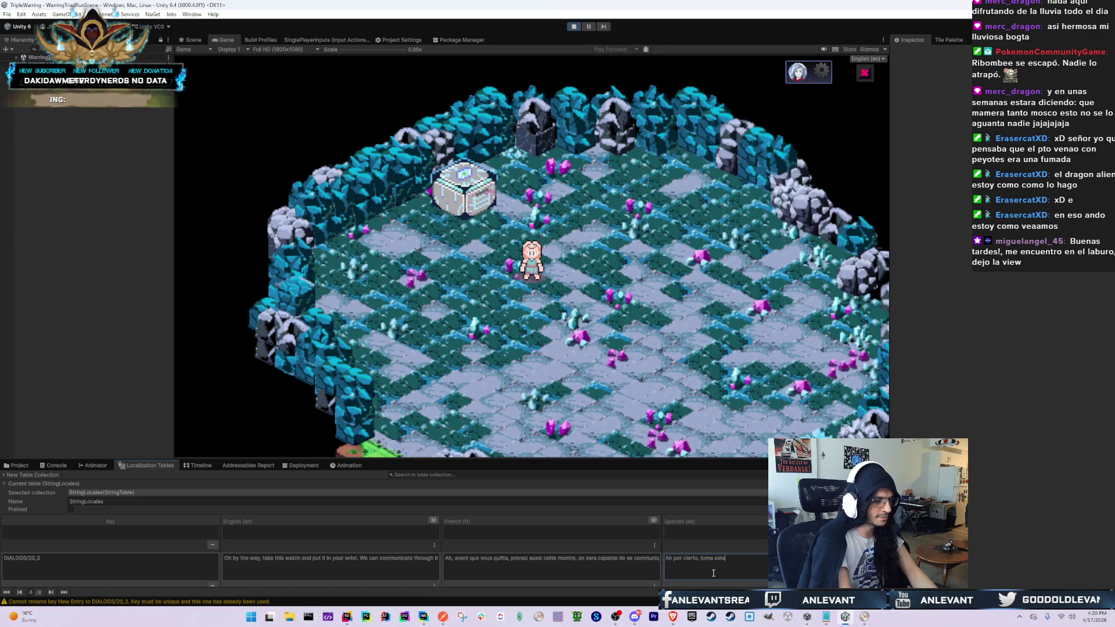
pyautogui.write(' reloj. N')
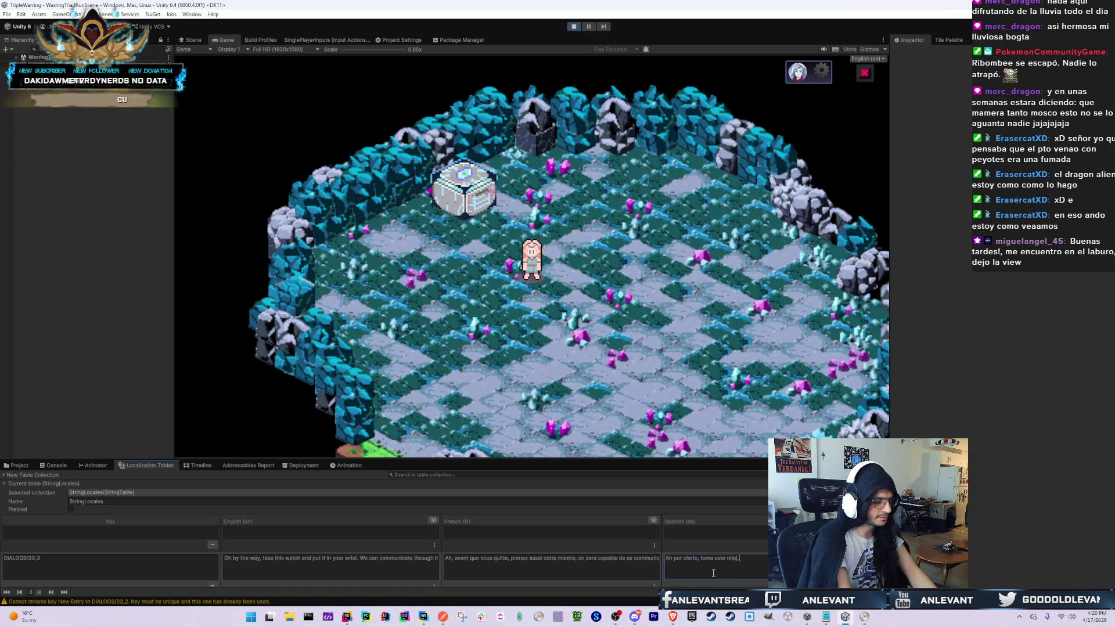
pyautogui.write('os permiti')
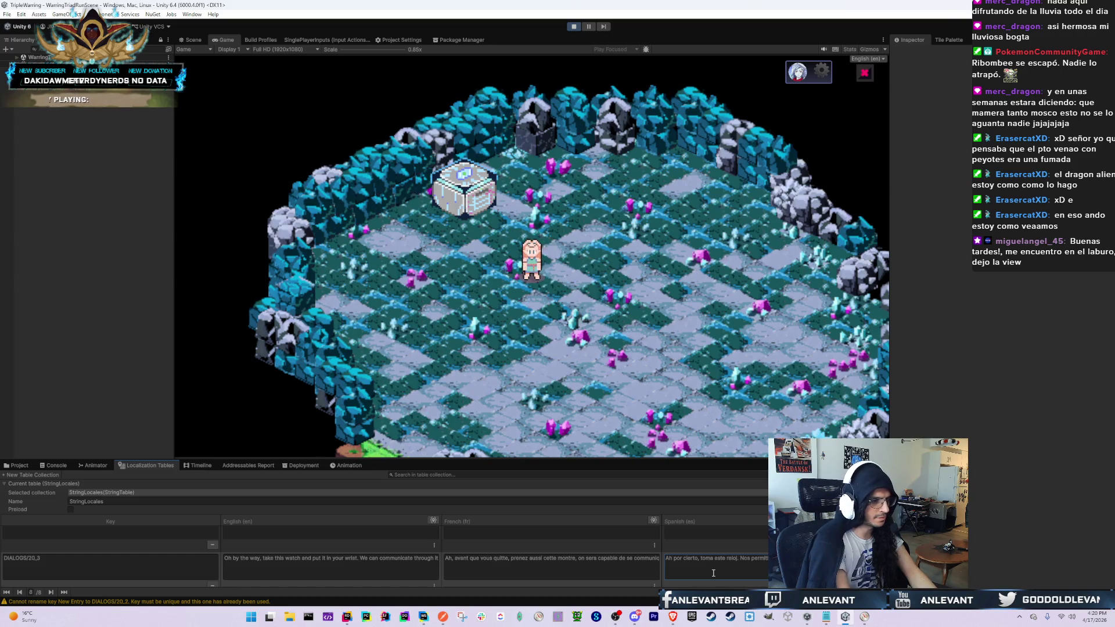
# Step: Reword the end of the English DIALOGS/20_3 line to 'any time you want'
pyautogui.click(413, 556)
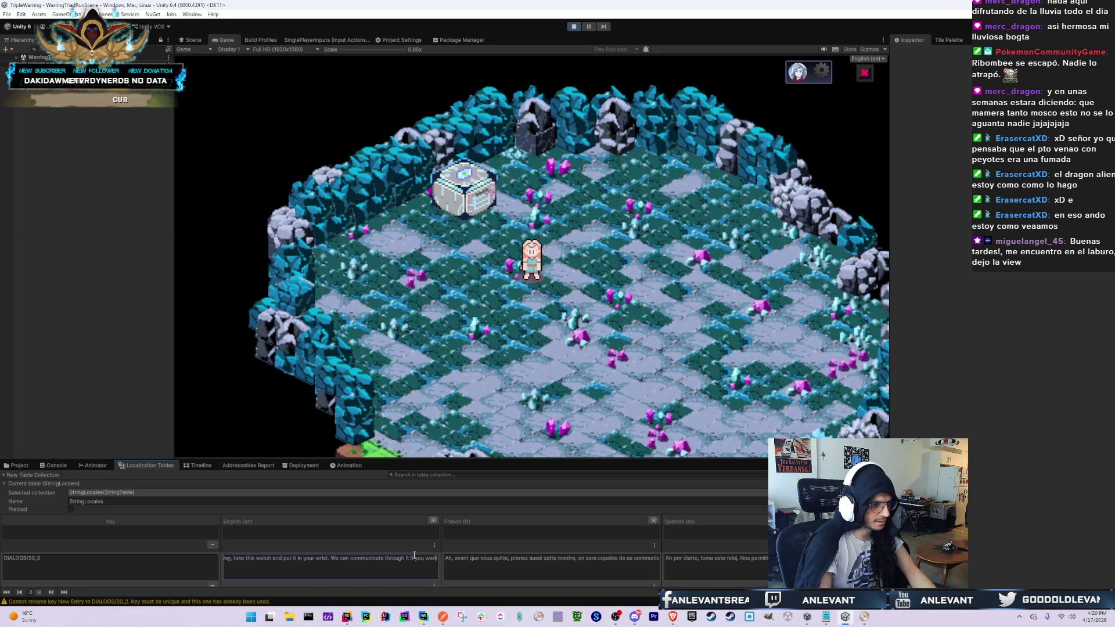
pyautogui.press('BackSpace')
pyautogui.press('BackSpace')
pyautogui.press('BackSpace')
pyautogui.press('BackSpace')
pyautogui.press('BackSpace')
pyautogui.press('BackSpace')
pyautogui.hotkey('ctrl', 'z')
pyautogui.hotkey('ctrl', 'z')
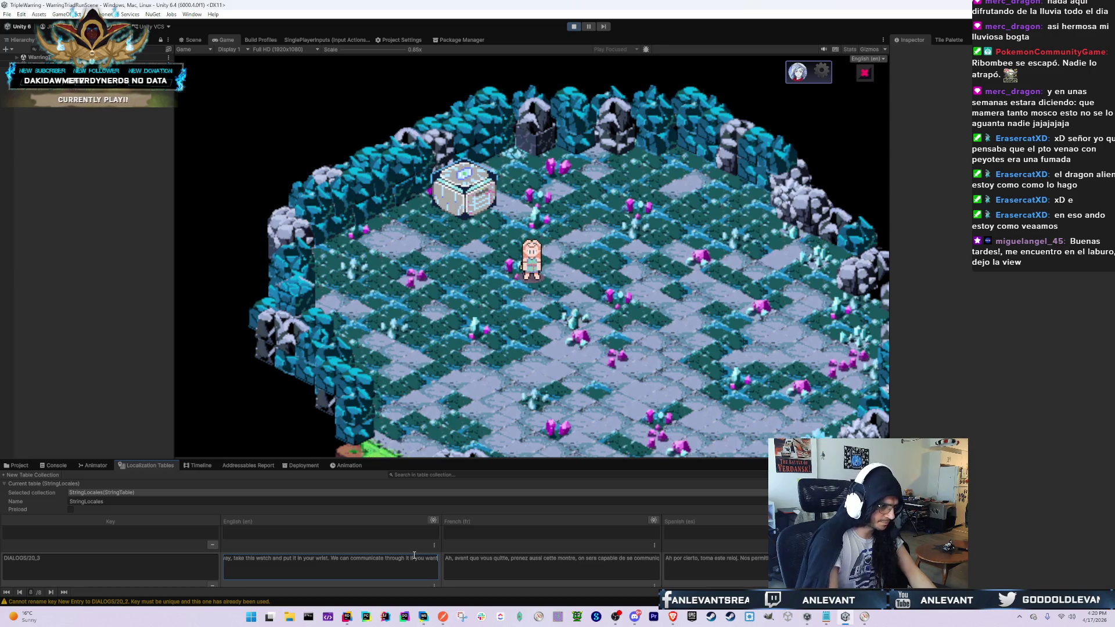
pyautogui.hotkey('ctrl', 'z')
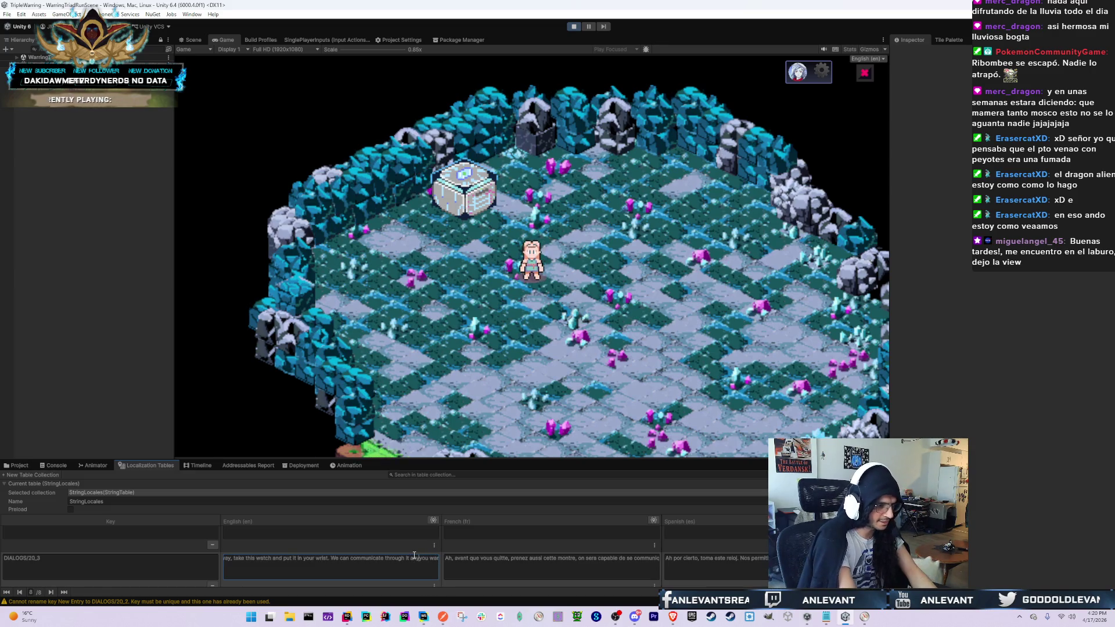
pyautogui.write('time')
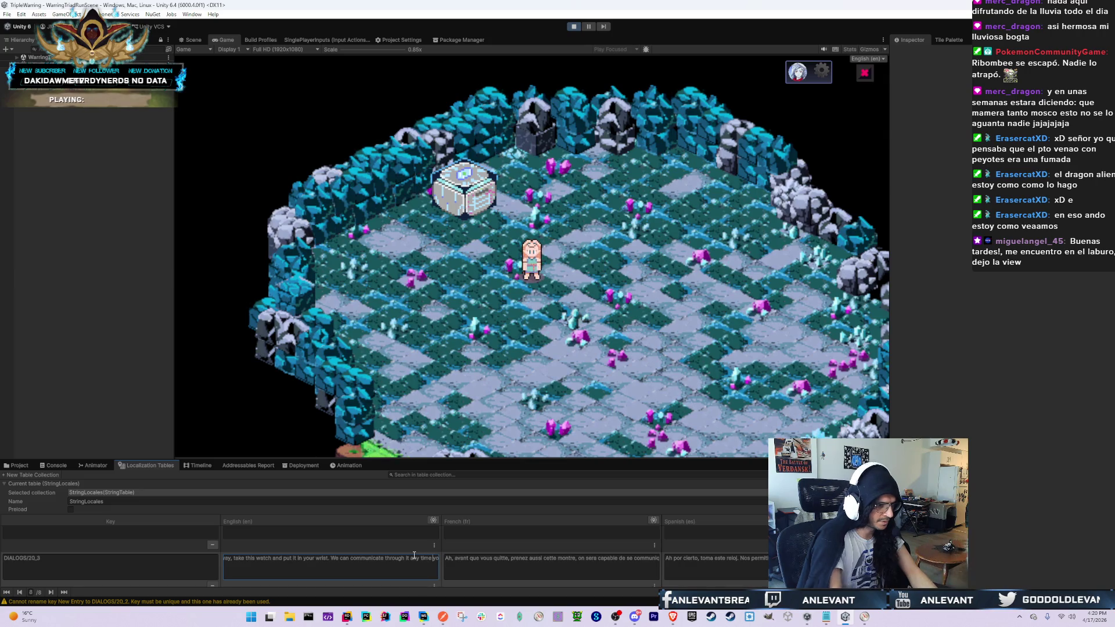
# Step: Append 'tout le temps avec lui' to the French line and save with Ctrl+S
pyautogui.click(731, 572)
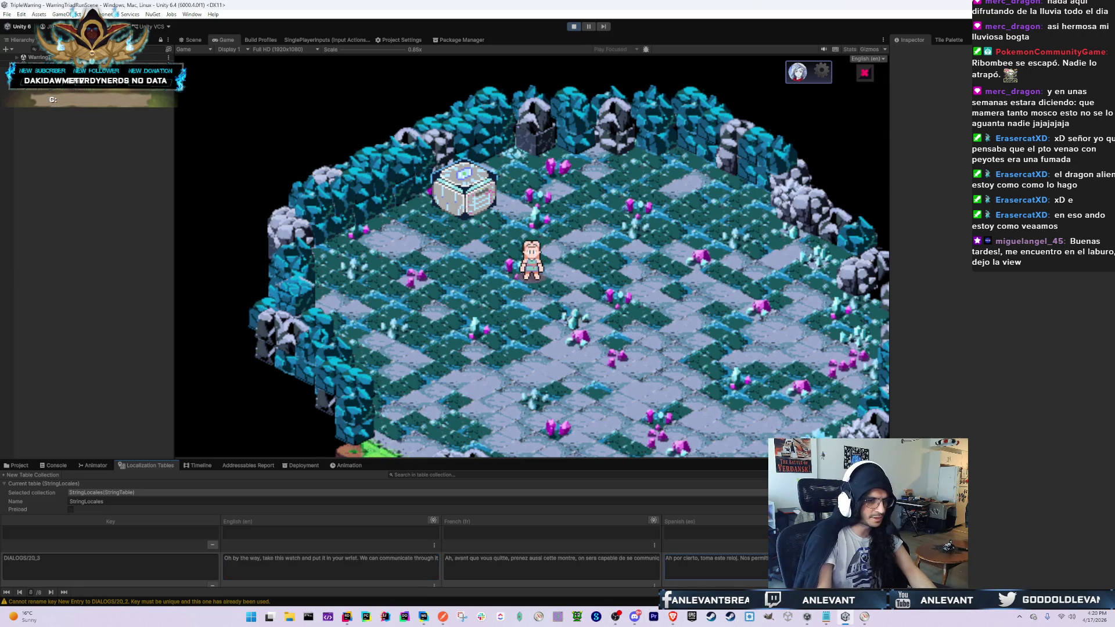
pyautogui.click(515, 566)
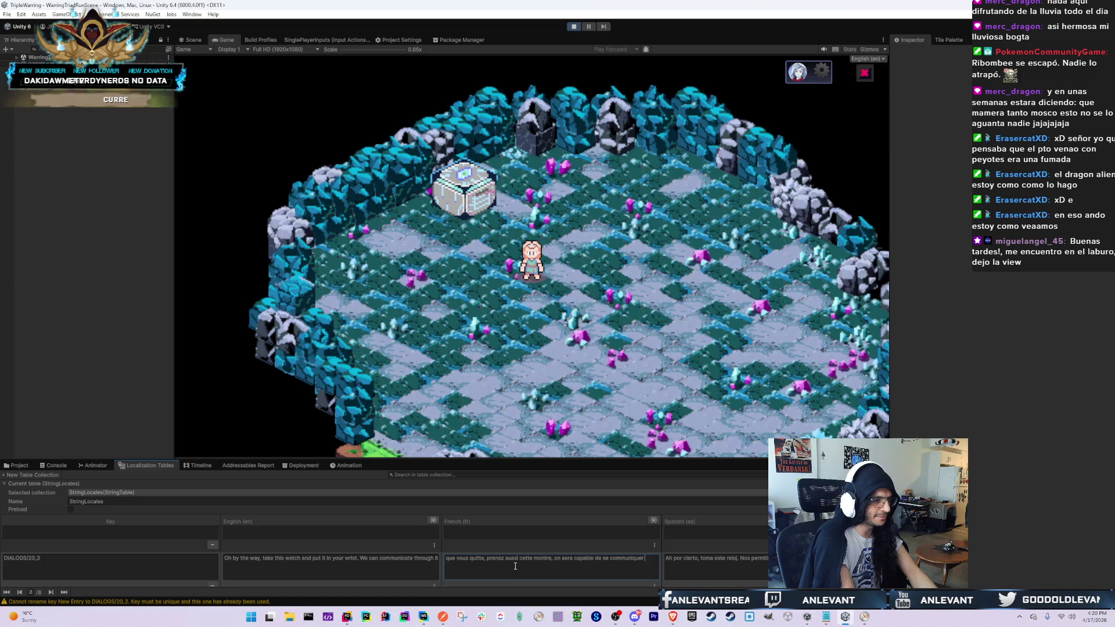
pyautogui.write('tout le')
pyautogui.write(' temps comm')
pyautogui.press('BackSpace')
pyautogui.press('BackSpace')
pyautogui.press('BackSpace')
pyautogui.write('avec lui')
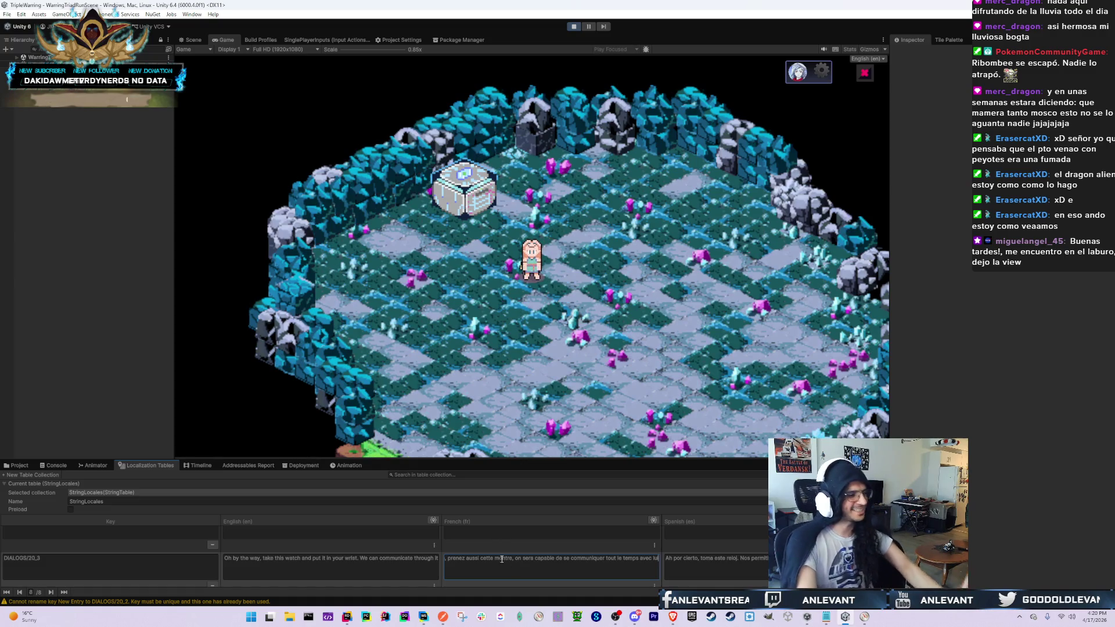
pyautogui.hotkey('ctrl', 's')
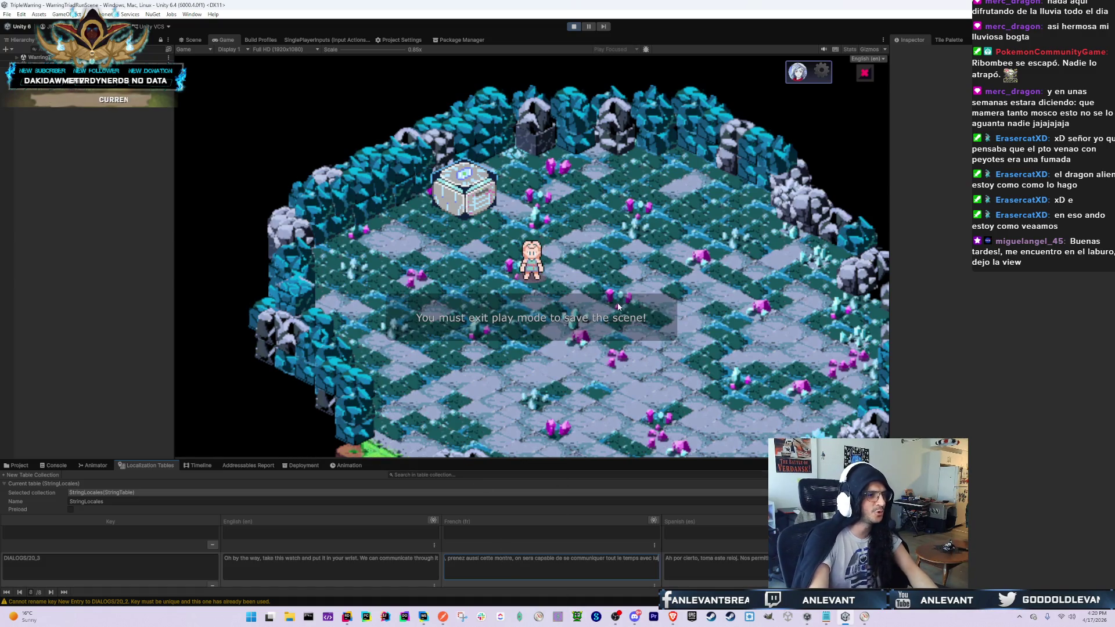
# Step: Walk the playtest character to the glowing cube and use it to open the Tutorial menu
pyautogui.click(576, 298)
pyautogui.hotkey('w', 'a')
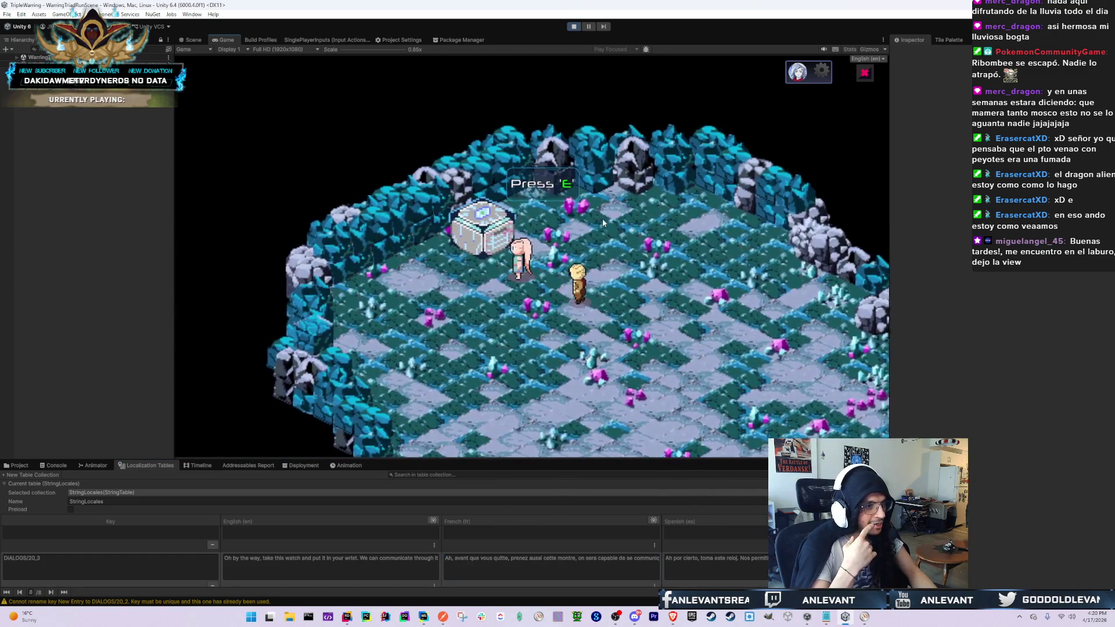
pyautogui.press('e')
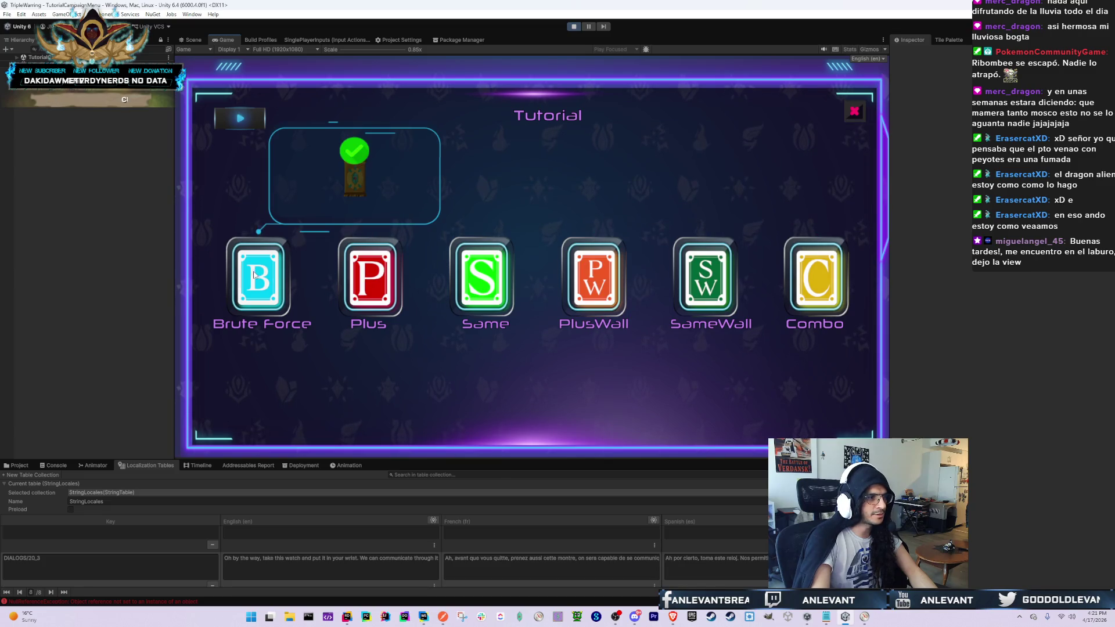
# Step: Start the Brute Force tutorial and read through all its opening rule and instruction dialogs
pyautogui.click(273, 281)
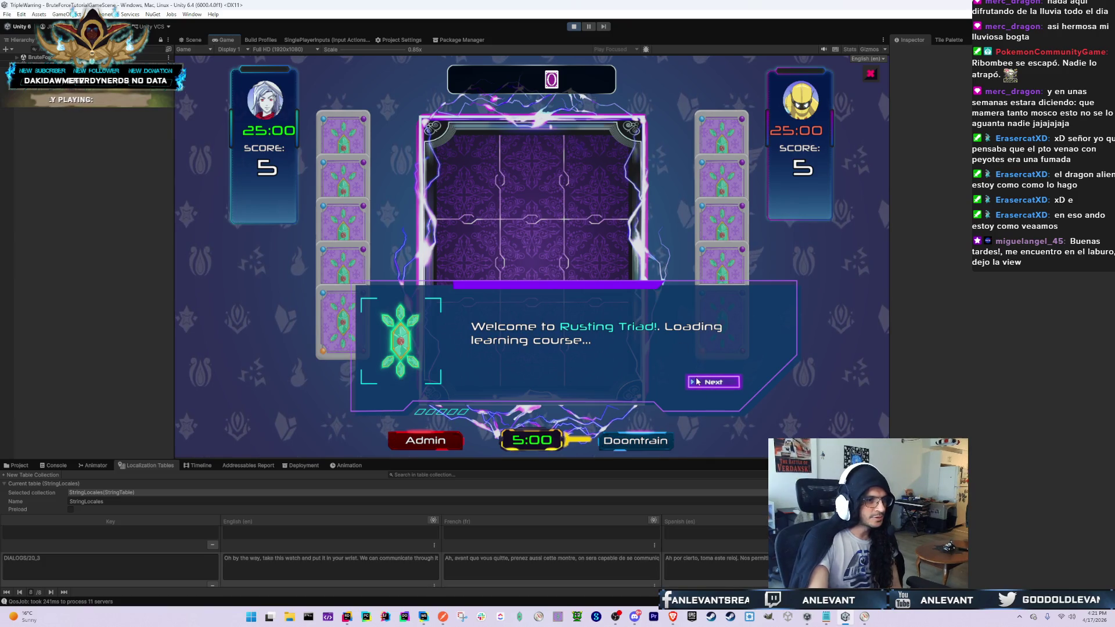
pyautogui.click(705, 382)
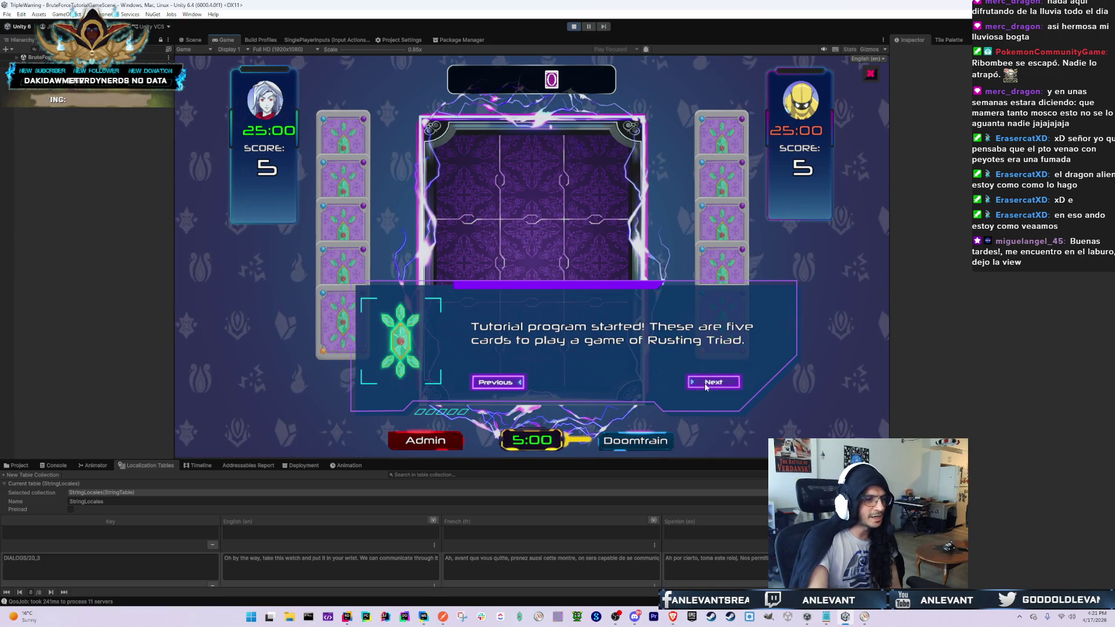
pyautogui.click(705, 383)
pyautogui.click(705, 383)
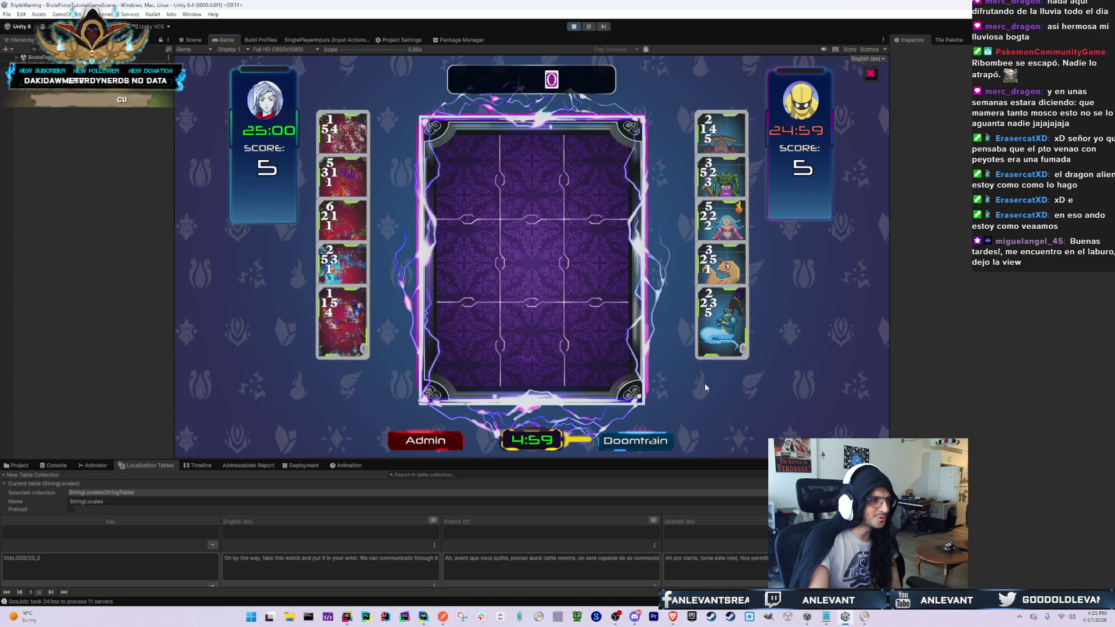
pyautogui.click(729, 385)
pyautogui.click(726, 386)
pyautogui.click(724, 387)
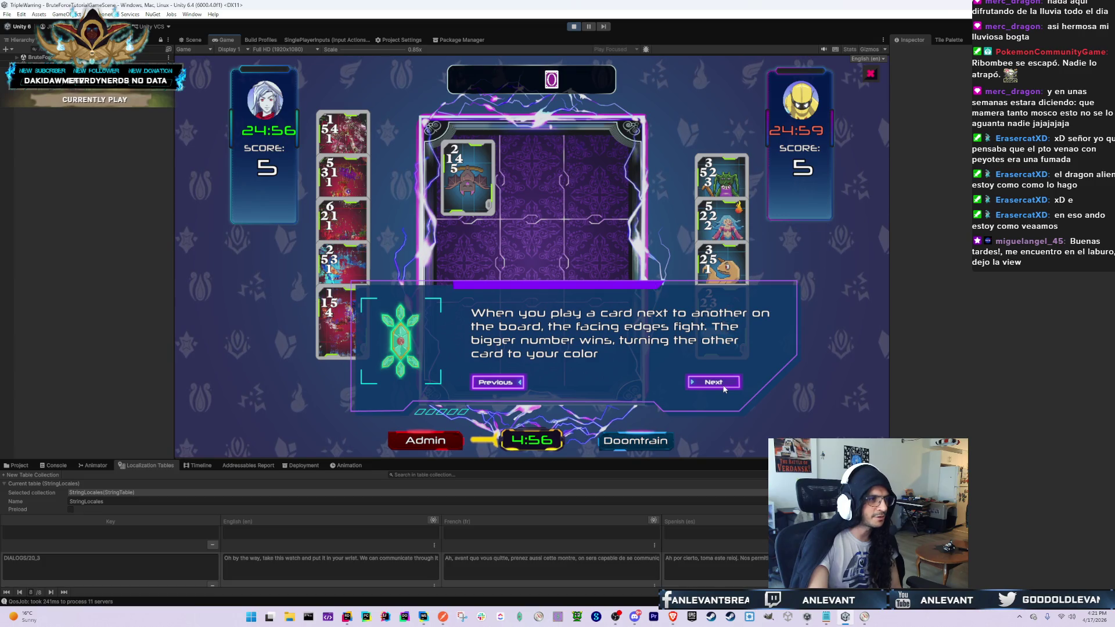
pyautogui.click(722, 387)
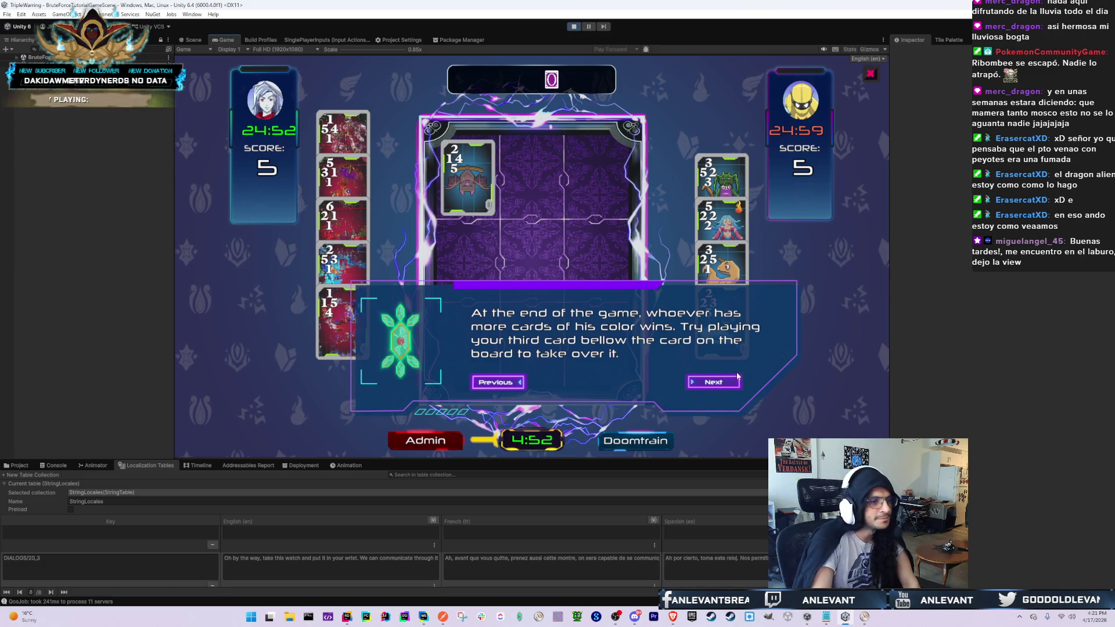
pyautogui.click(724, 384)
pyautogui.click(722, 383)
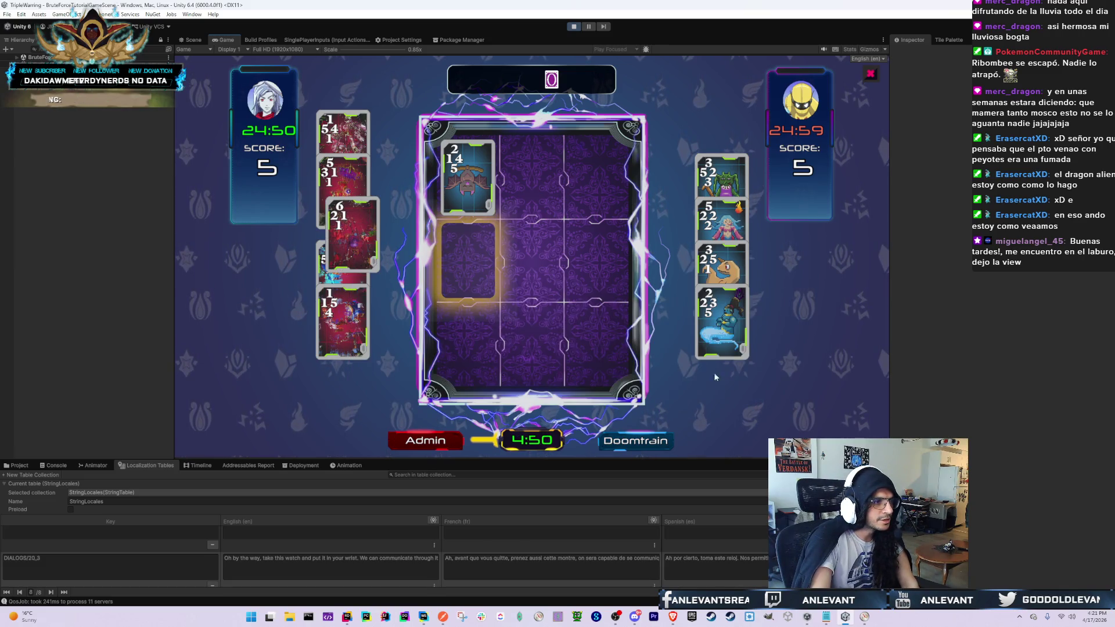
# Step: Play the 6/21/1, 5/31/1, 1/54/1 and 1/15/4 cards, losing 5–5, then accept the retry
pyautogui.moveTo(351, 244)
pyautogui.mouseDown()
pyautogui.moveTo(447, 223)
pyautogui.moveTo(469, 262)
pyautogui.mouseUp()
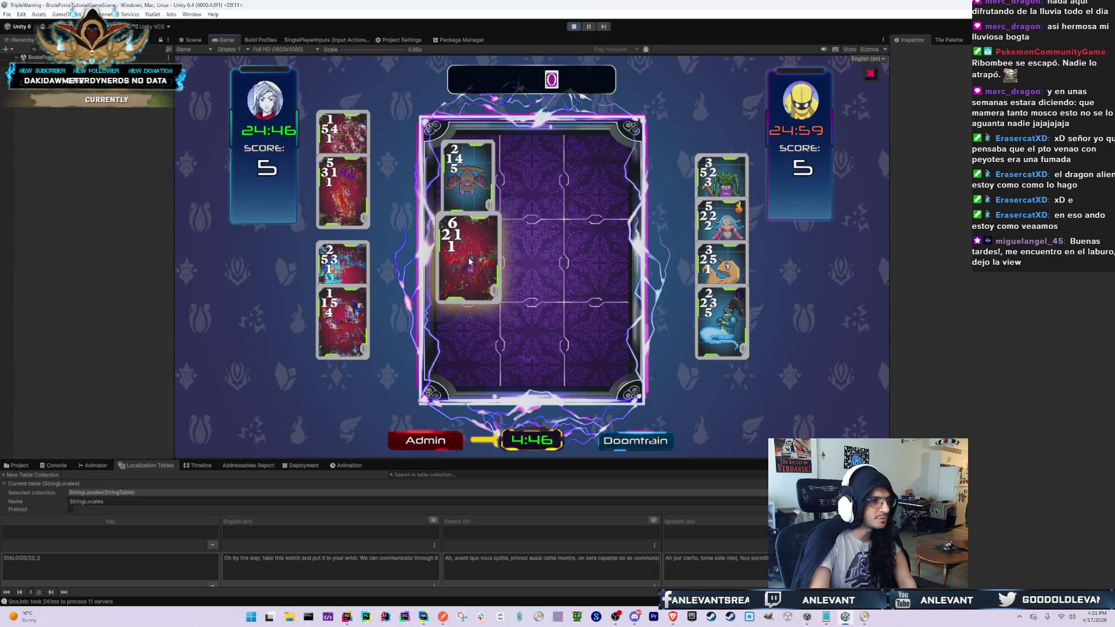
pyautogui.moveTo(469, 262); pyautogui.dragTo(467, 261)
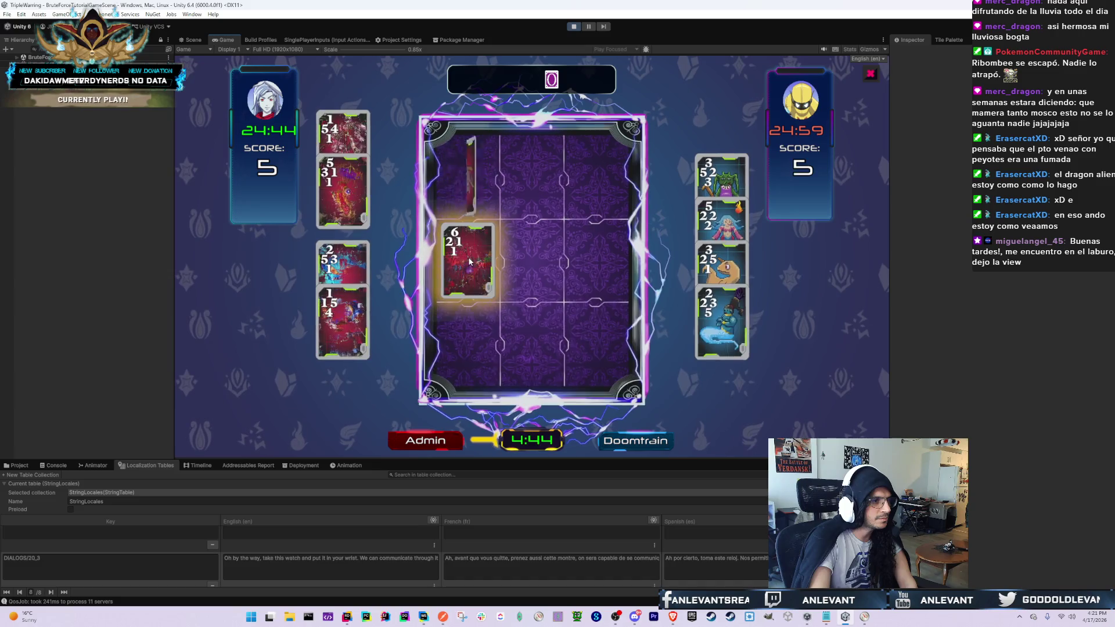
pyautogui.click(714, 382)
pyautogui.click(706, 378)
pyautogui.moveTo(381, 201); pyautogui.dragTo(531, 261)
pyautogui.moveTo(344, 148)
pyautogui.mouseDown()
pyautogui.moveTo(444, 162)
pyautogui.moveTo(607, 261)
pyautogui.mouseUp()
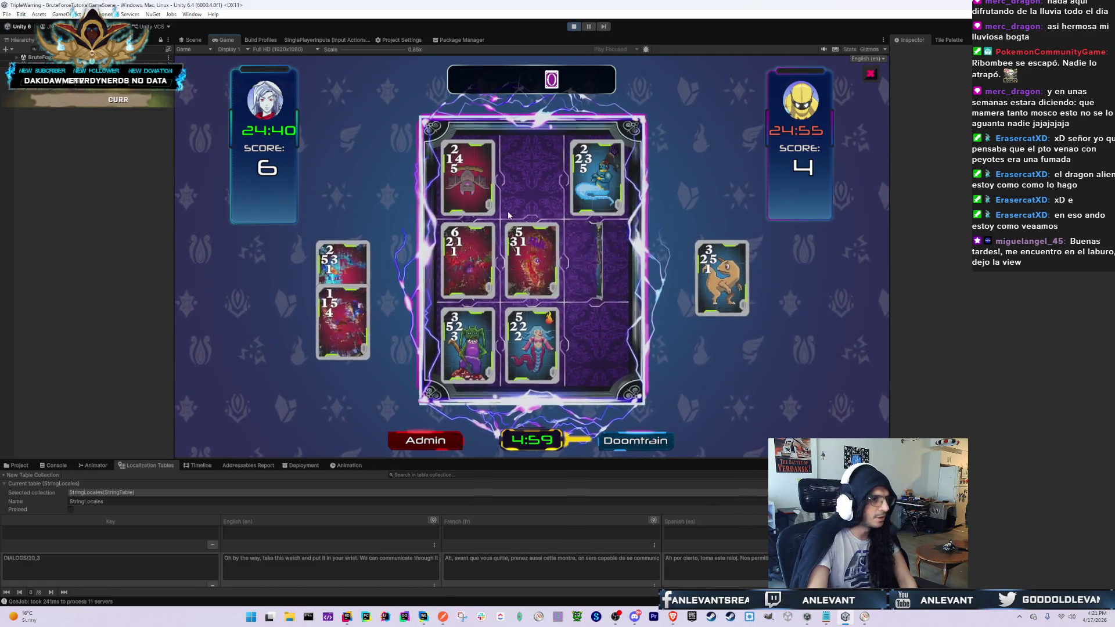
pyautogui.moveTo(342, 323)
pyautogui.mouseDown()
pyautogui.moveTo(354, 332)
pyautogui.moveTo(584, 335)
pyautogui.moveTo(606, 353)
pyautogui.mouseUp()
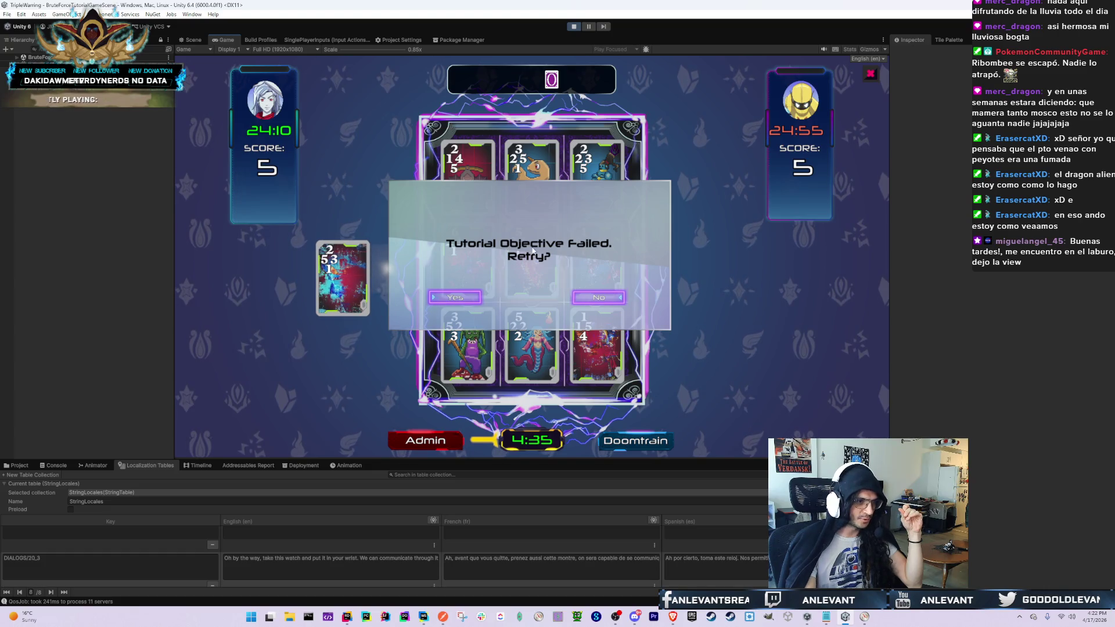
pyautogui.click(455, 298)
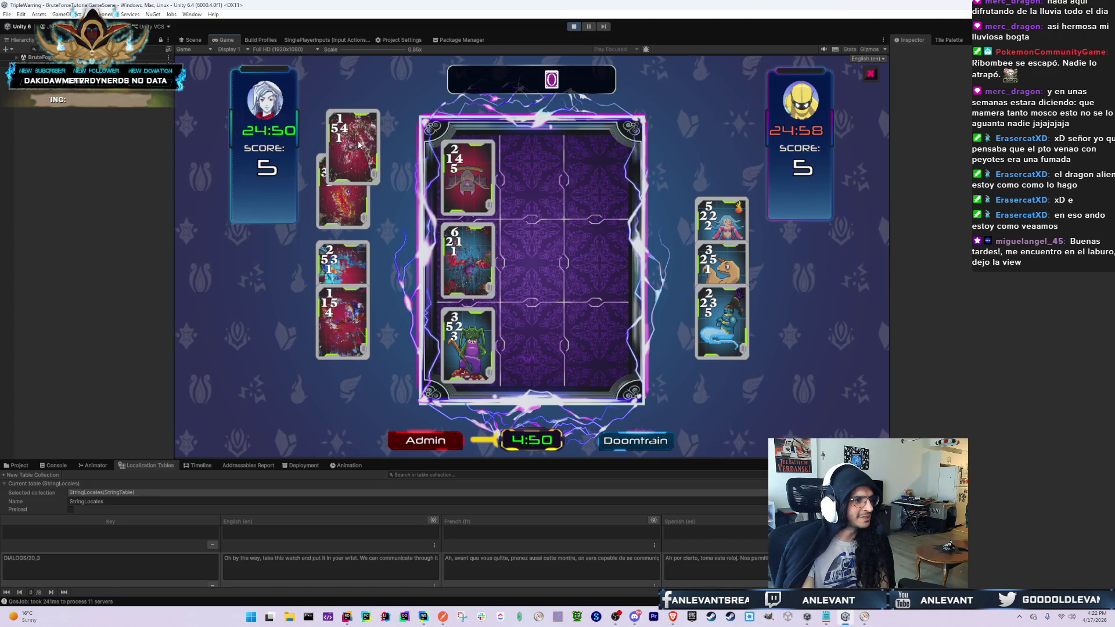
# Step: Replay with 1/54/1 centre, 5/31/1 bottom-middle and 1/15/4 top-right, winning 6–4
pyautogui.moveTo(359, 153)
pyautogui.mouseDown()
pyautogui.moveTo(532, 283)
pyautogui.moveTo(348, 142)
pyautogui.moveTo(470, 209)
pyautogui.moveTo(537, 272)
pyautogui.moveTo(528, 260)
pyautogui.moveTo(549, 257)
pyautogui.moveTo(534, 266)
pyautogui.mouseUp()
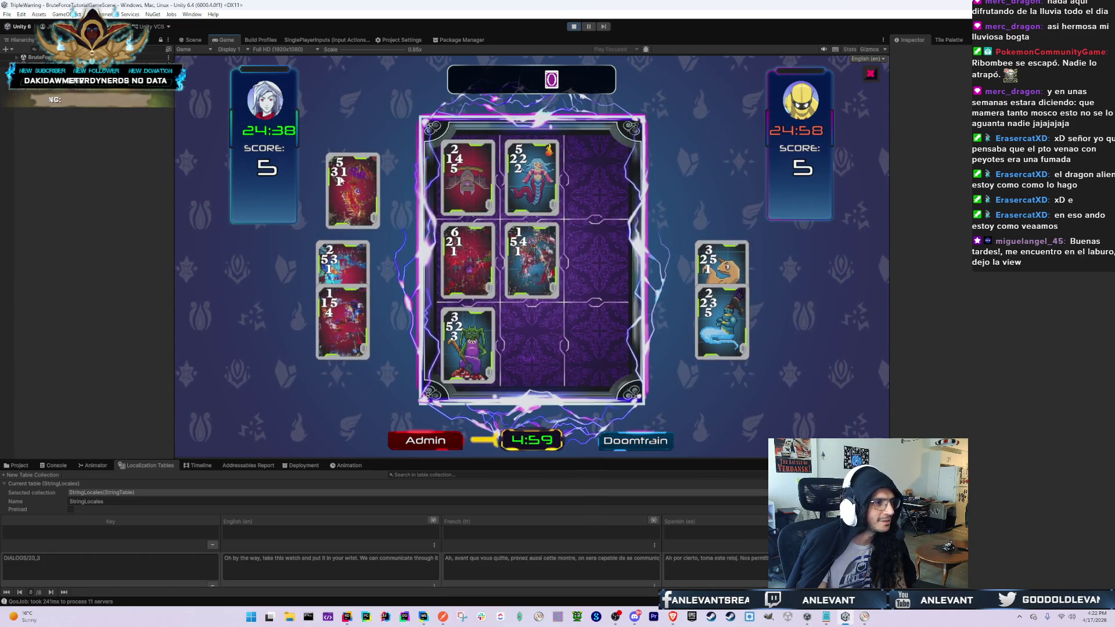
pyautogui.moveTo(351, 190); pyautogui.dragTo(530, 326)
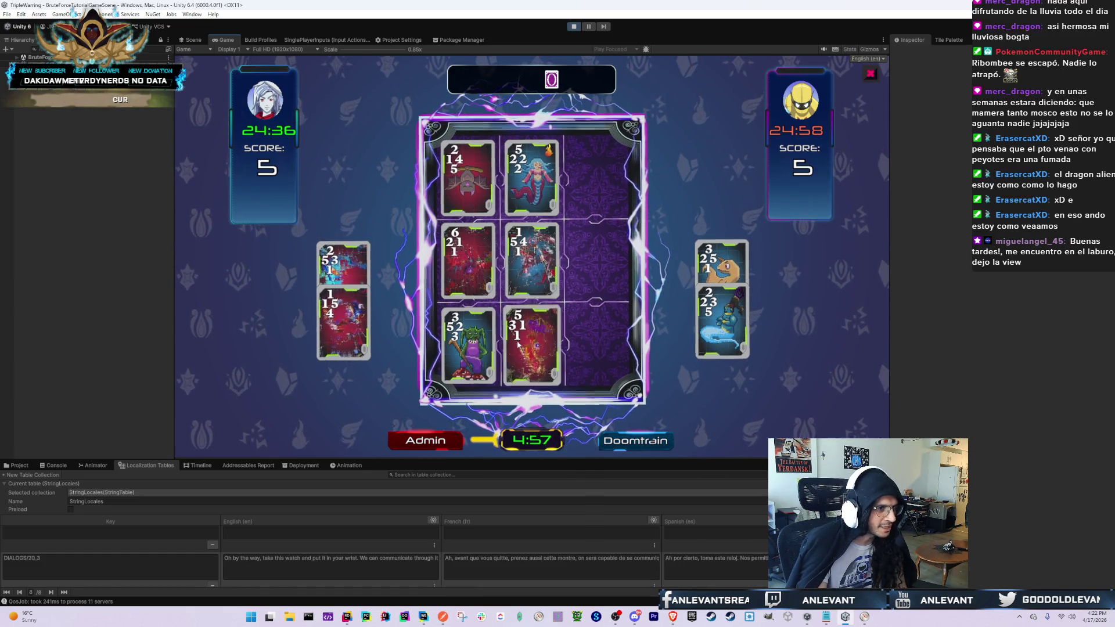
pyautogui.moveTo(342, 322)
pyautogui.mouseDown()
pyautogui.moveTo(613, 236)
pyautogui.moveTo(600, 254)
pyautogui.mouseUp()
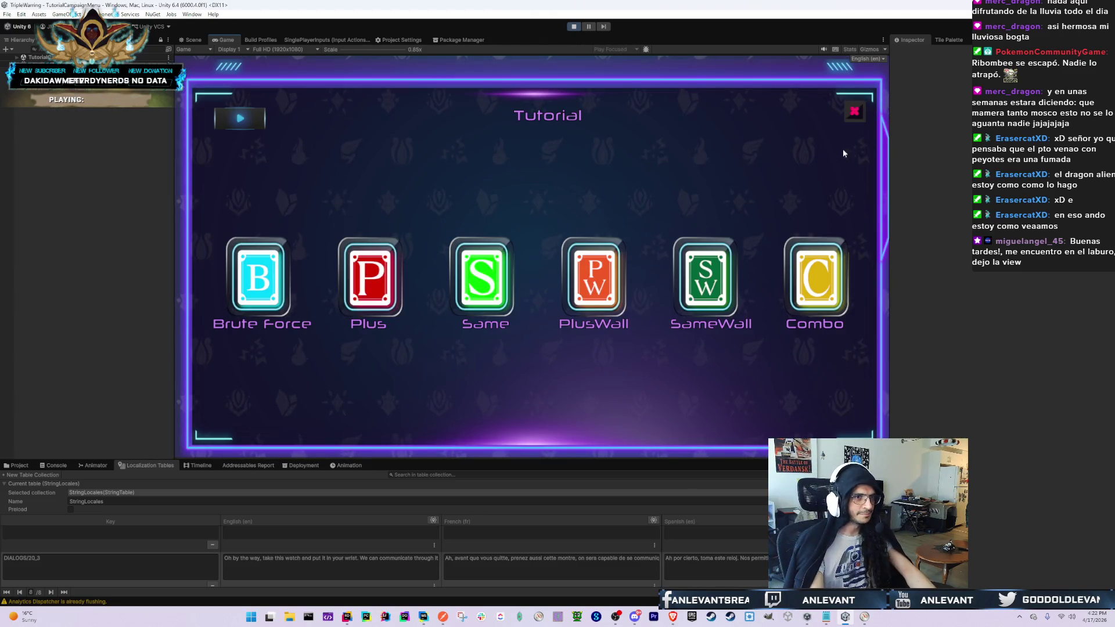
pyautogui.click(853, 118)
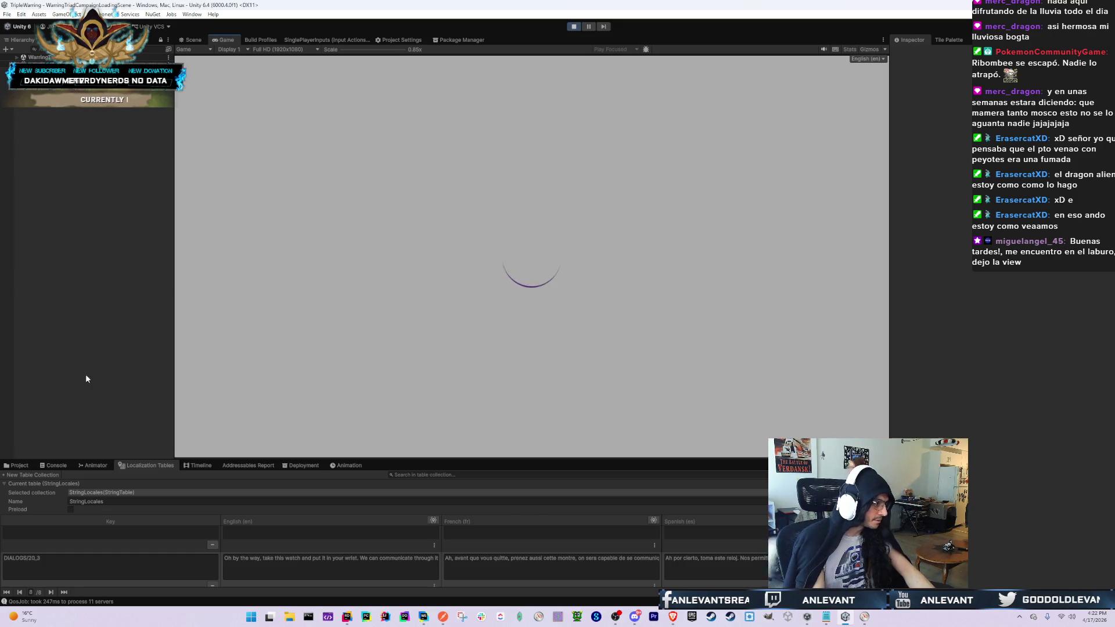
# Step: Clear the Console and trace the missing-script warning to GenericUIElementDummy in the Hierarchy
pyautogui.click(54, 465)
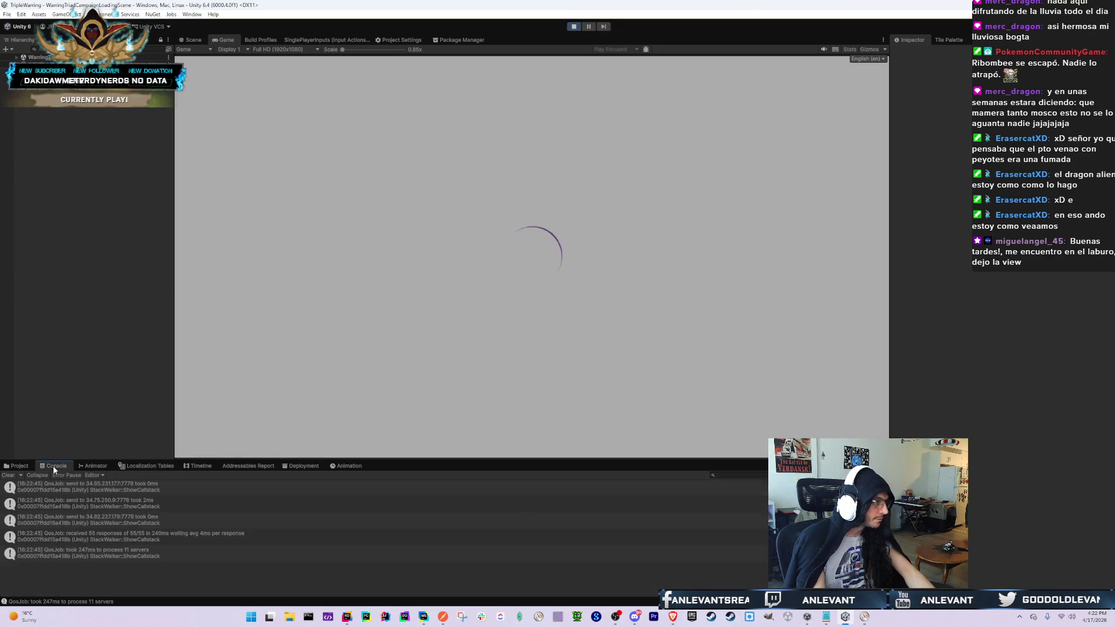
pyautogui.click(11, 474)
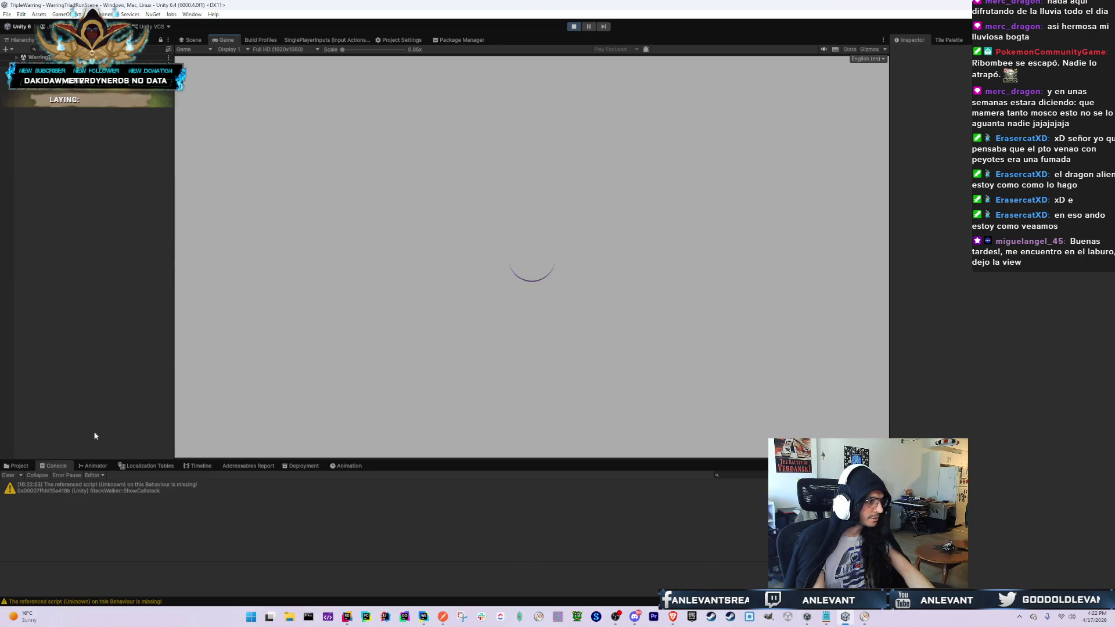
pyautogui.click(68, 490)
pyautogui.click(102, 198)
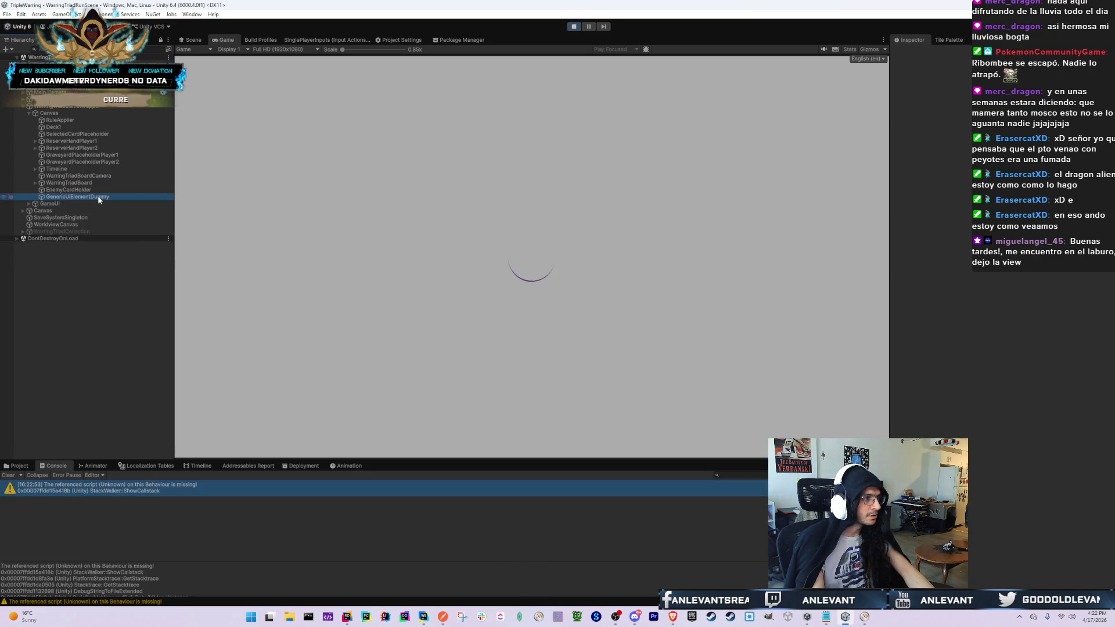
pyautogui.click(793, 268)
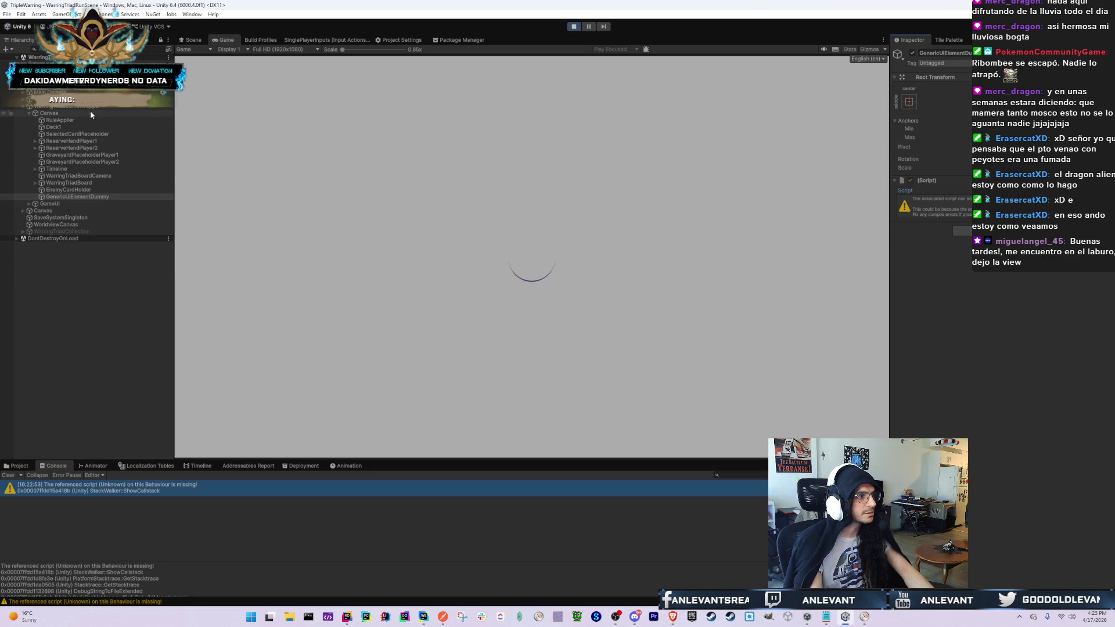
pyautogui.click(107, 191)
pyautogui.click(110, 197)
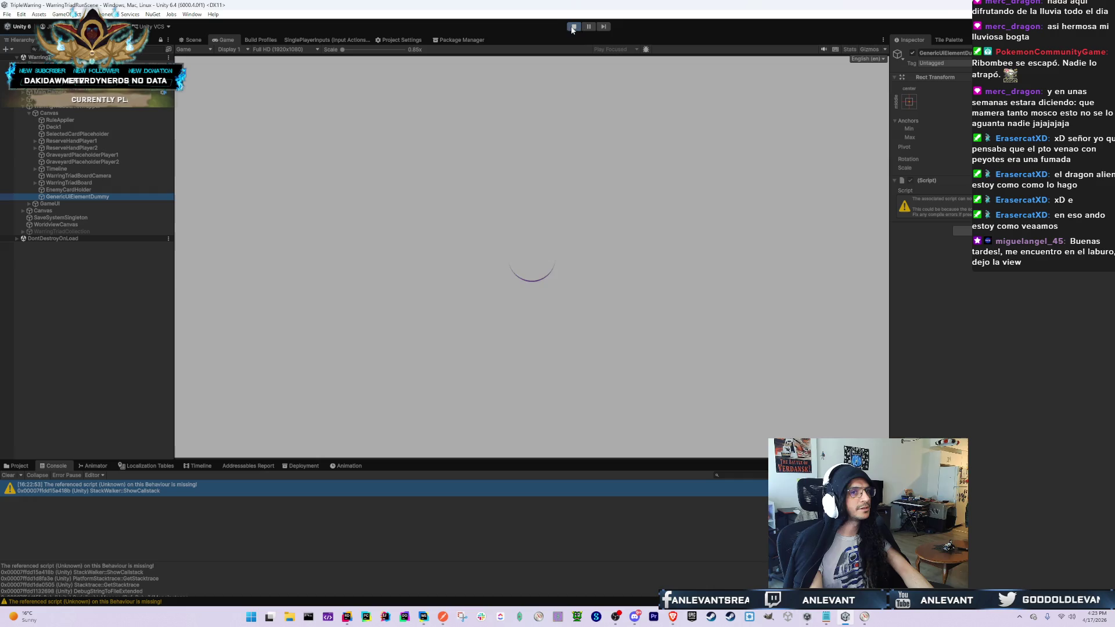
# Step: Stop the game, do a quick test run of the login scene, stop it, and focus the Project search
pyautogui.click(573, 27)
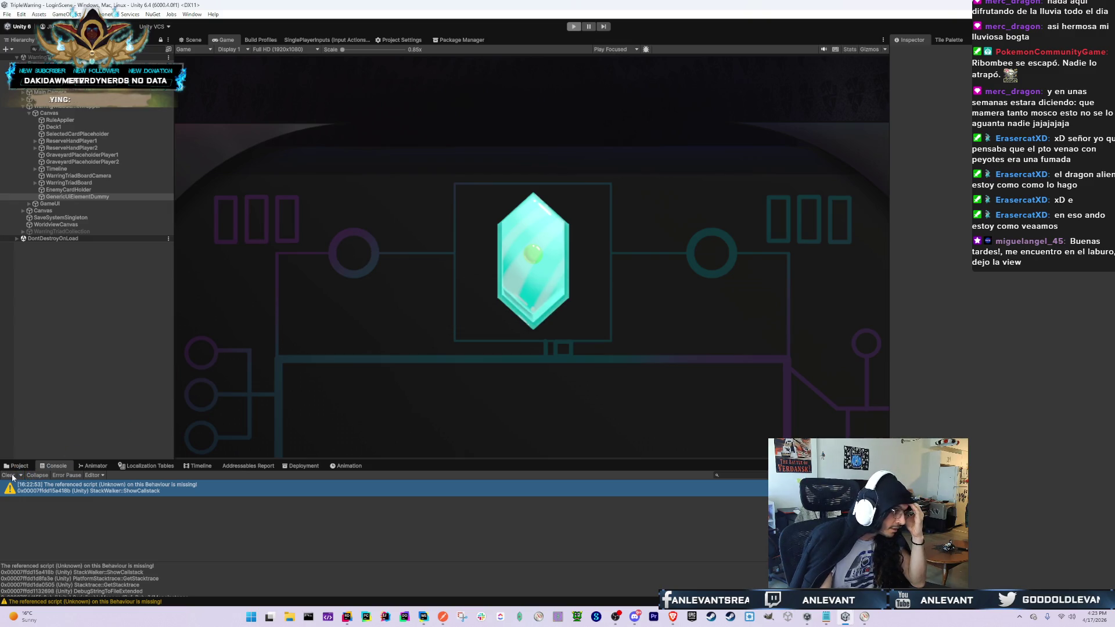
pyautogui.click(573, 27)
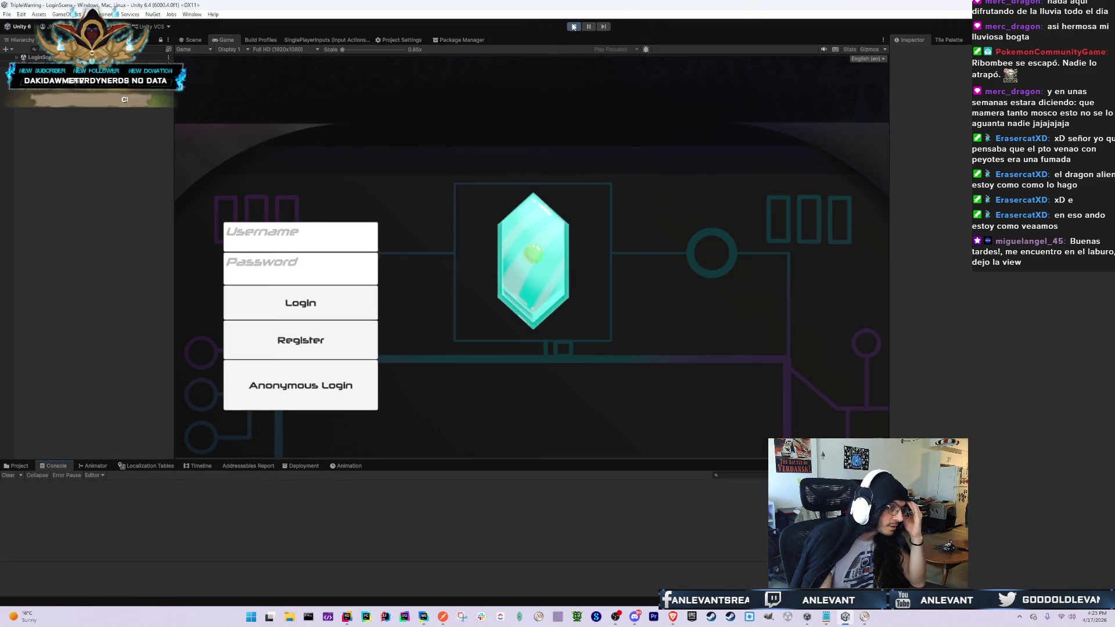
pyautogui.click(574, 26)
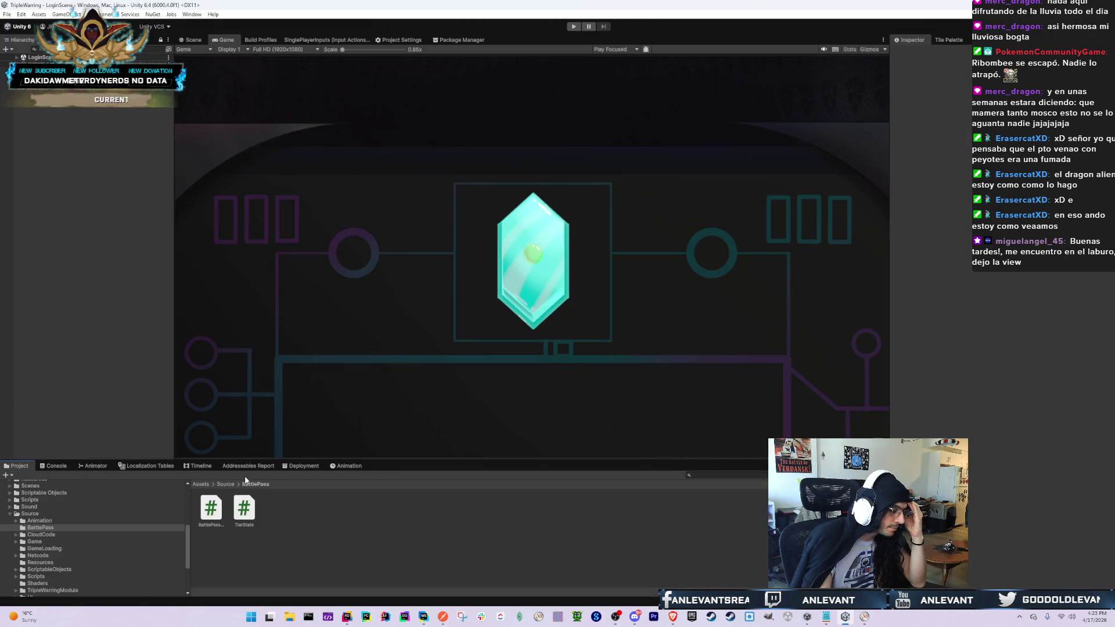
pyautogui.click(757, 476)
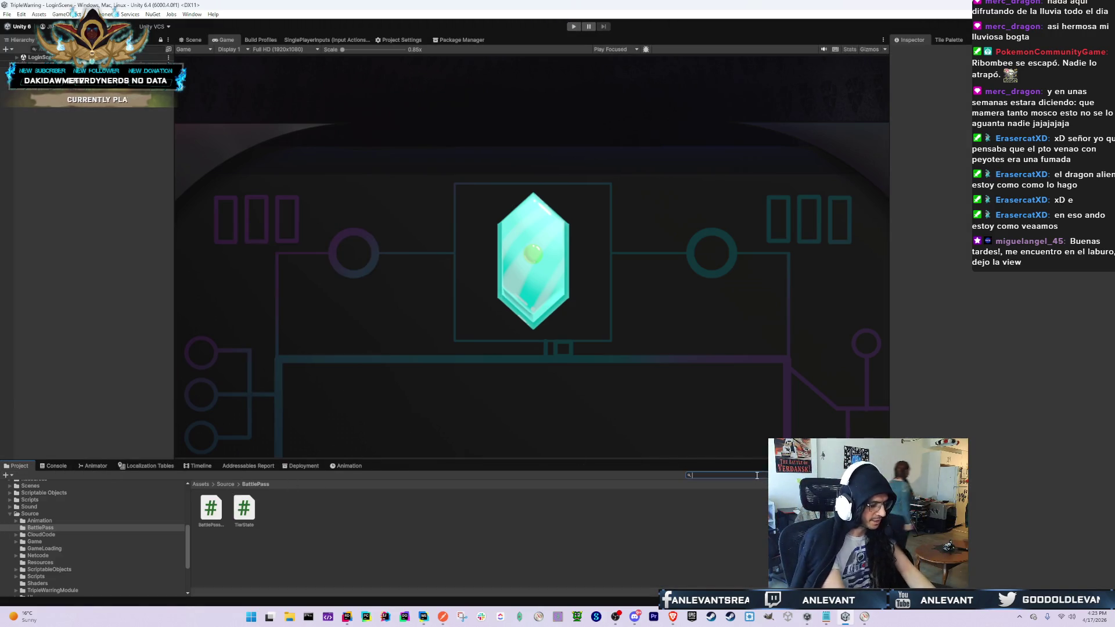
# Step: Search the Project for 'WarringTriad', open the WarringTriad scene and select WarringTriadRunScene
pyautogui.write('Warri')
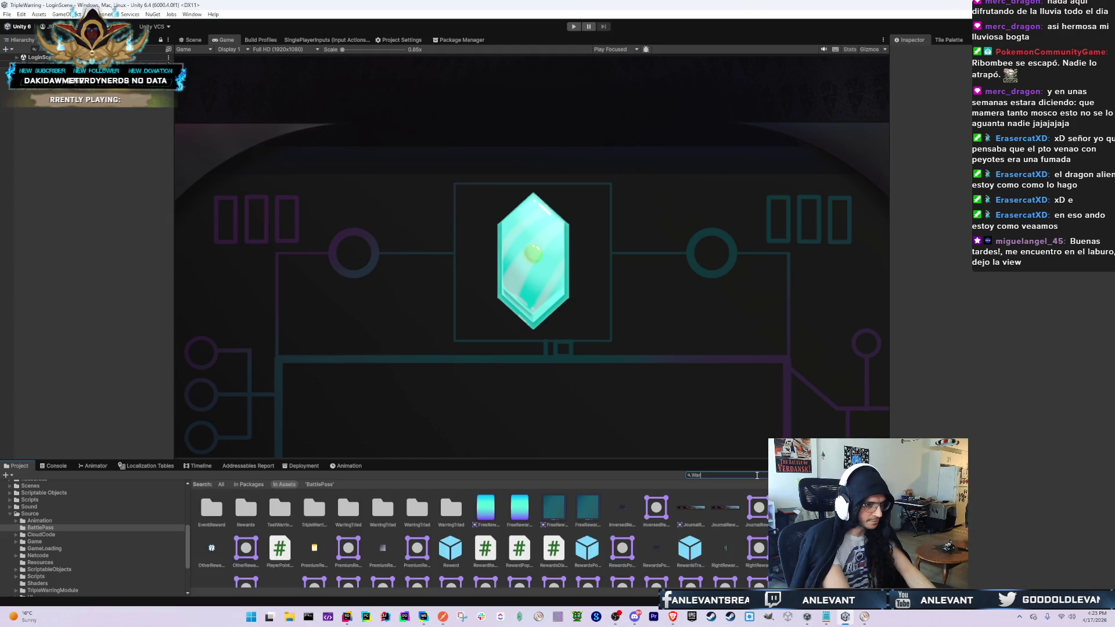
pyautogui.write('ngTriad')
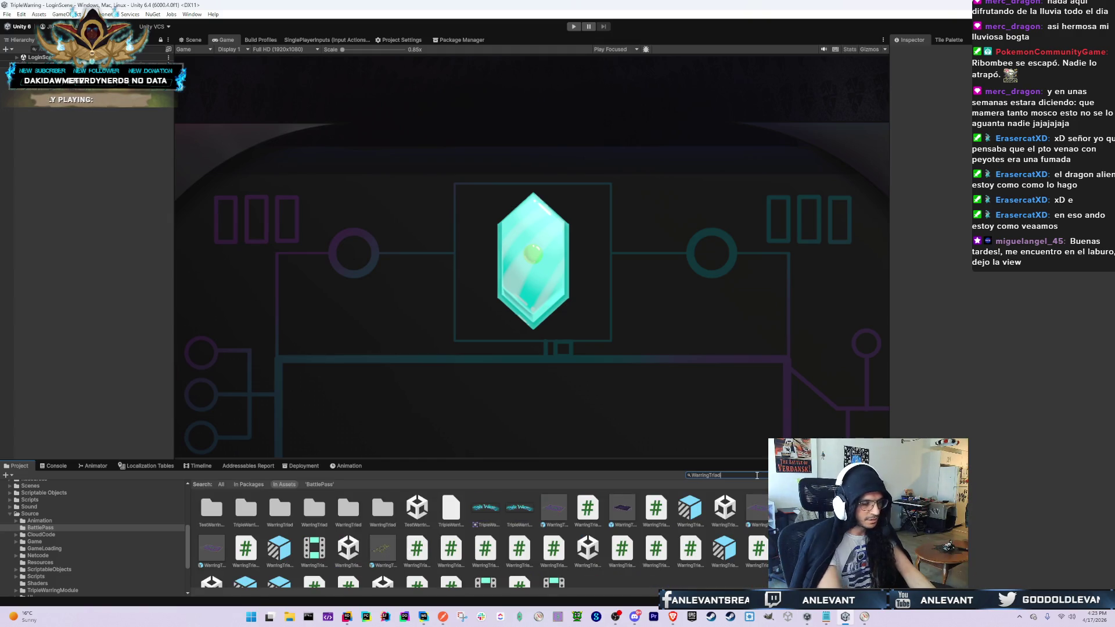
pyautogui.doubleClick(583, 514)
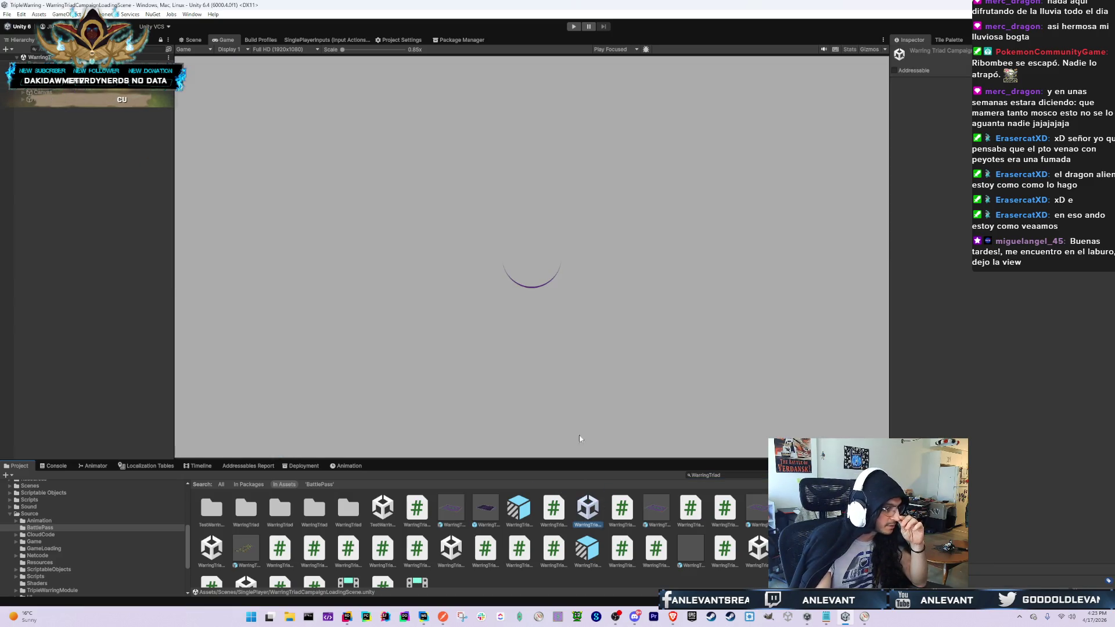
pyautogui.click(757, 549)
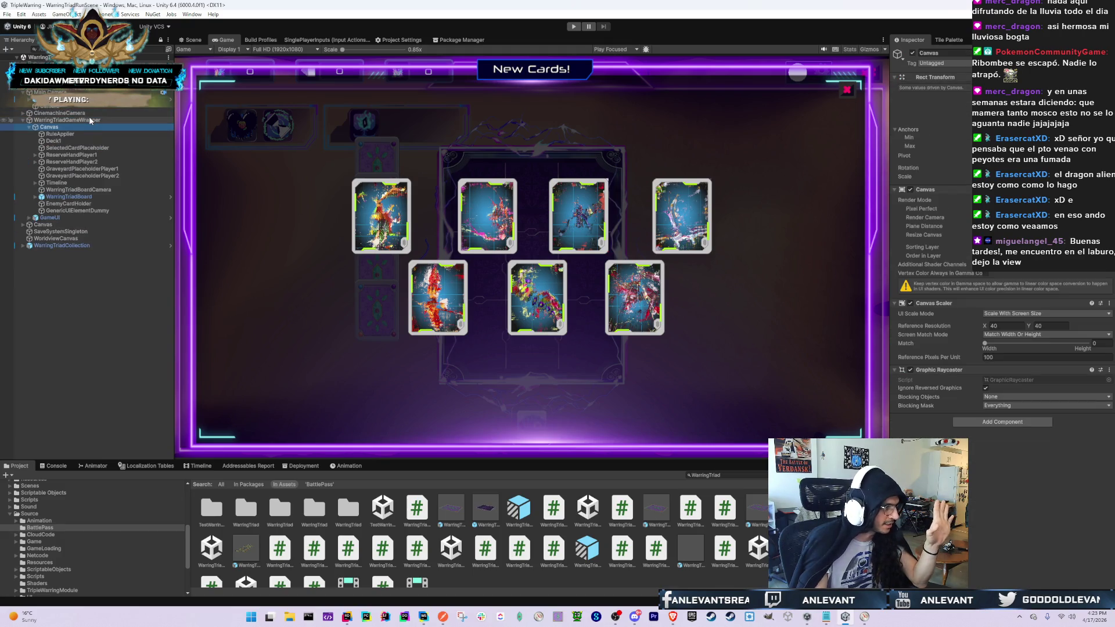
# Step: Add the Generic UI element script to GenericUIElementDummy and remove its missing script component
pyautogui.press('Down')
pyautogui.press('Down')
pyautogui.press('Down')
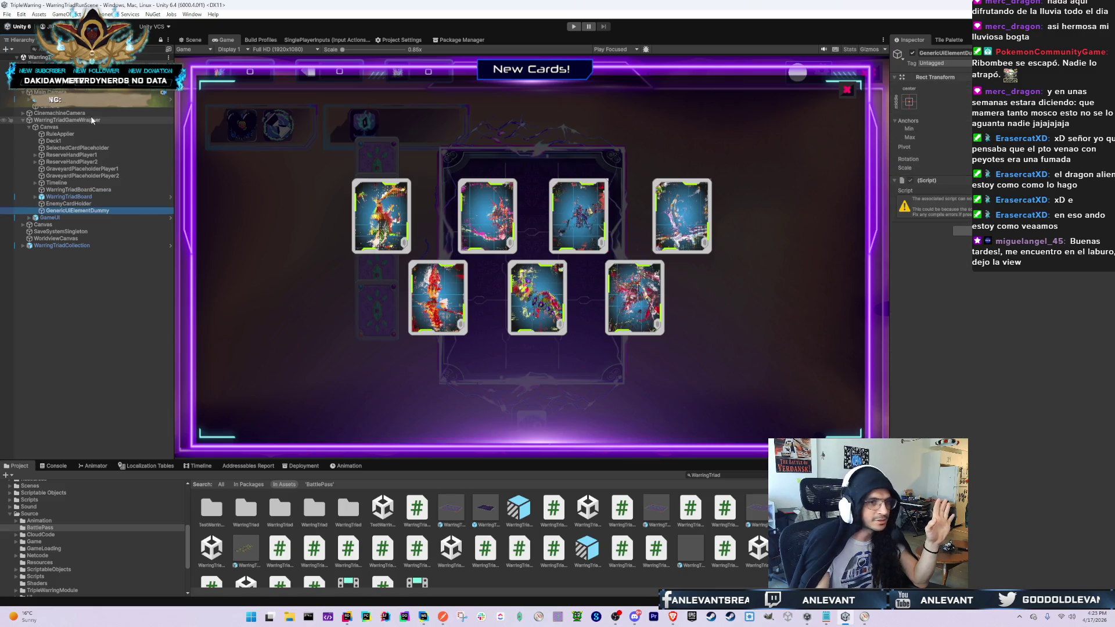
pyautogui.hotkey('ctrl', 'shift', 'a')
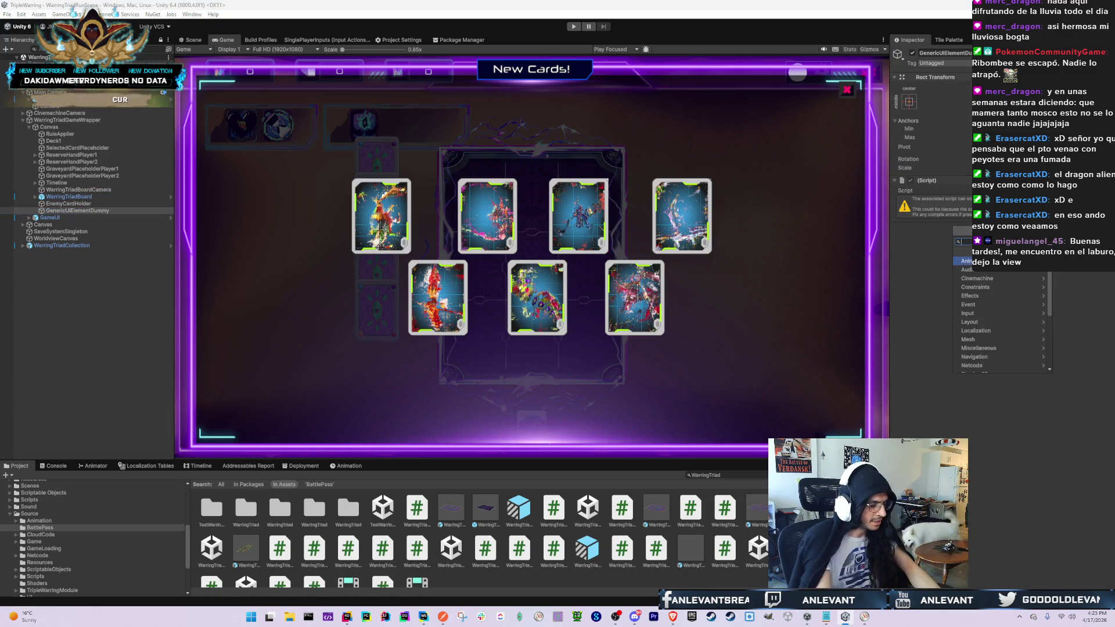
pyautogui.write('Generic')
pyautogui.press('Return')
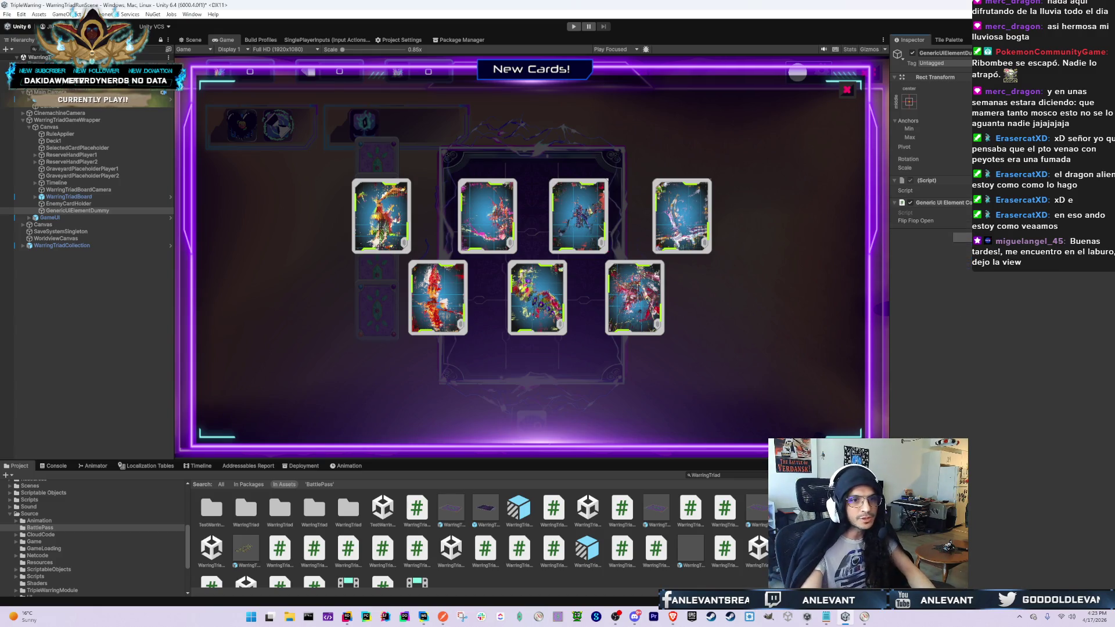
pyautogui.click(1040, 206)
# Step: Inspect WarringTriadGameWrapper, Canvas, RuleApplier and GenericUIElementDummy in the Hierarchy
pyautogui.click(65, 121)
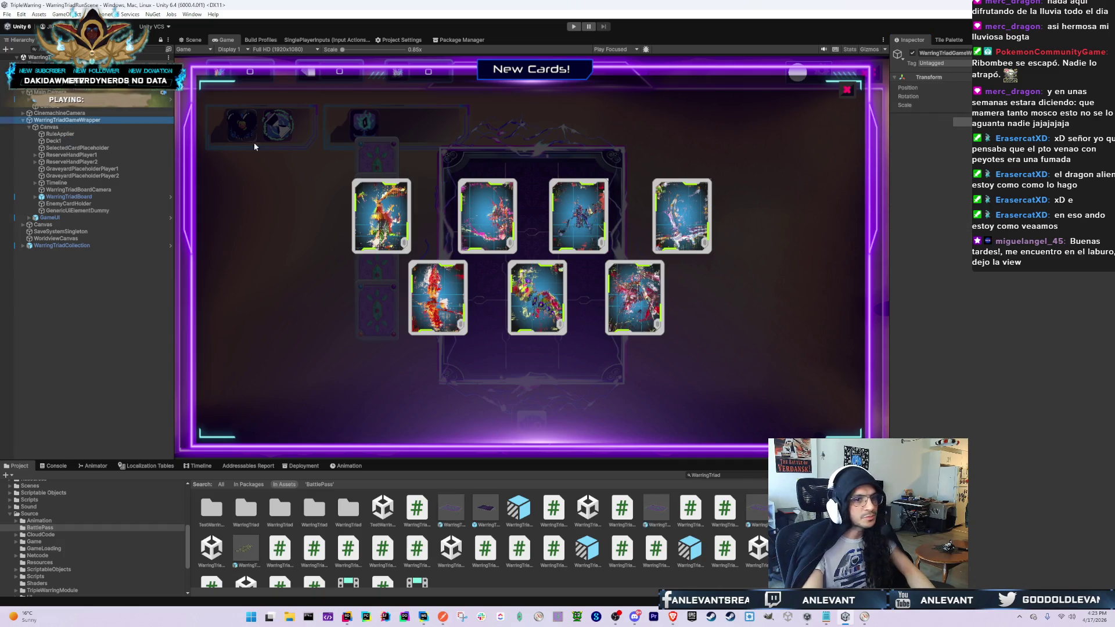
pyautogui.click(60, 127)
pyautogui.press('Down')
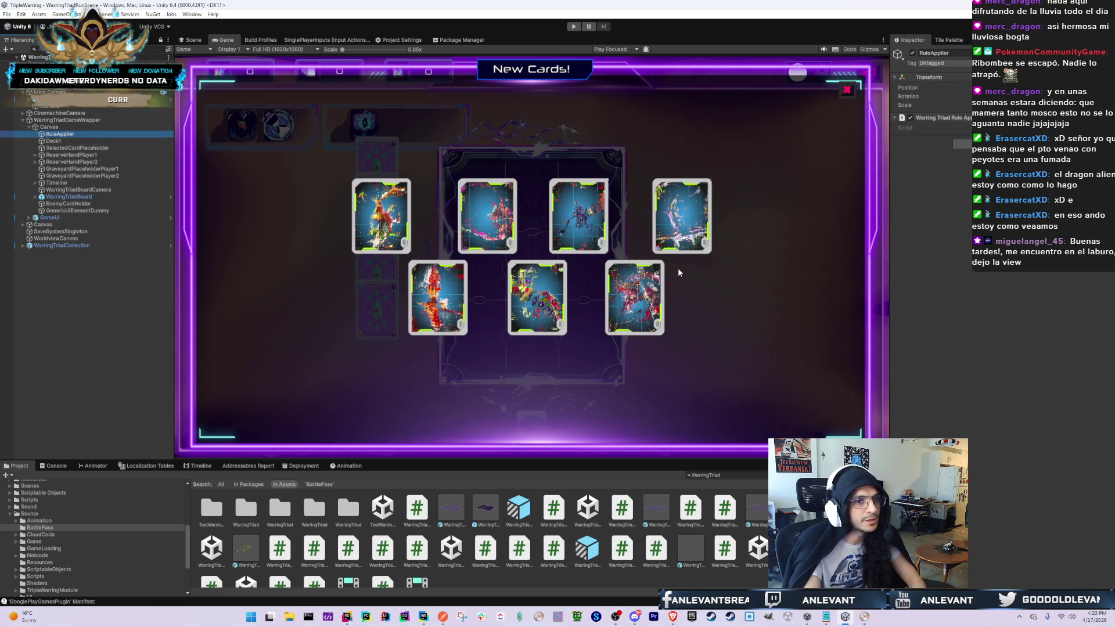
pyautogui.press('Down')
pyautogui.press('Down')
pyautogui.press('Left')
pyautogui.press('Up')
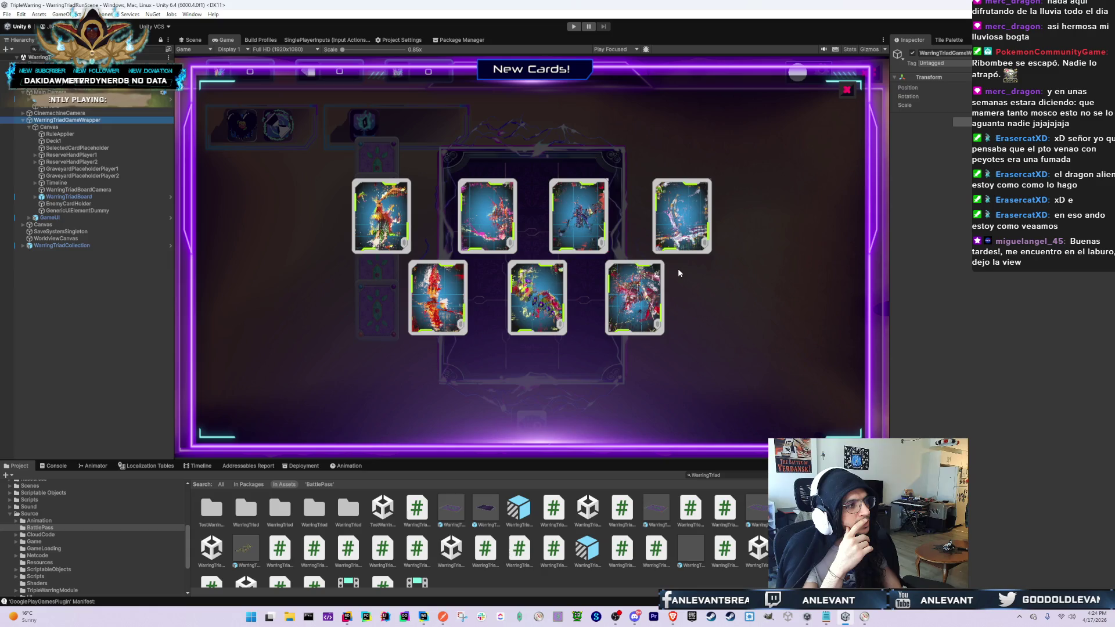
pyautogui.press('Left')
pyautogui.press('Right')
pyautogui.press('Down')
pyautogui.press('Down')
pyautogui.press('Down')
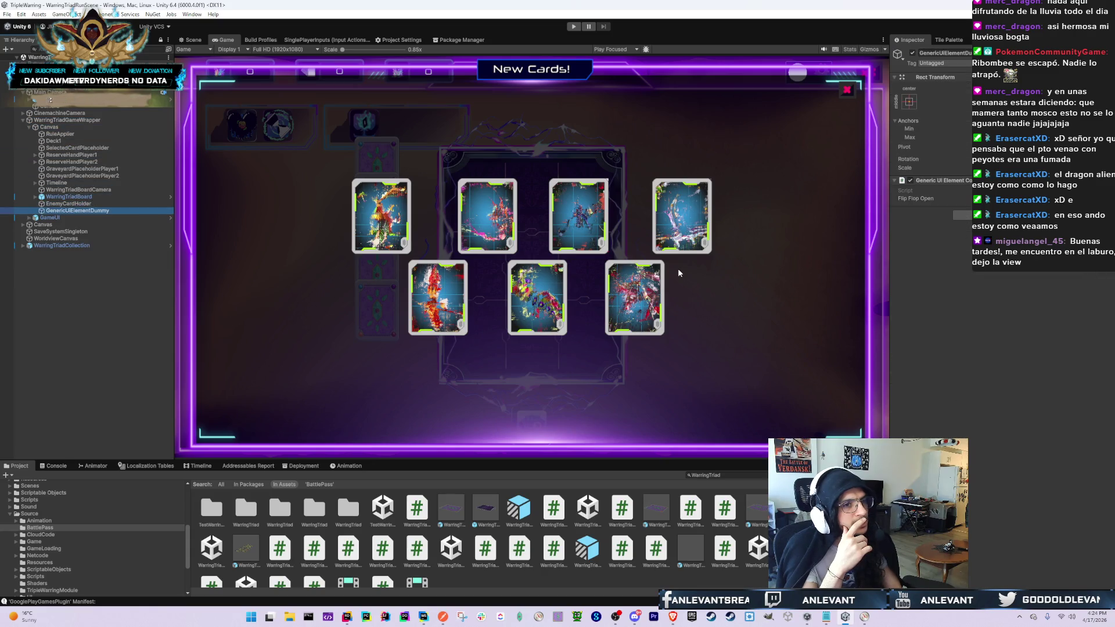
pyautogui.press('Left')
pyautogui.press('Left')
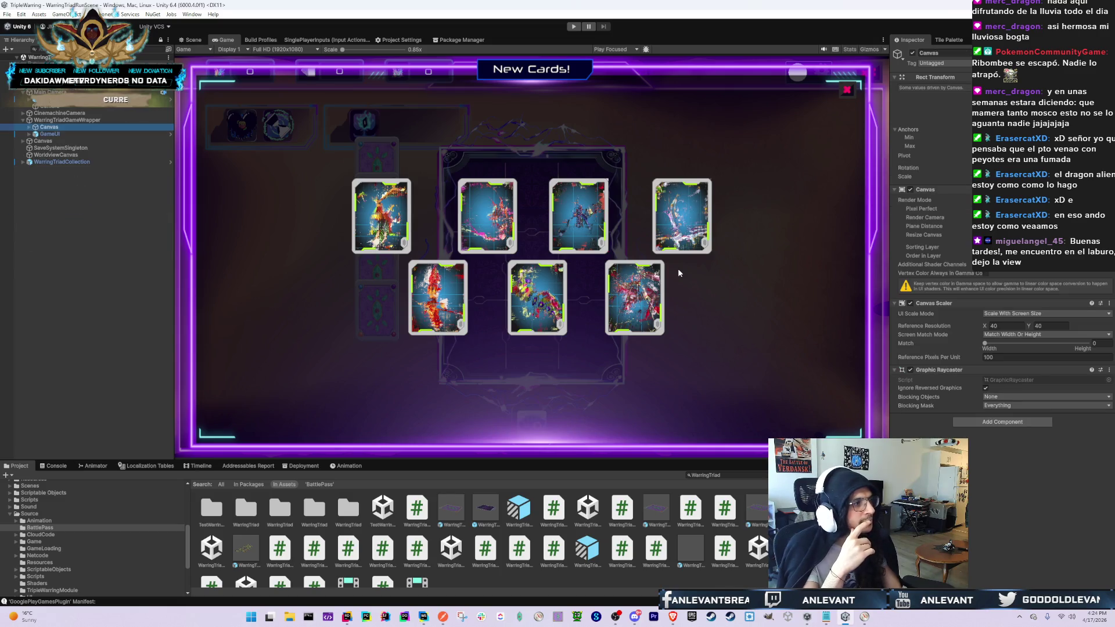
# Step: Inspect GameUI's unassigned game object reference, then switch to SinglePlayerRunGameUIController.cs in Rider
pyautogui.press('Down')
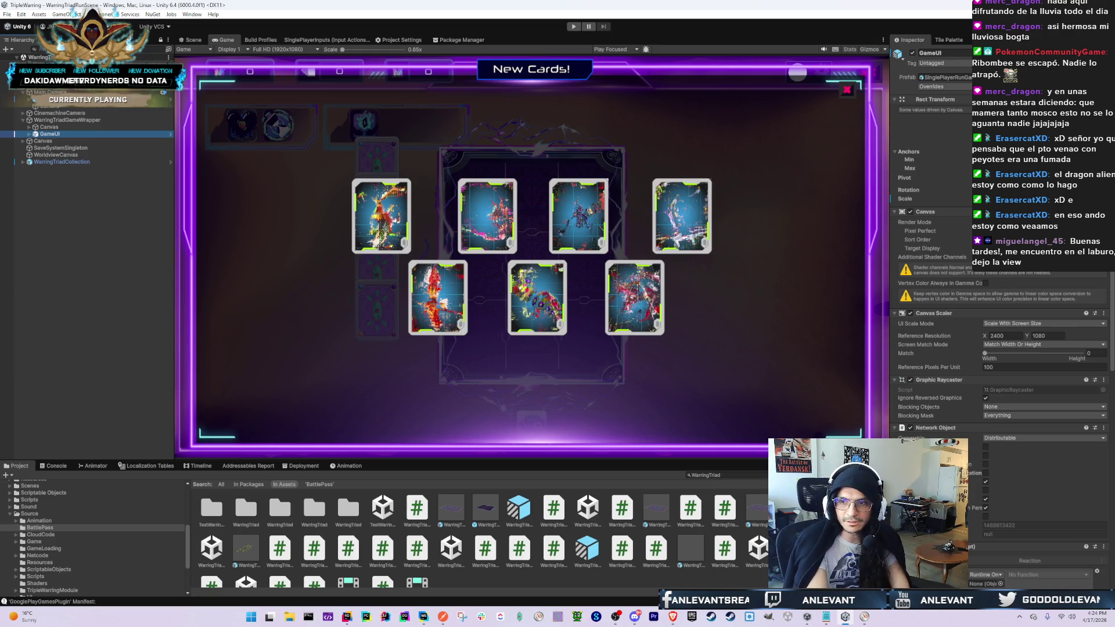
pyautogui.scroll(-10, 967, 408)
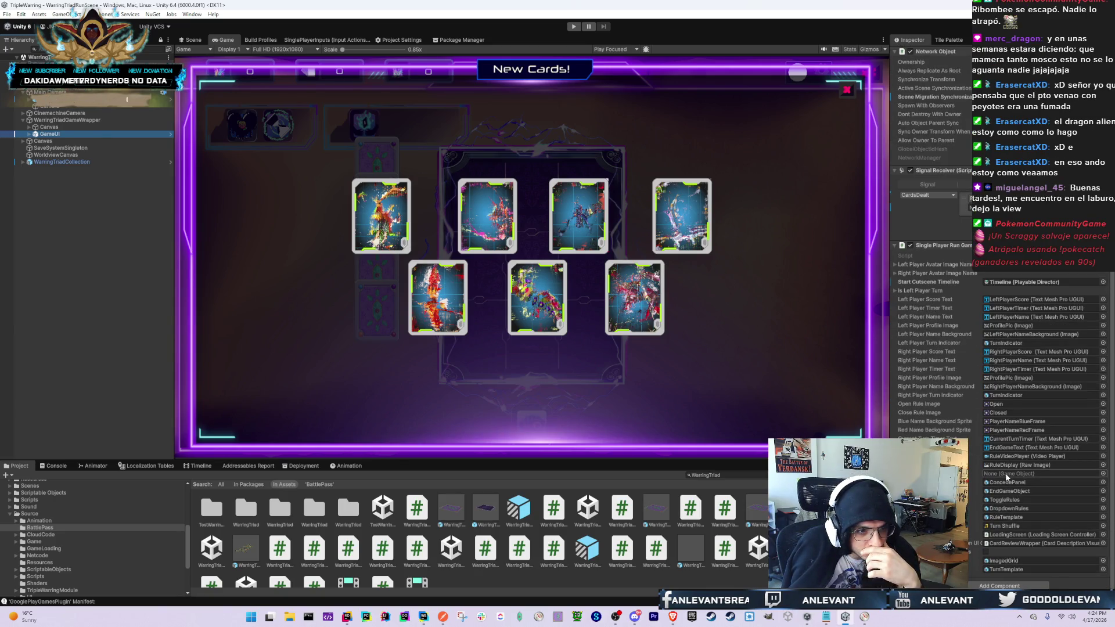
pyautogui.click(1007, 474)
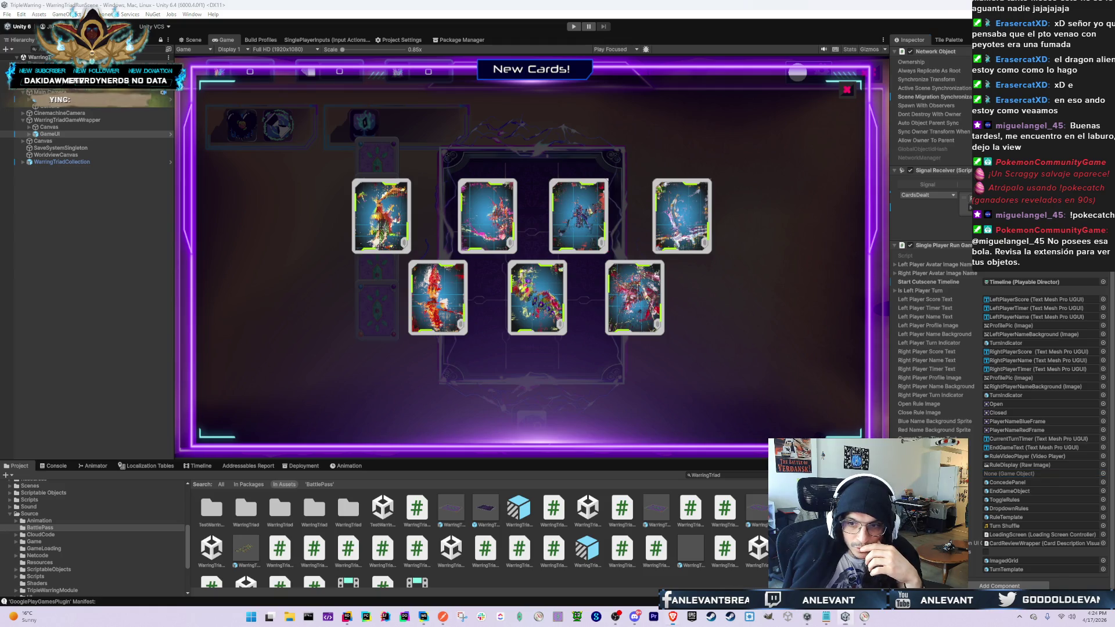
pyautogui.hotkey('alt', 'Tab')
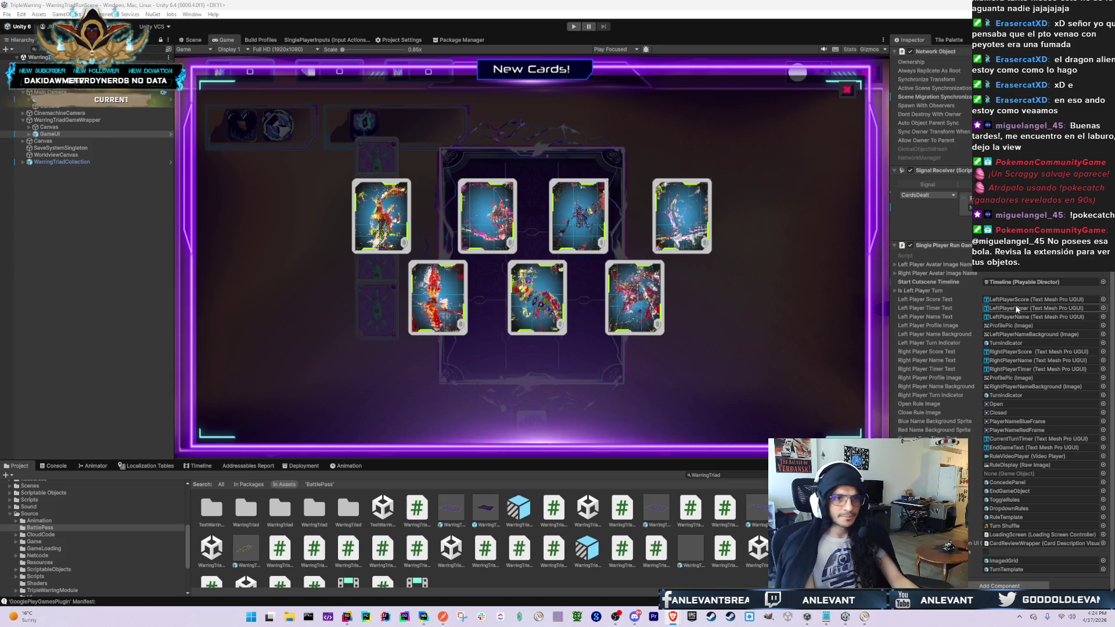
pyautogui.hotkey('alt', 'Tab')
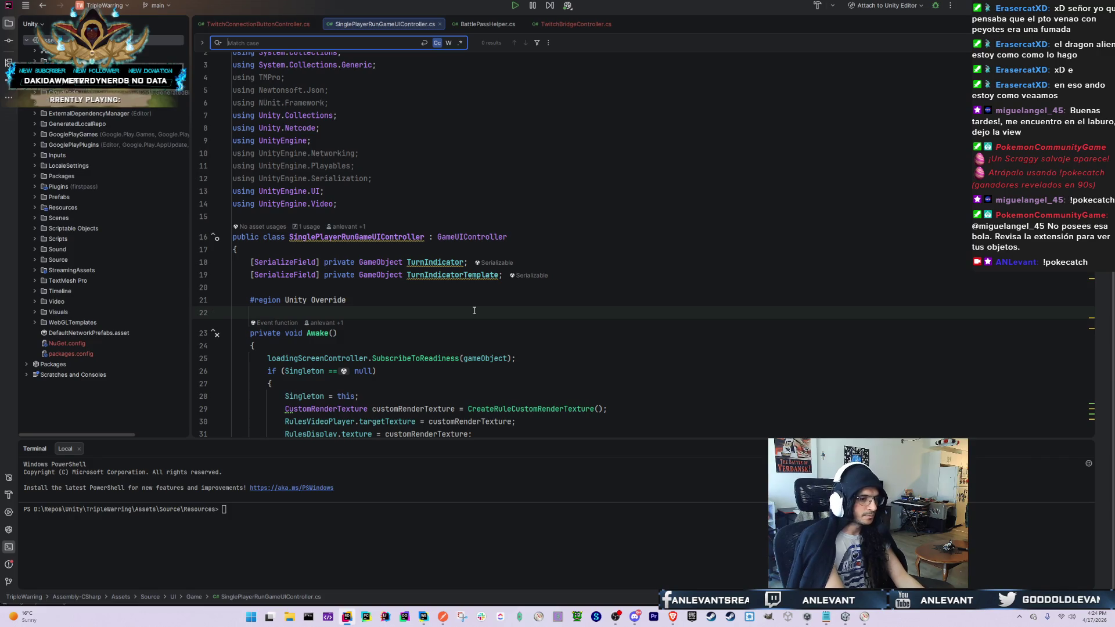
# Step: Search 'OptionsButton' and jump to its field declaration in the GameUIController base class
pyautogui.hotkey('alt', 'Tab')
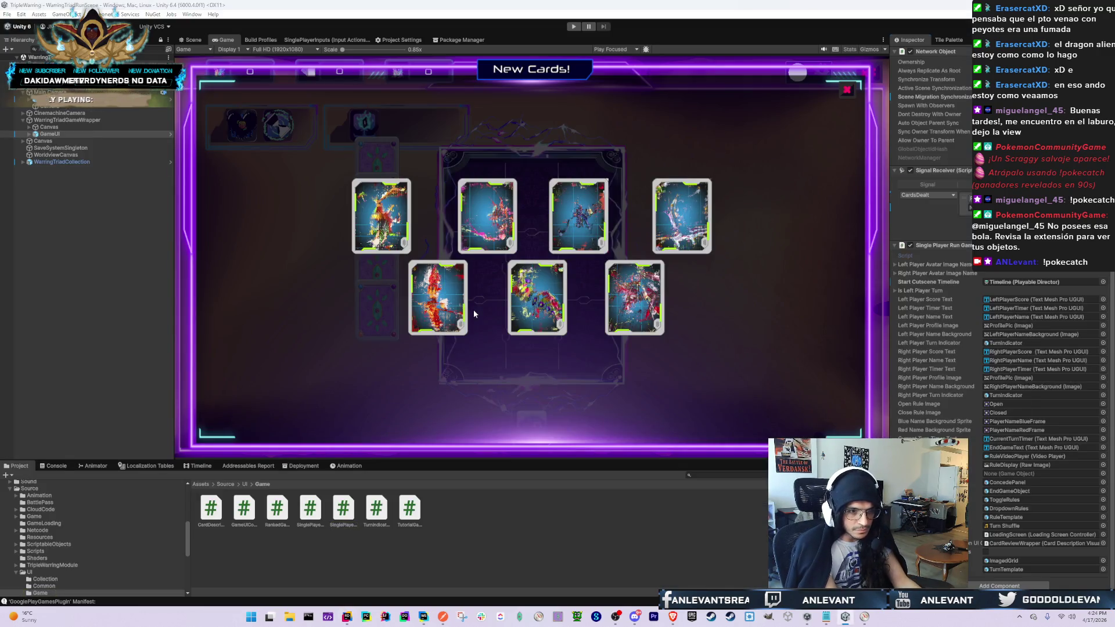
pyautogui.hotkey('alt', 'Tab')
pyautogui.write('ptionsBu')
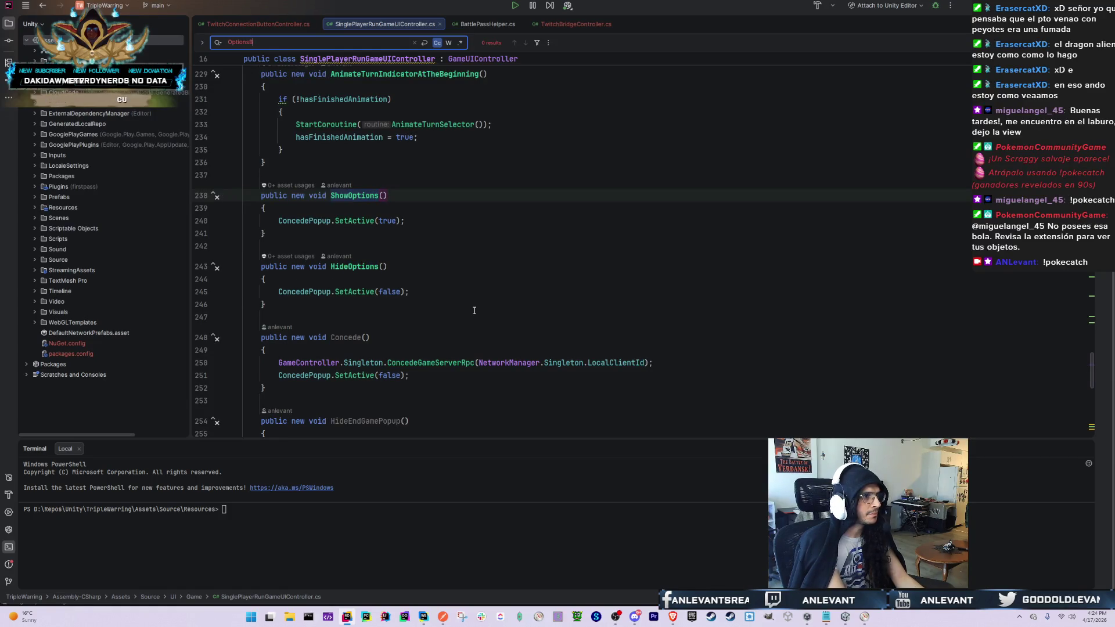
pyautogui.scroll(15, 474, 311)
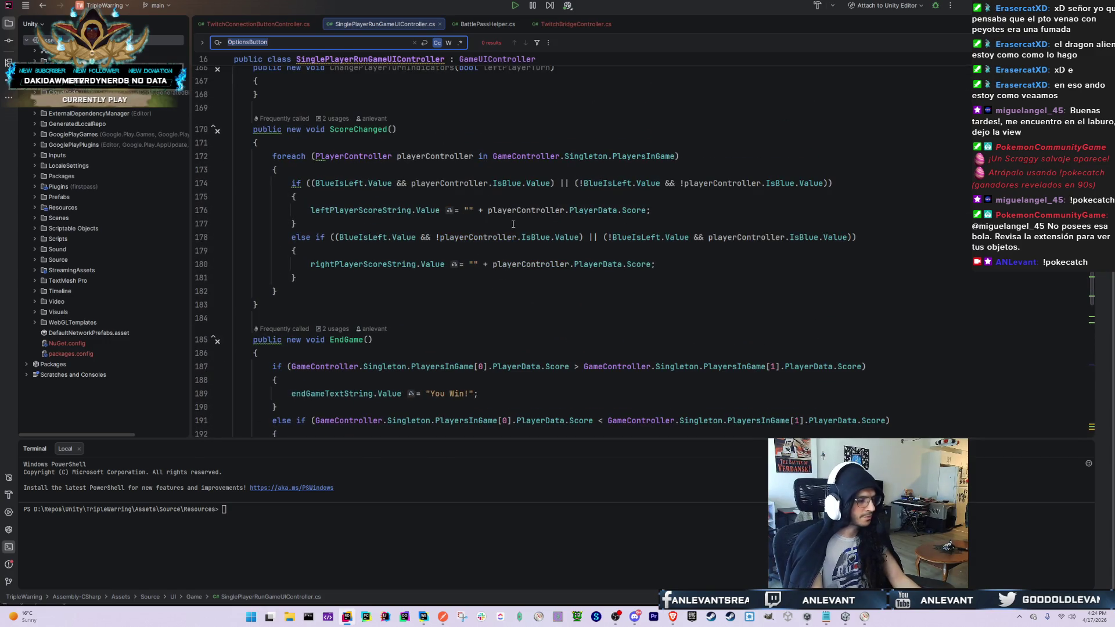
pyautogui.scroll(20, 516, 203)
pyautogui.keyDown('ctrl'); pyautogui.scroll(-2, 507, 150); pyautogui.keyUp('ctrl')
pyautogui.scroll(5, 507, 150)
pyautogui.keyDown('ctrl'); pyautogui.click(470, 245); pyautogui.keyUp('ctrl')
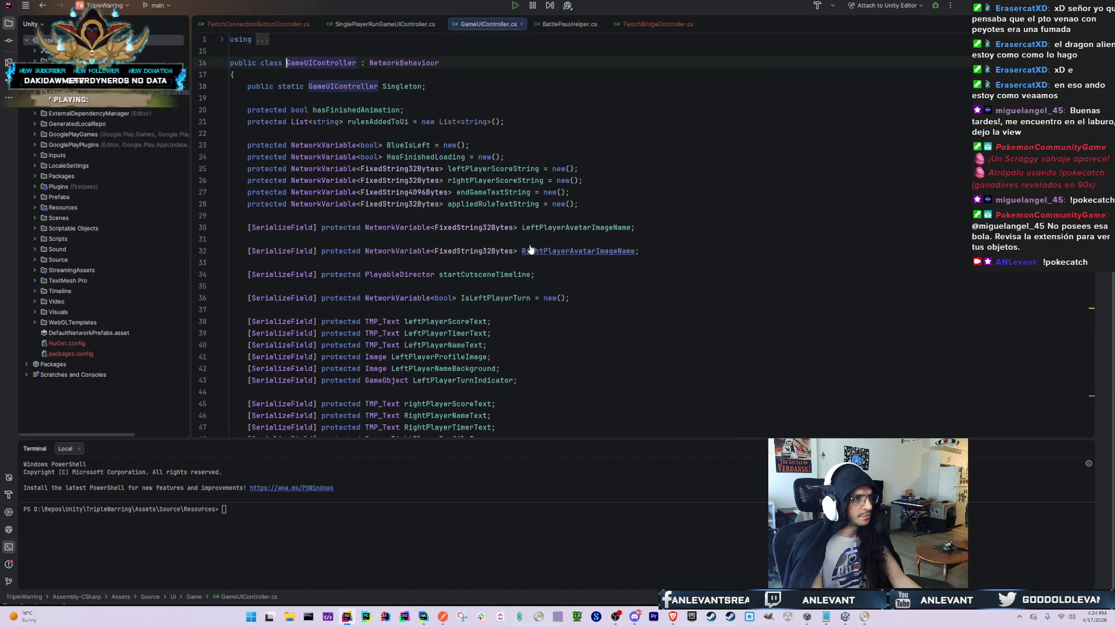
pyautogui.press('Return')
pyautogui.press('Return')
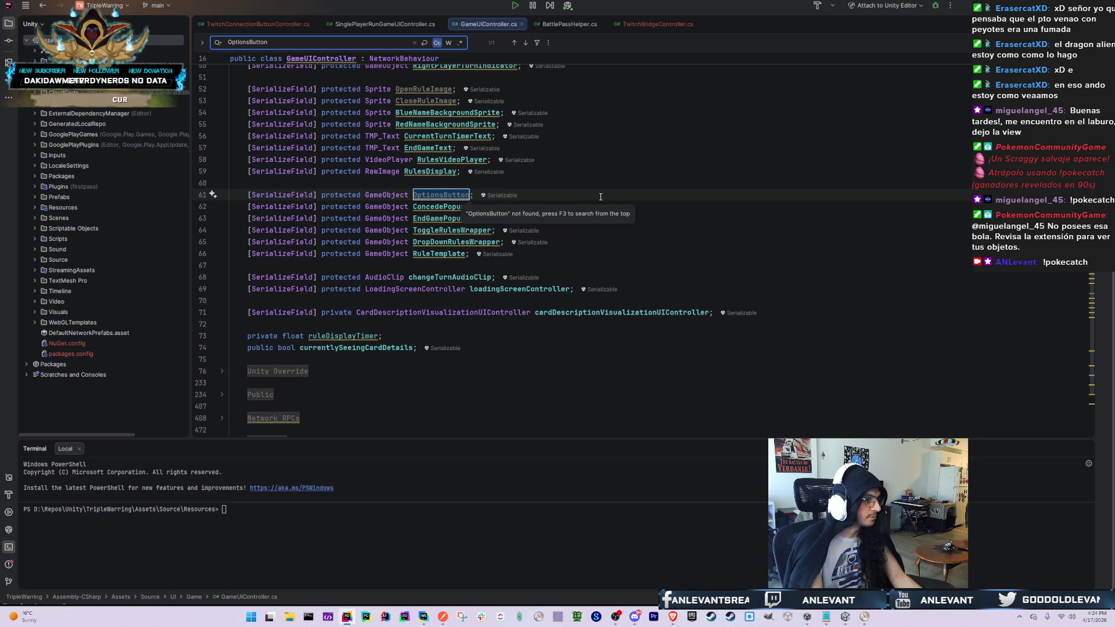
# Step: Delete the OptionsButton field line from GameUIController.cs and return to Unity
pyautogui.click(600, 196)
pyautogui.press('Home')
pyautogui.hotkey('shift', 'Up')
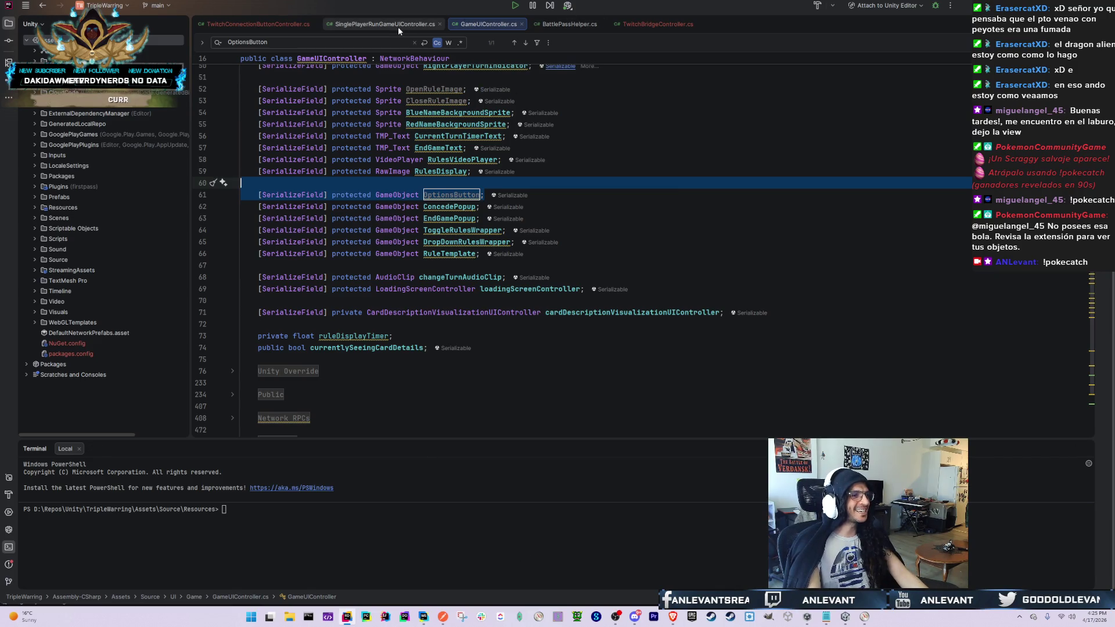
pyautogui.moveTo(454, 108)
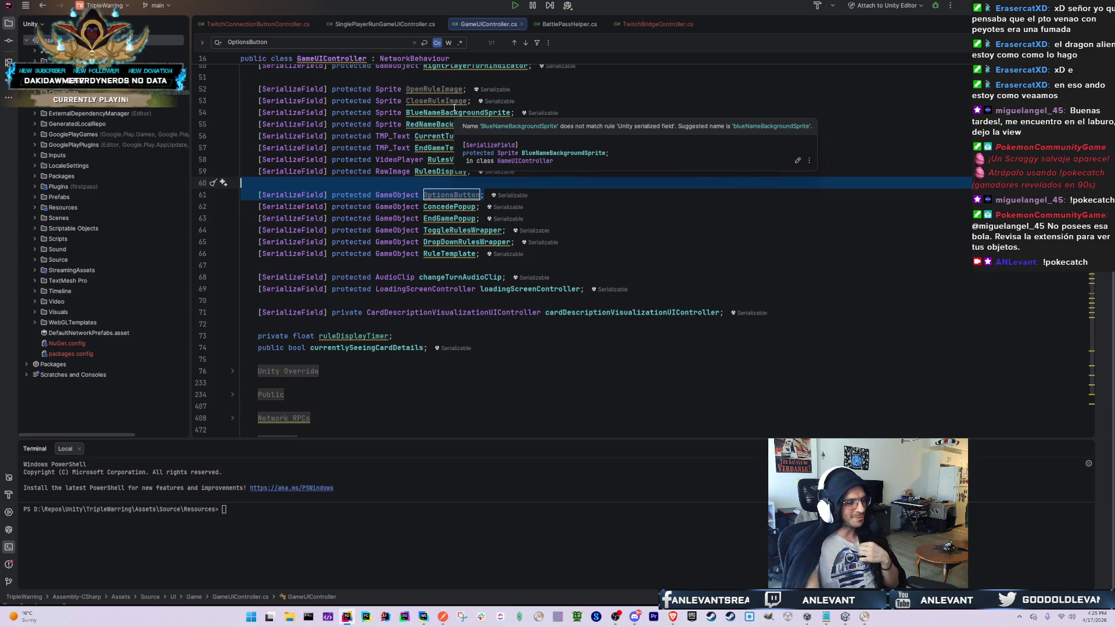
pyautogui.click(367, 23)
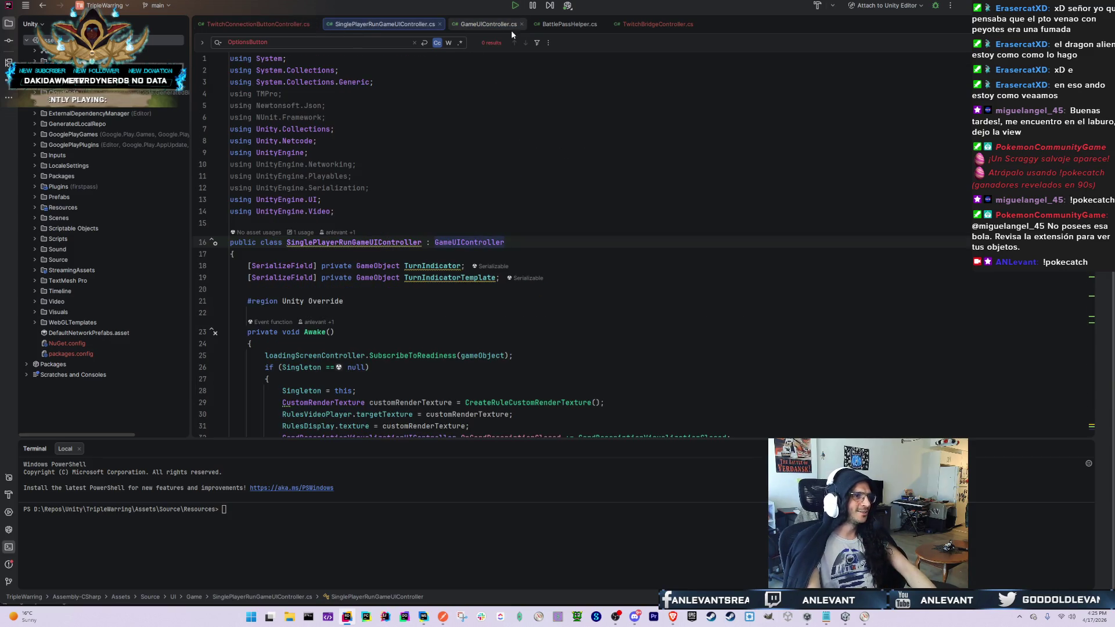
pyautogui.click(499, 26)
pyautogui.click(259, 24)
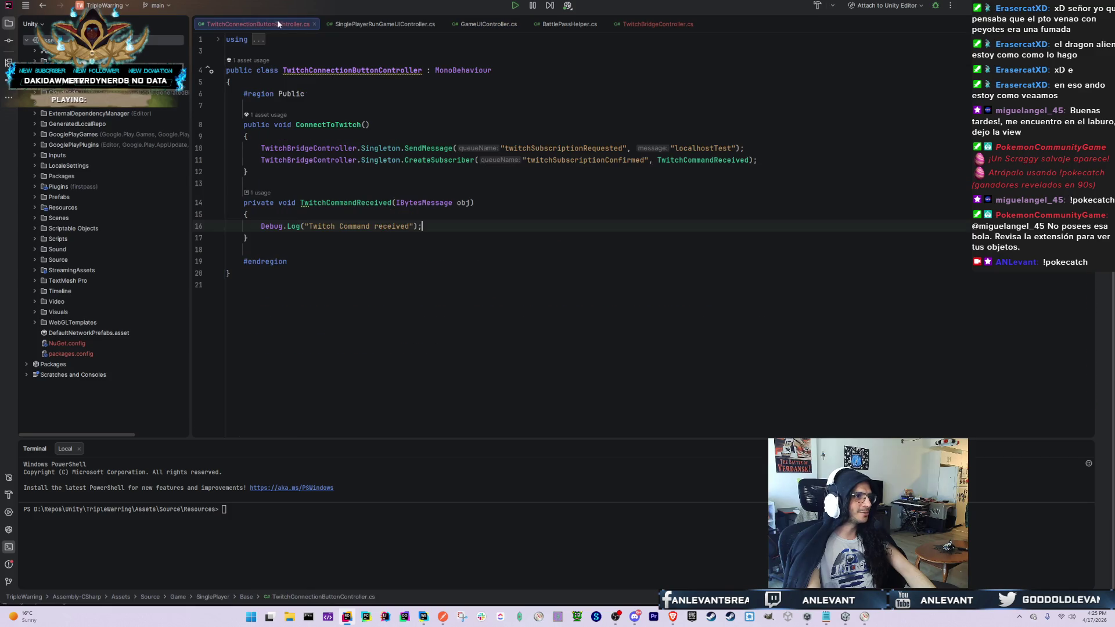
pyautogui.click(488, 23)
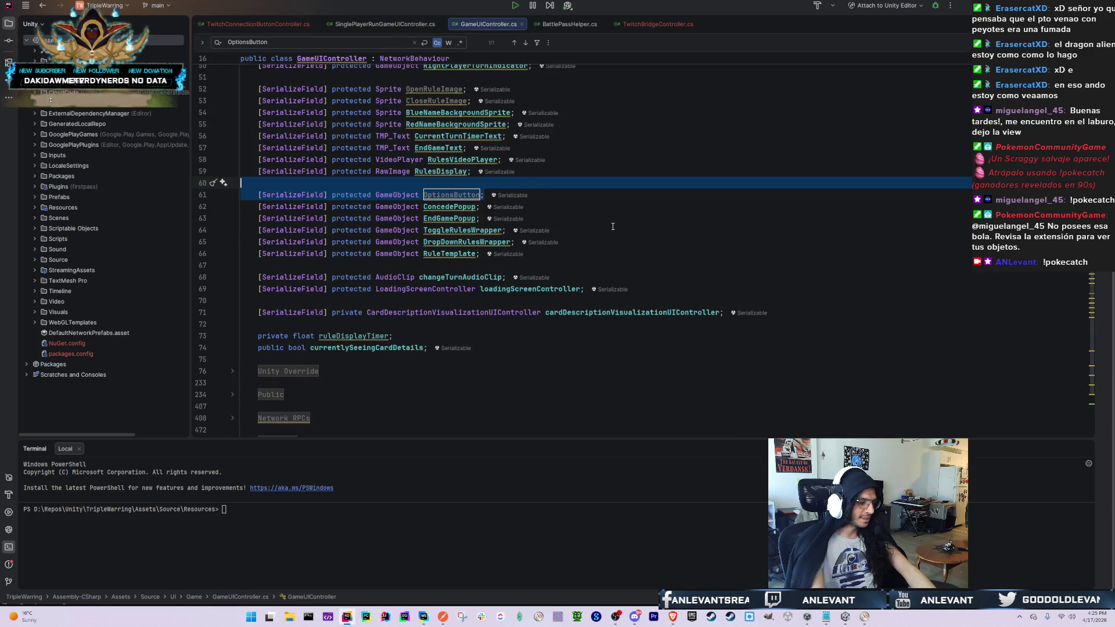
pyautogui.press('Delete')
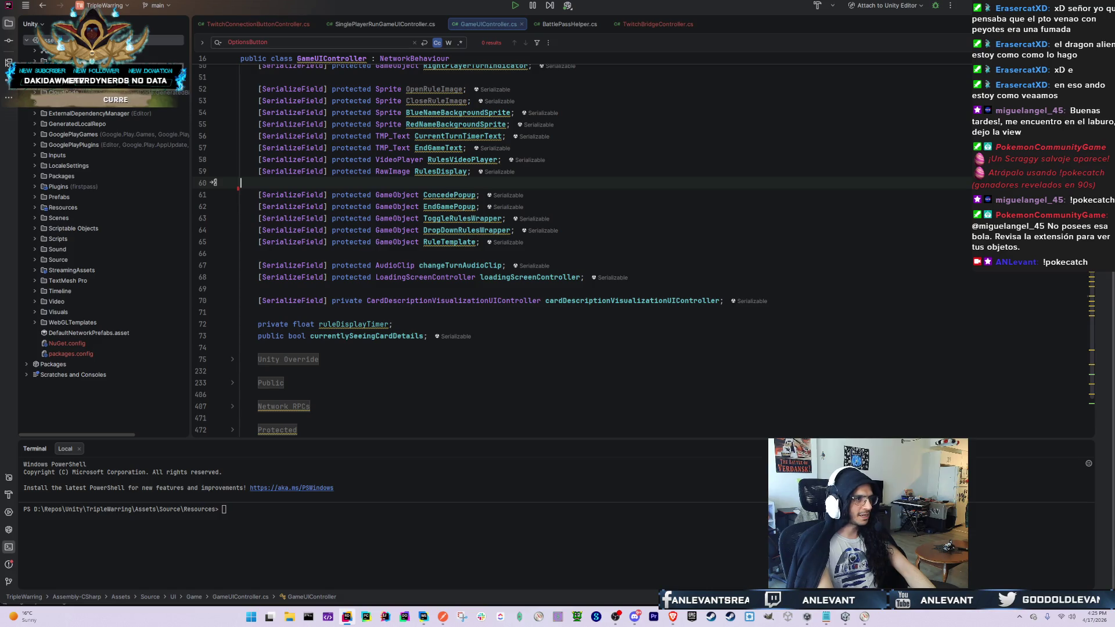
pyautogui.hotkey('alt', 'Tab')
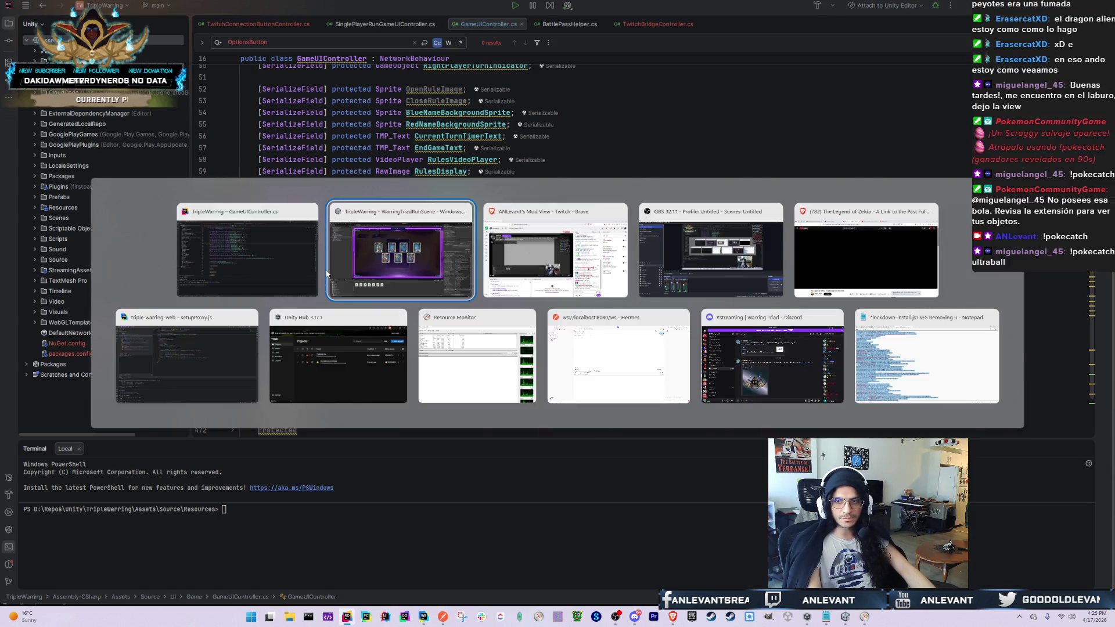
pyautogui.click(334, 274)
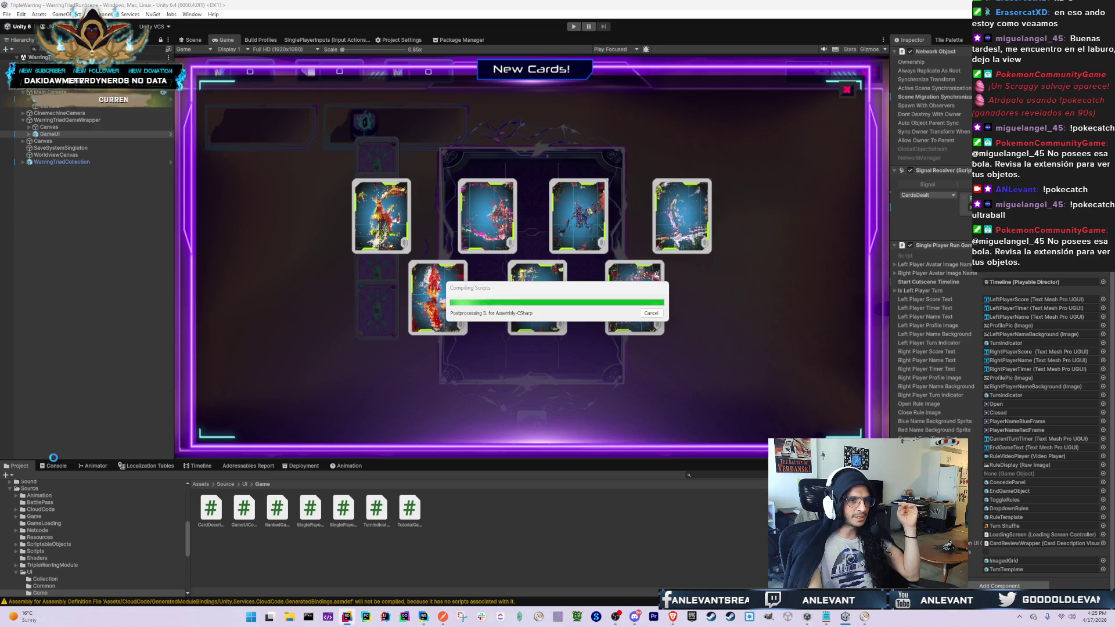
# Step: Clear the Console, then inspect WarringTriadGameWrapper, Canvas, TutorialGiftCards and RunHUD
pyautogui.click(53, 464)
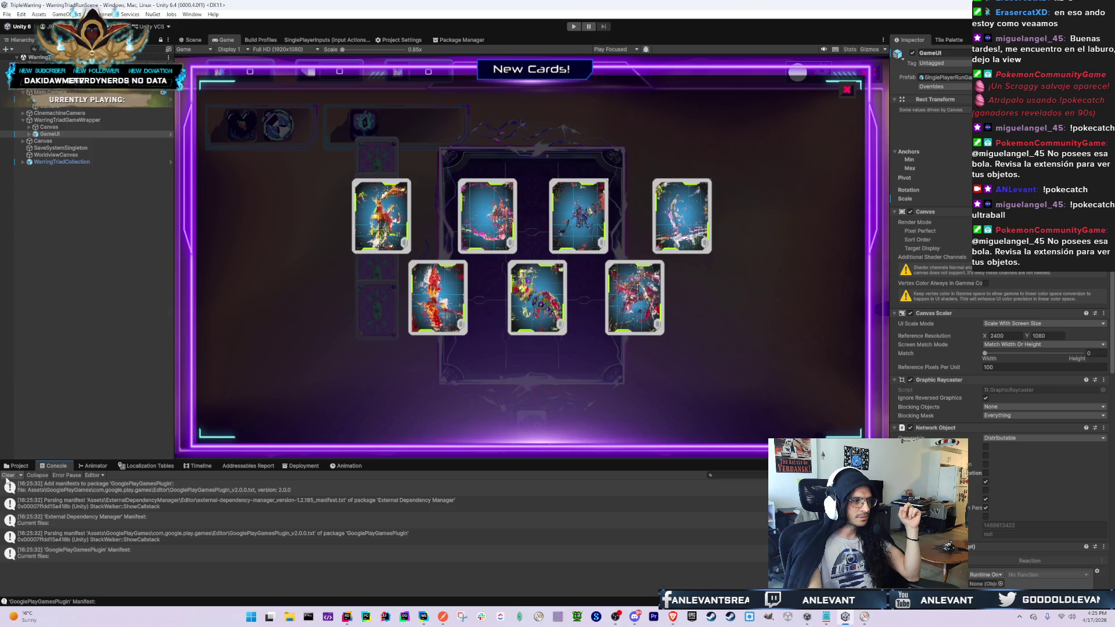
pyautogui.click(8, 475)
pyautogui.click(55, 120)
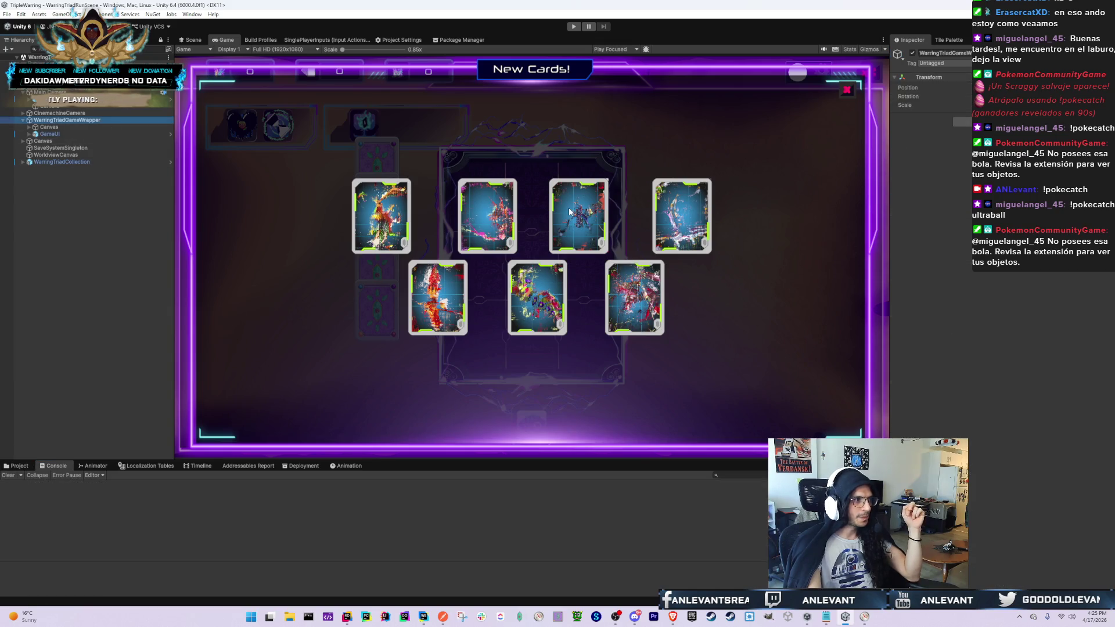
pyautogui.press('Down')
pyautogui.press('Down')
pyautogui.press('Down')
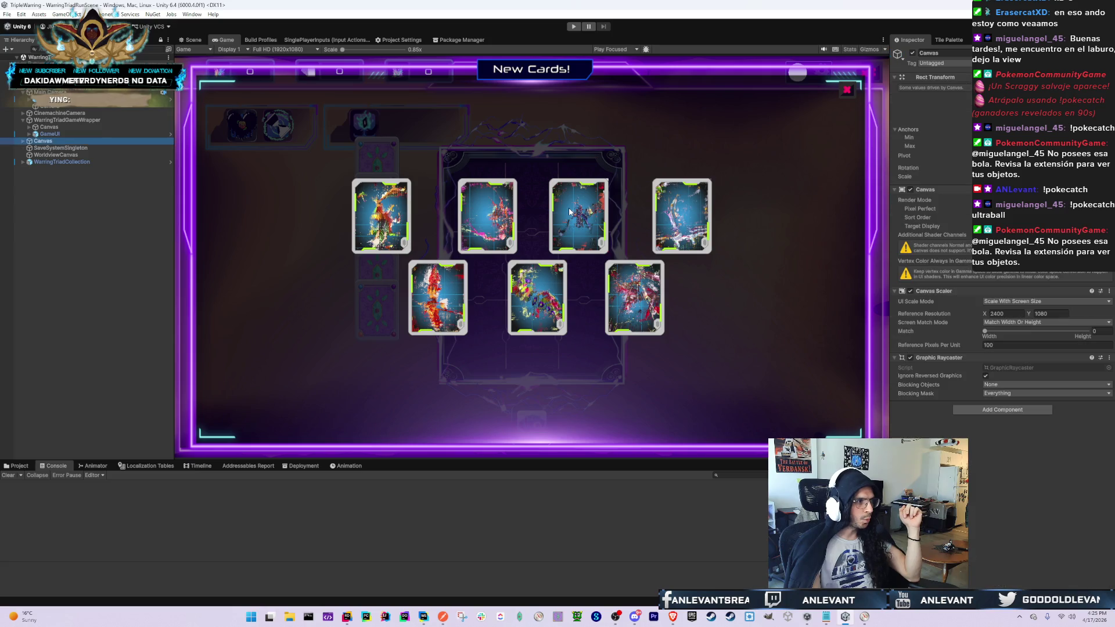
pyautogui.press('Right')
pyautogui.press('Down')
pyautogui.press('Down')
pyautogui.press('Down')
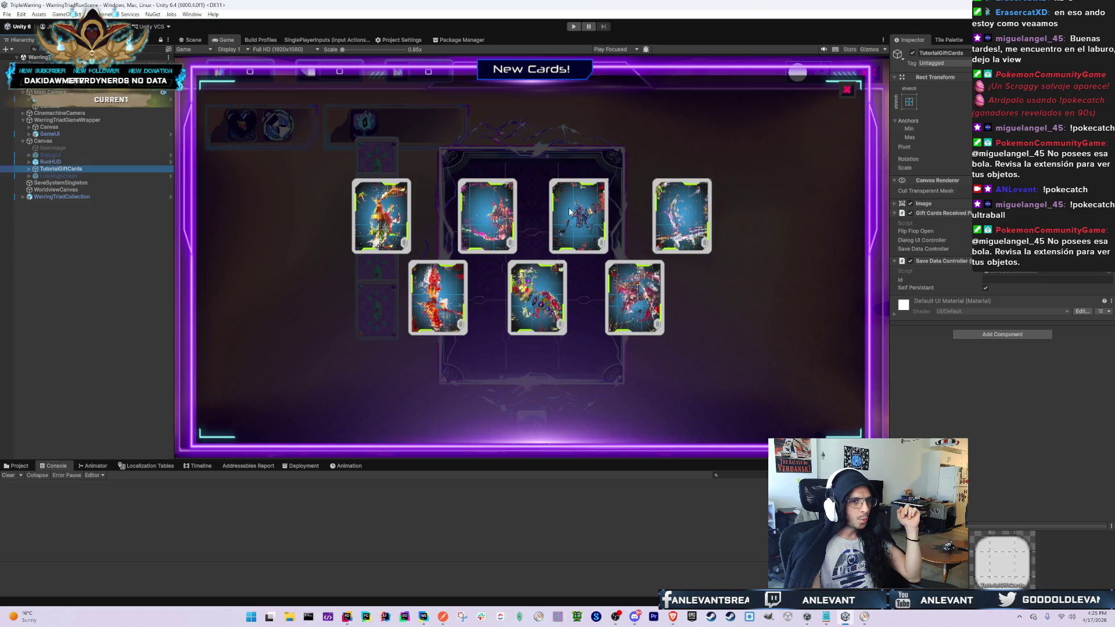
pyautogui.press('Up')
pyautogui.press('Down')
pyautogui.press('Up')
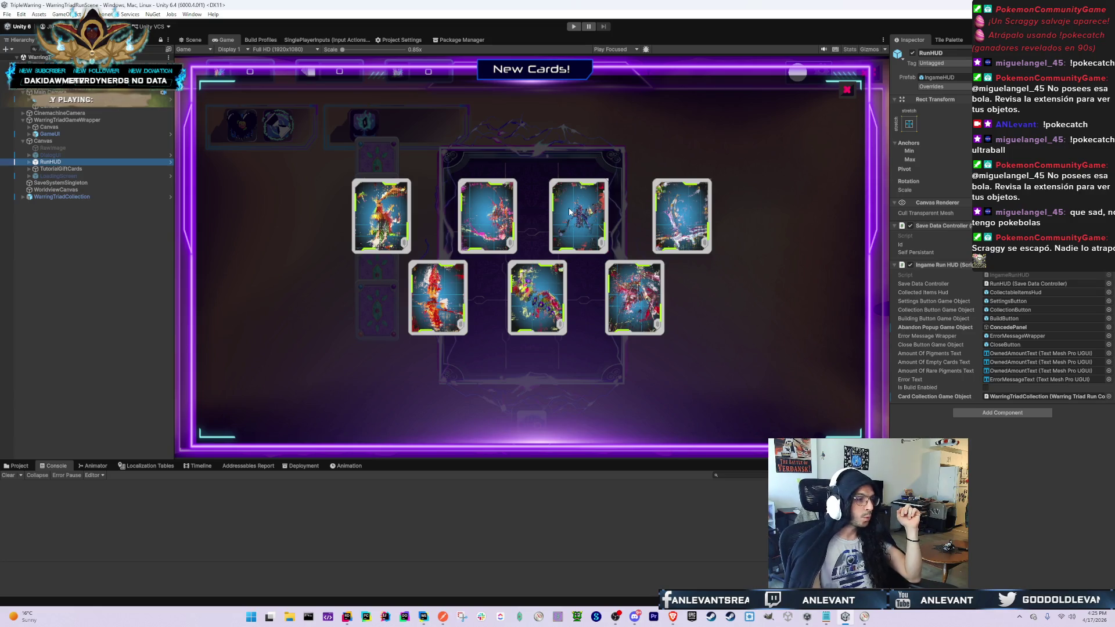
# Step: Inspect GameUI, WarringTriadGameWrapper, CinemachineCamera, Map and Main Camera up the Hierarchy
pyautogui.press('Left')
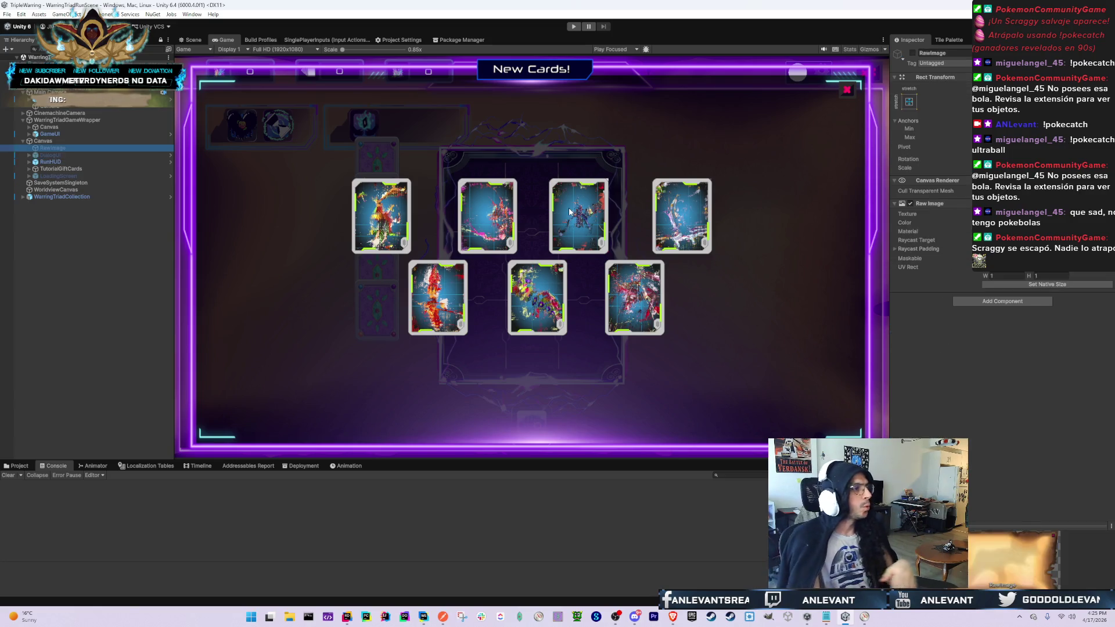
pyautogui.press('Left')
pyautogui.press('Up')
pyautogui.press('Left')
pyautogui.press('Left')
pyautogui.press('Up')
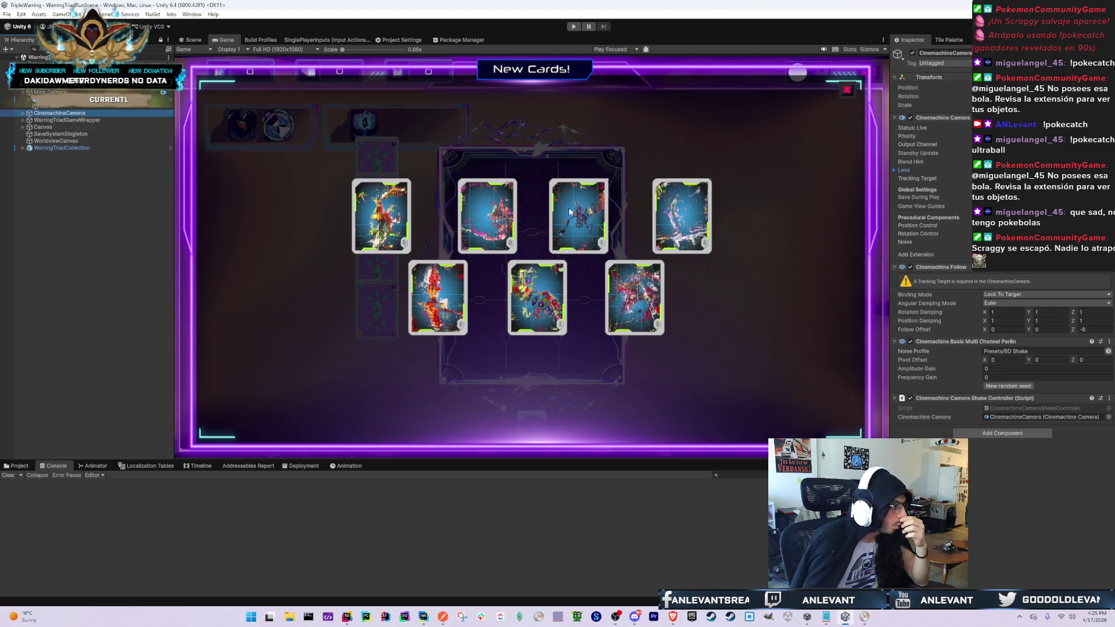
pyautogui.press('Up')
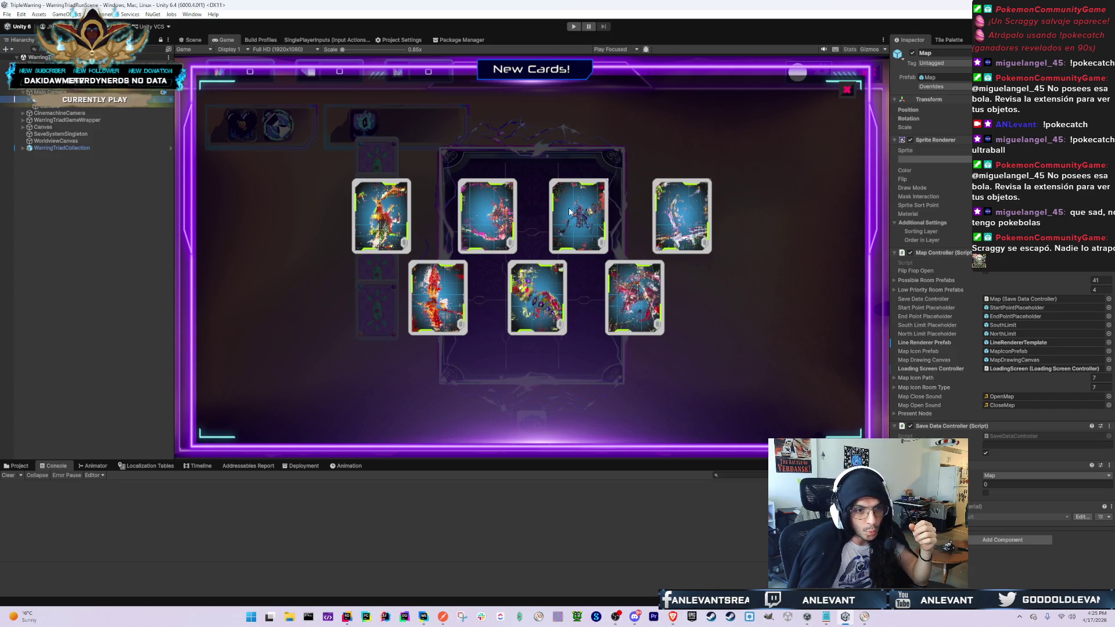
pyautogui.press('Up')
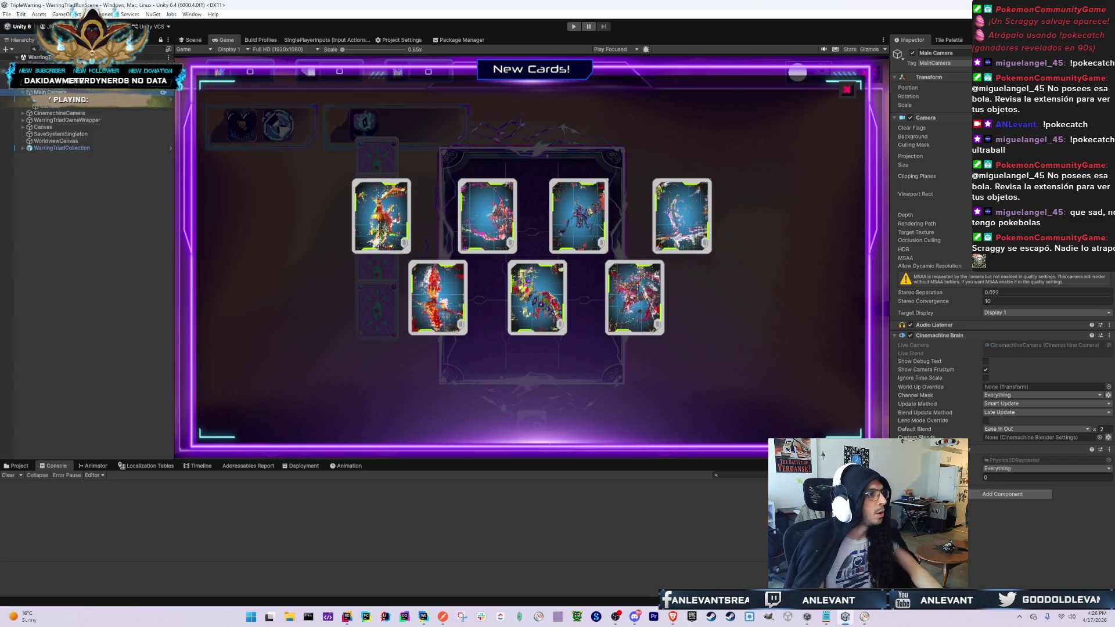
pyautogui.rightClick(85, 58)
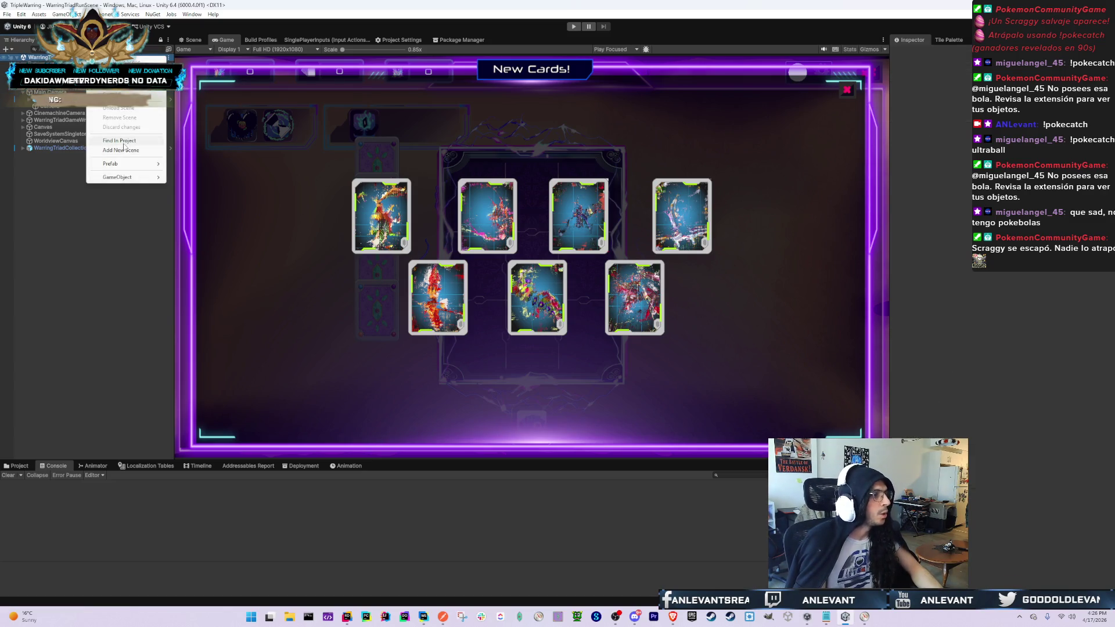
# Step: Locate the run scene in the Project and open LoginScene via a search for 'in'
pyautogui.click(24, 494)
pyautogui.click(21, 465)
pyautogui.click(725, 474)
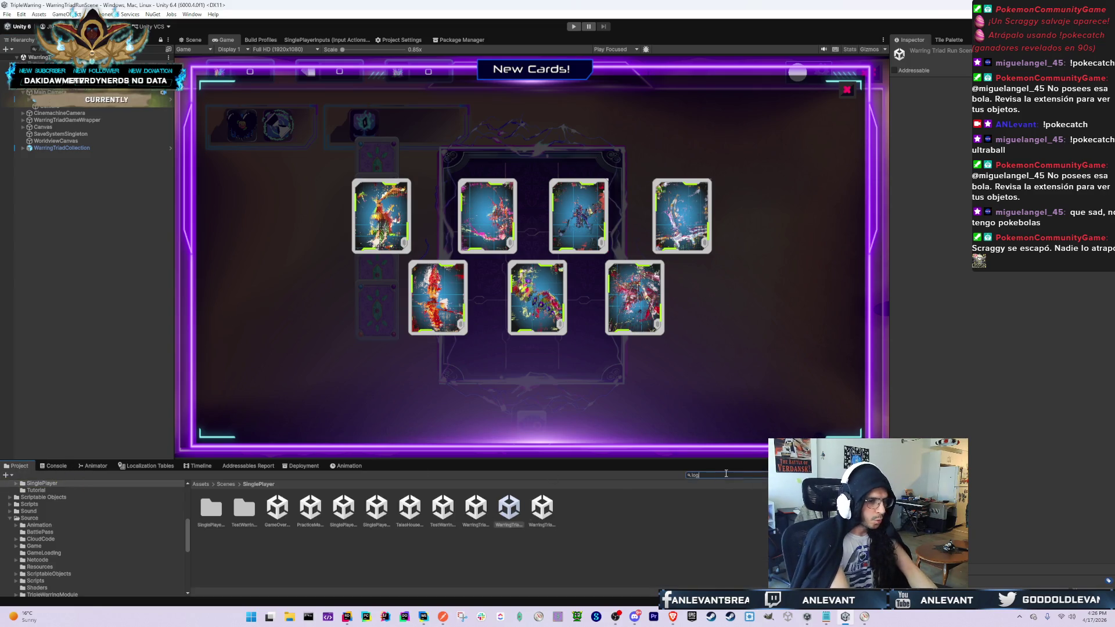
pyautogui.write('in')
pyautogui.doubleClick(483, 511)
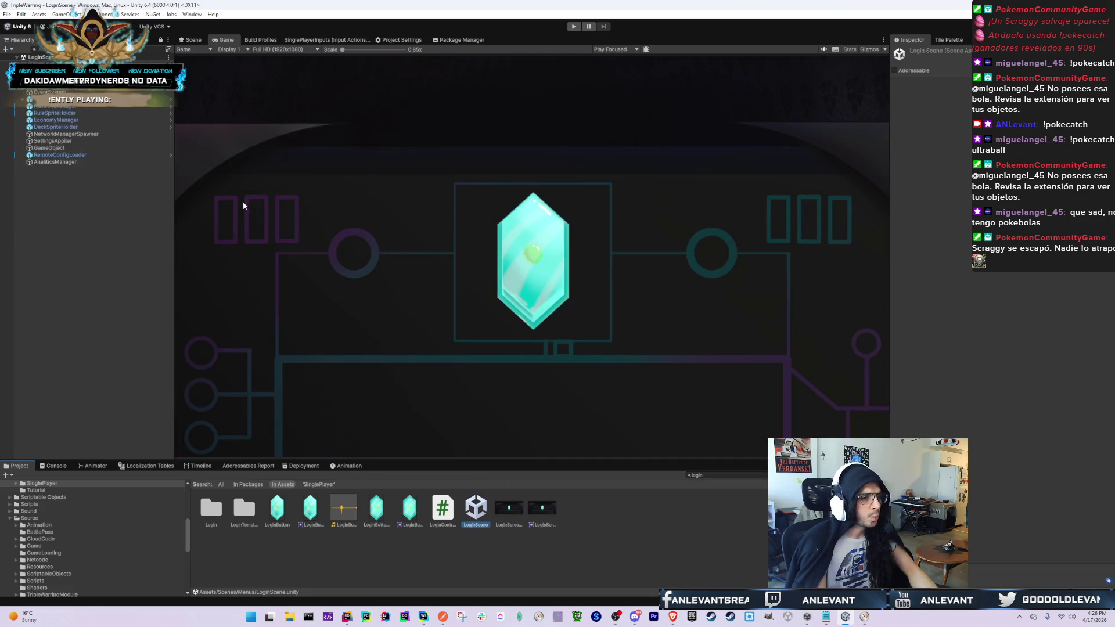
# Step: Clear the Project search and enter Play mode
pyautogui.click(726, 474)
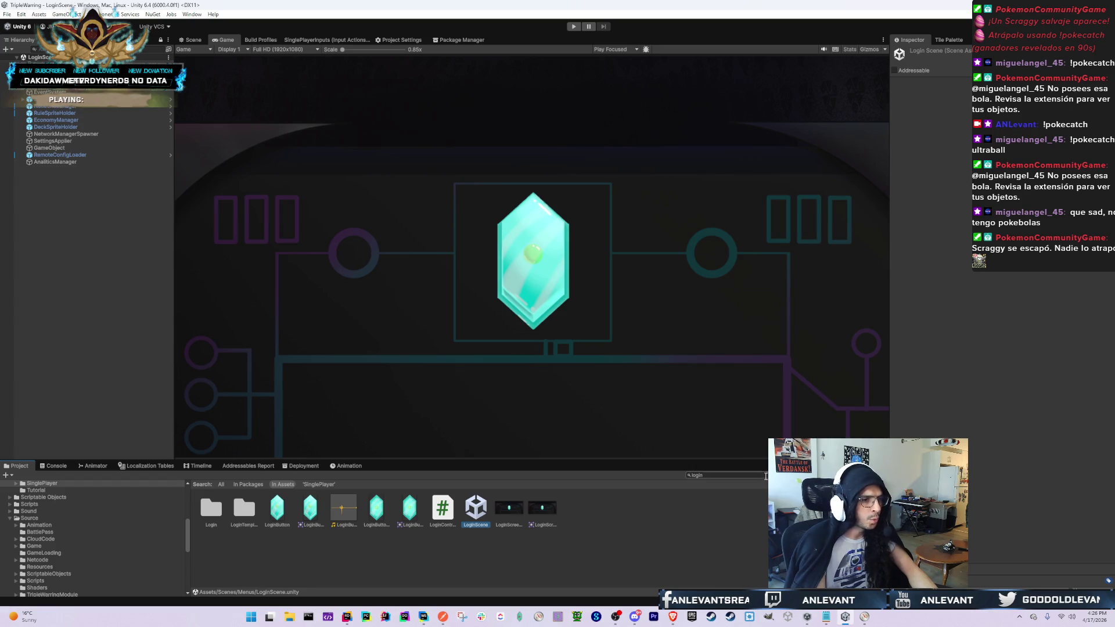
pyautogui.press('BackSpace')
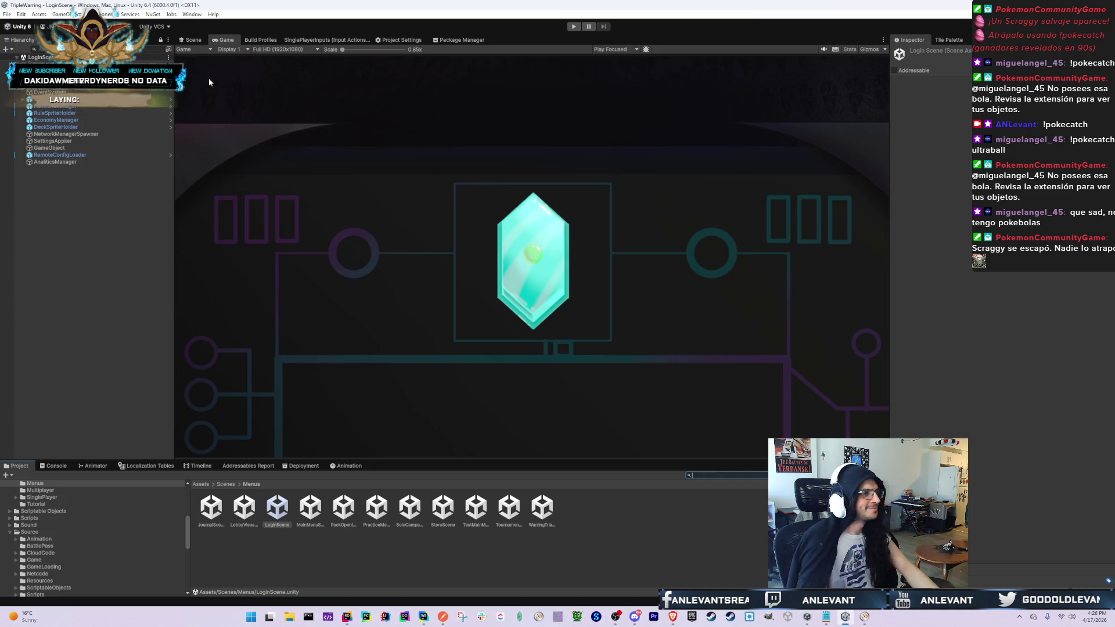
pyautogui.click(575, 27)
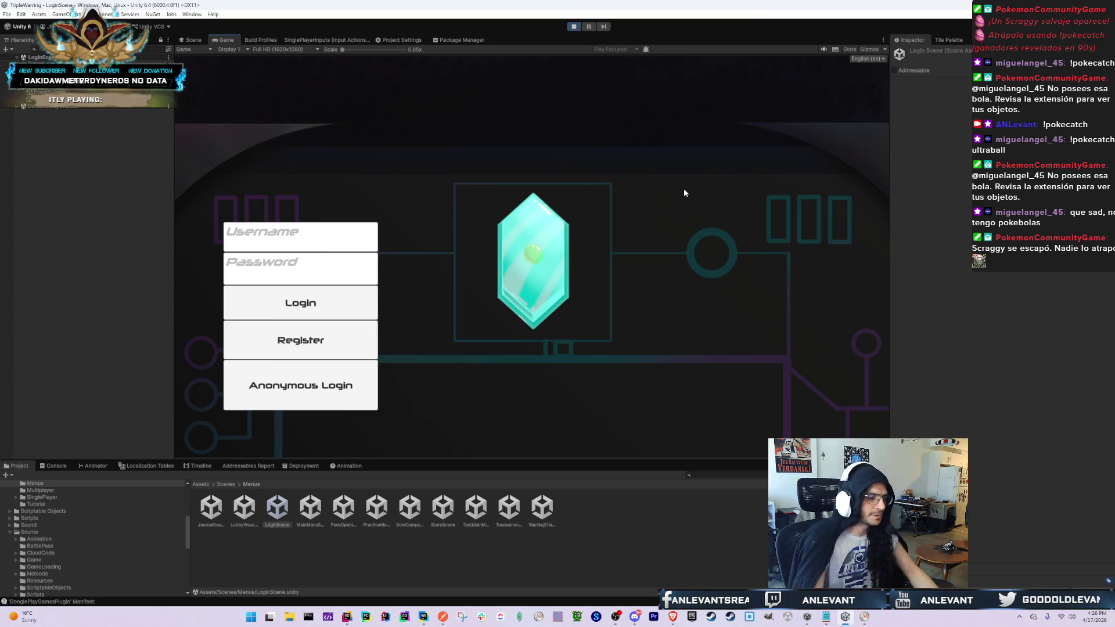
# Step: Enter the test username, then lower an application's volume to 28 in system sound settings
pyautogui.click(323, 237)
pyautogui.write('admin')
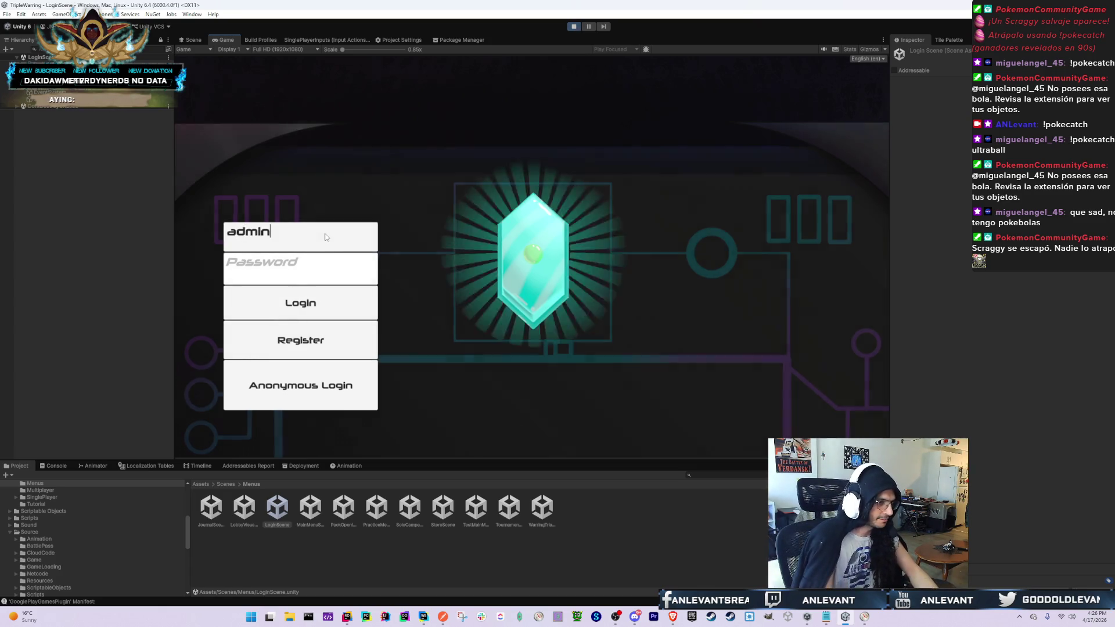
pyautogui.click(1072, 617)
pyautogui.click(1099, 572)
pyautogui.scroll(-2, 1034, 511)
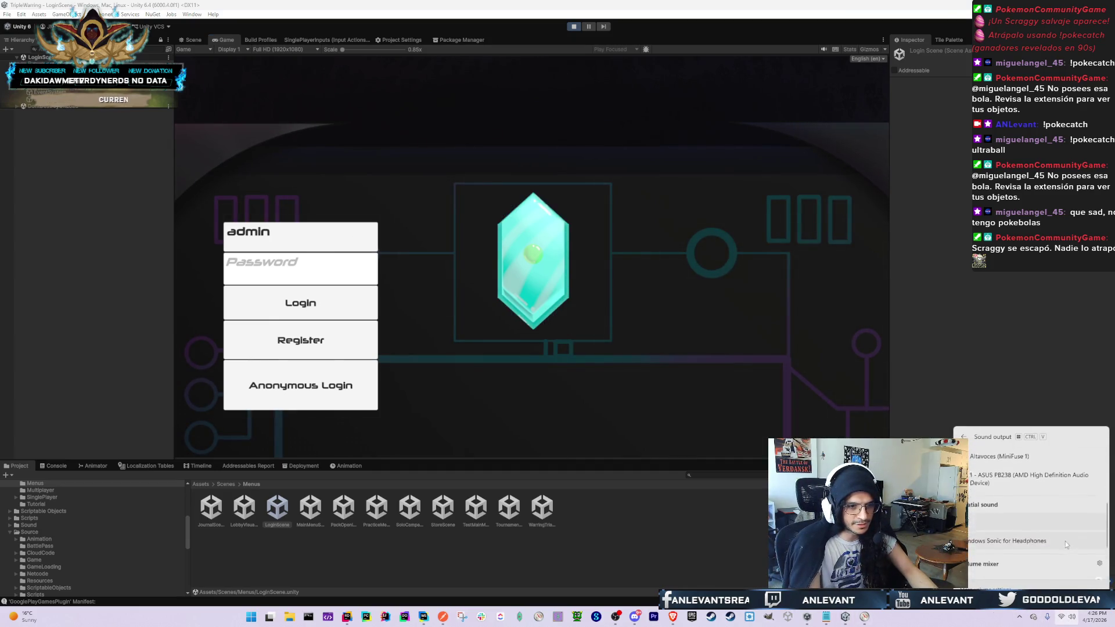
pyautogui.moveTo(1074, 571); pyautogui.dragTo(1012, 571)
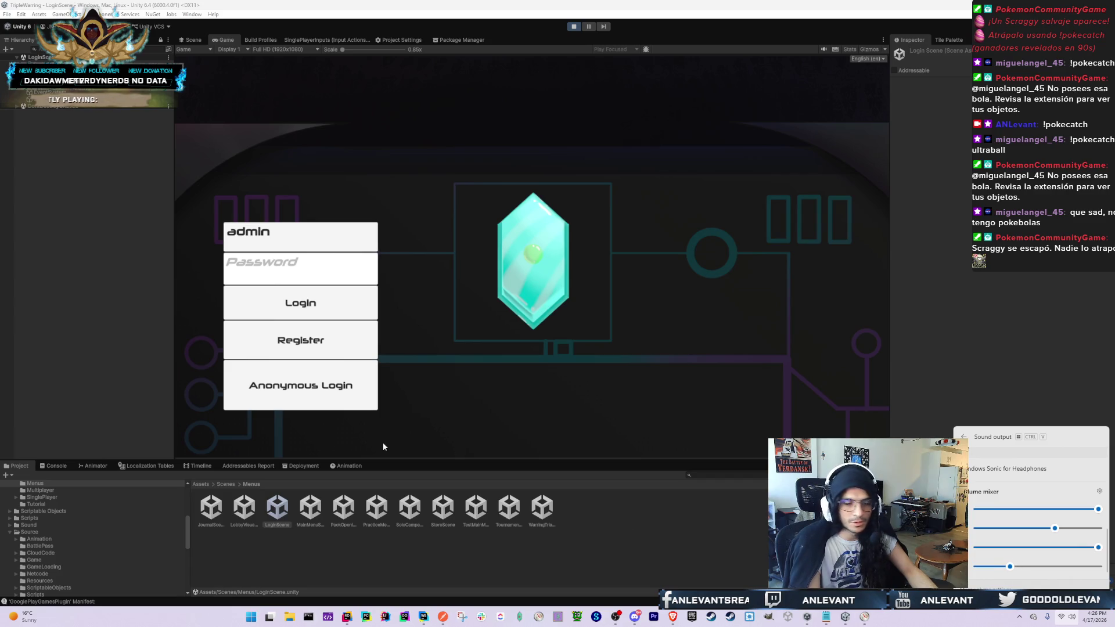
# Step: Enter the password, log in, and open the Solo menu
pyautogui.click(272, 283)
pyautogui.write('***')
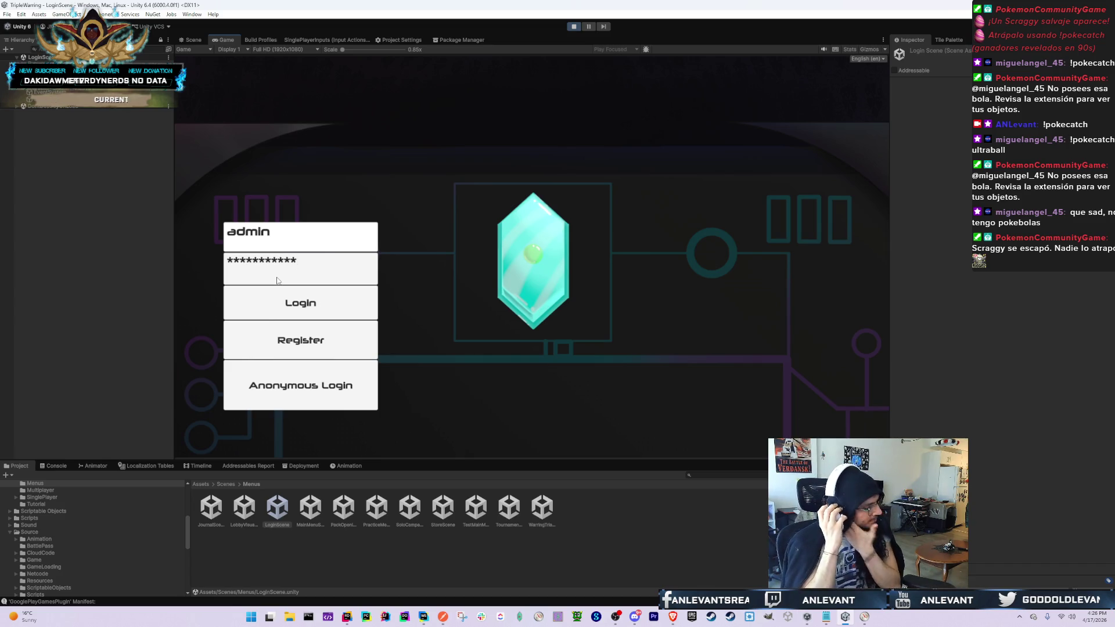
pyautogui.click(314, 308)
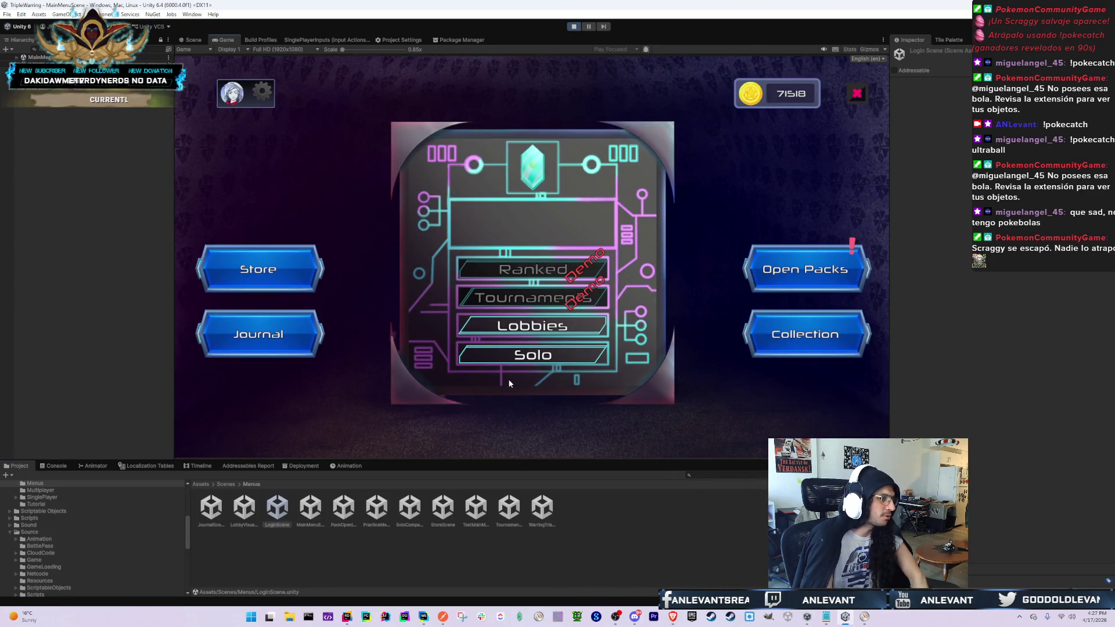
pyautogui.click(553, 355)
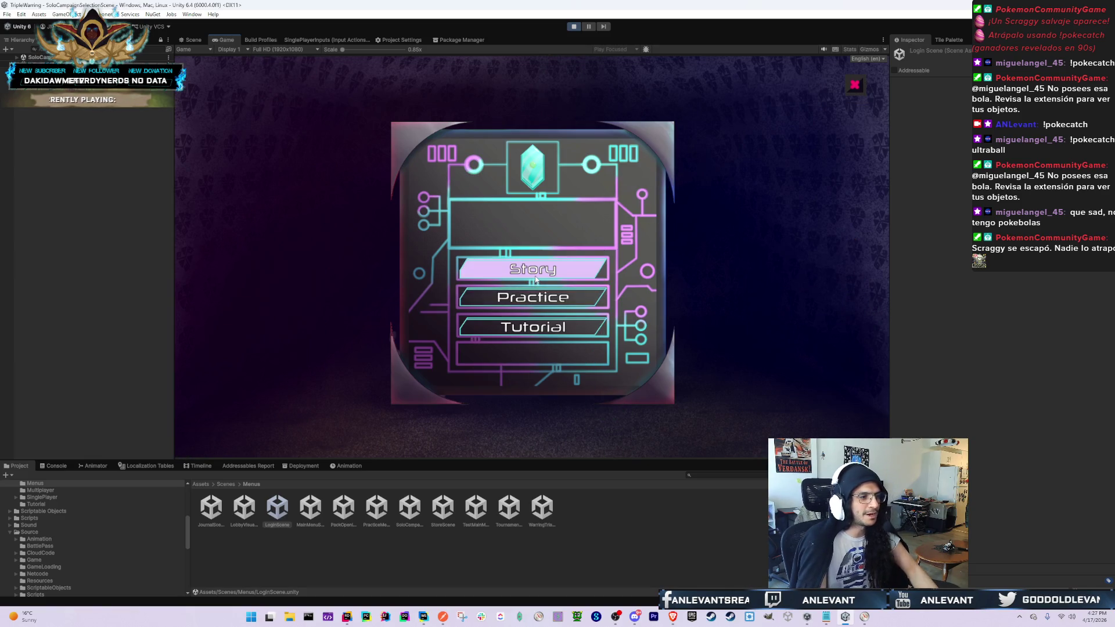
# Step: Start the Tutorial from the Solo menu and clear the Console
pyautogui.click(15, 466)
pyautogui.click(511, 267)
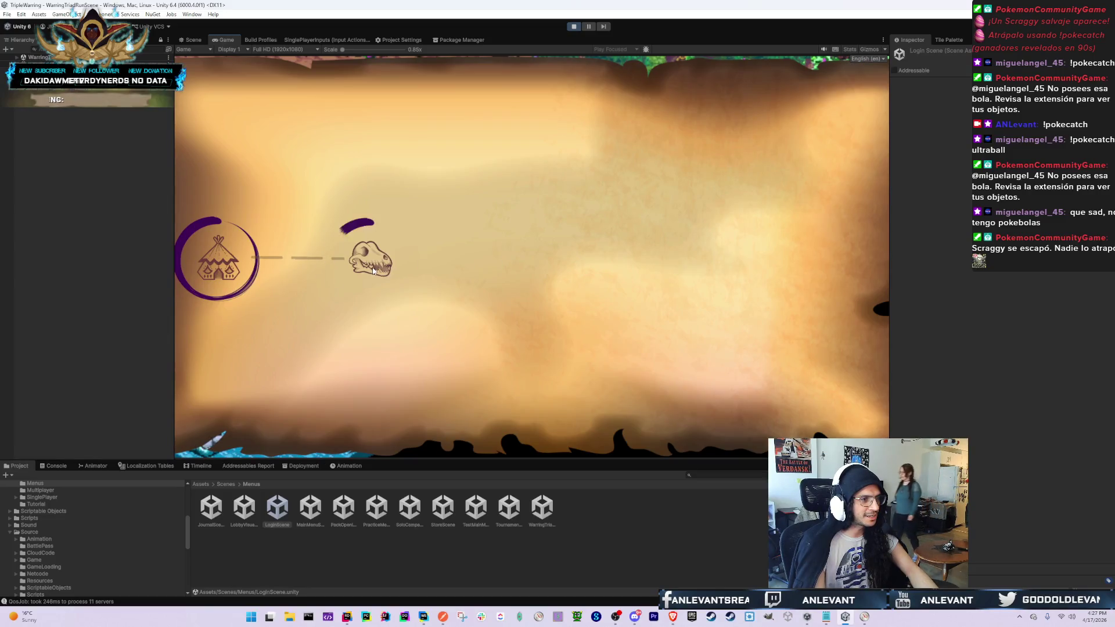
pyautogui.click(373, 271)
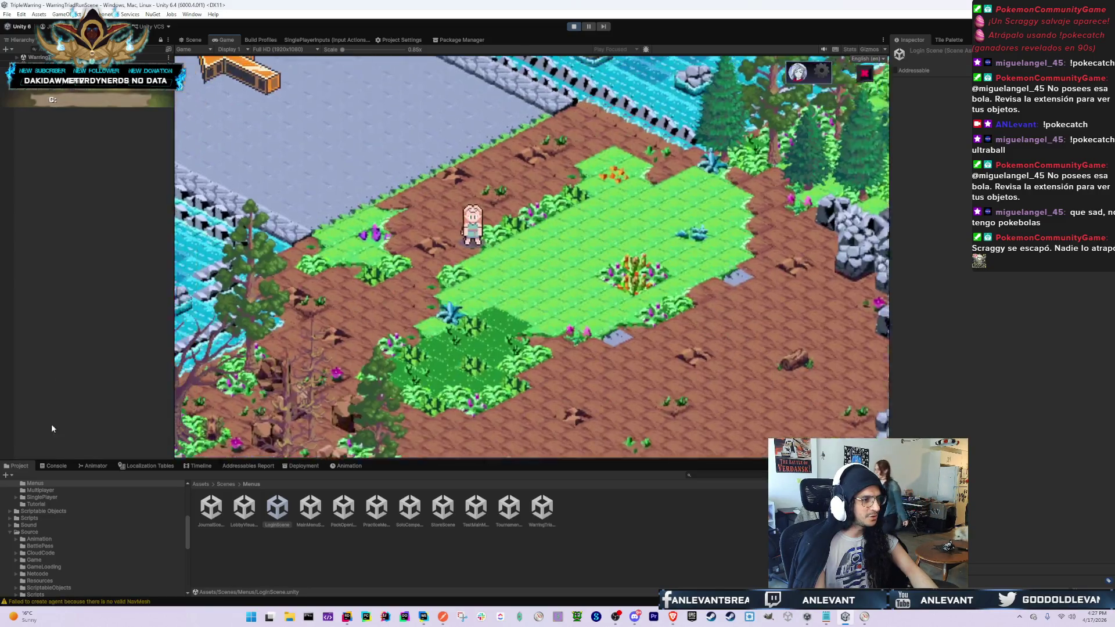
pyautogui.click(53, 466)
pyautogui.click(8, 475)
# Step: Walk the character to the NPC, click through the Ghakal warning and card dialogs, then stop play
pyautogui.click(573, 288)
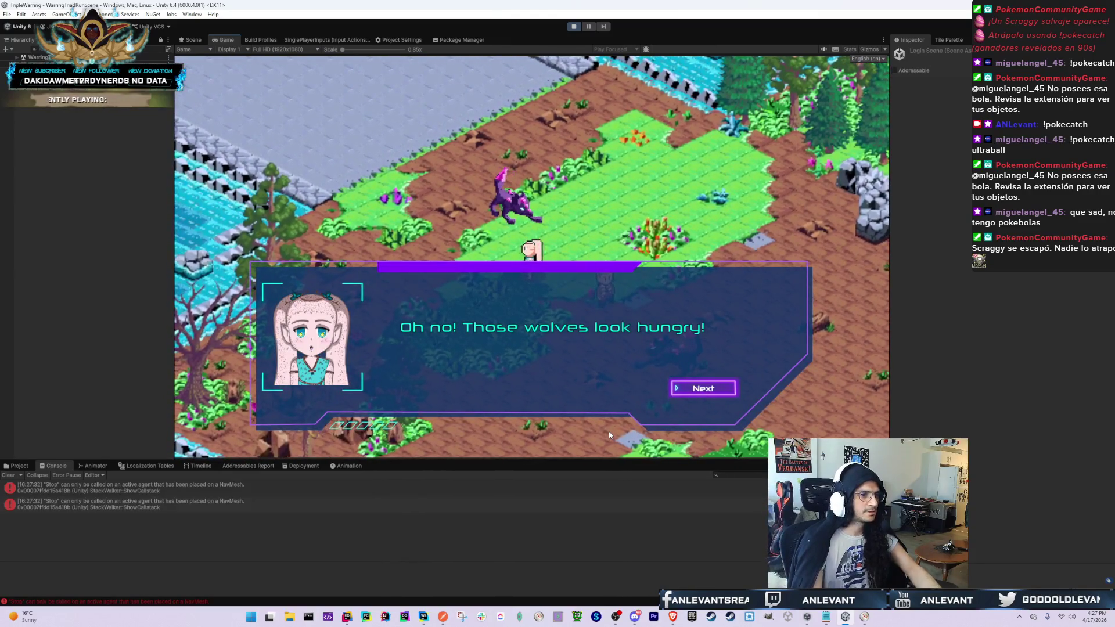
pyautogui.click(703, 396)
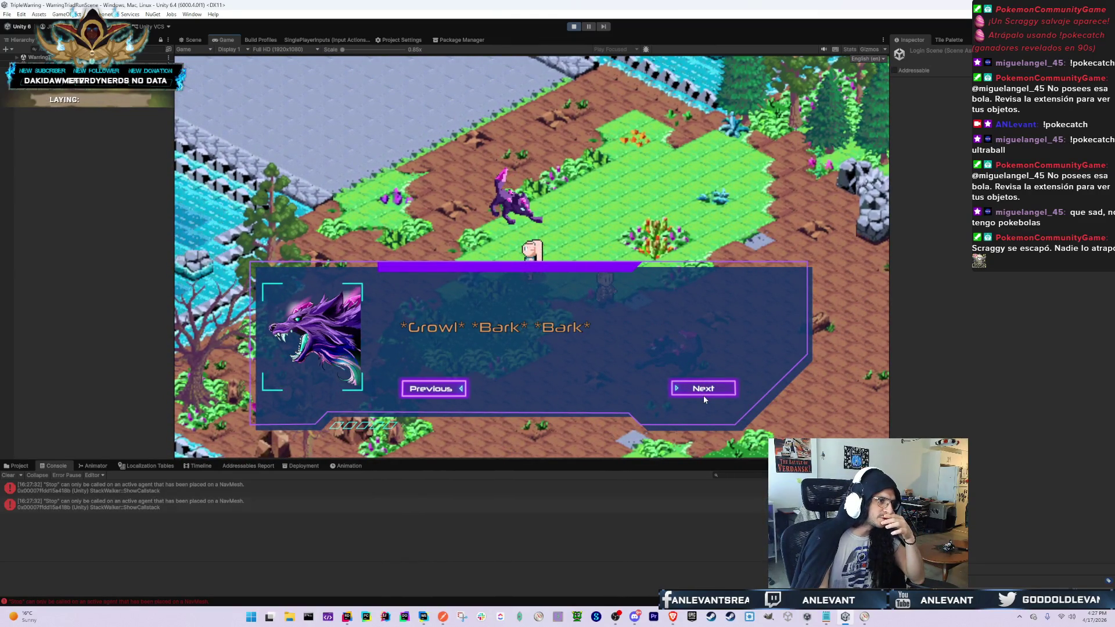
pyautogui.click(703, 398)
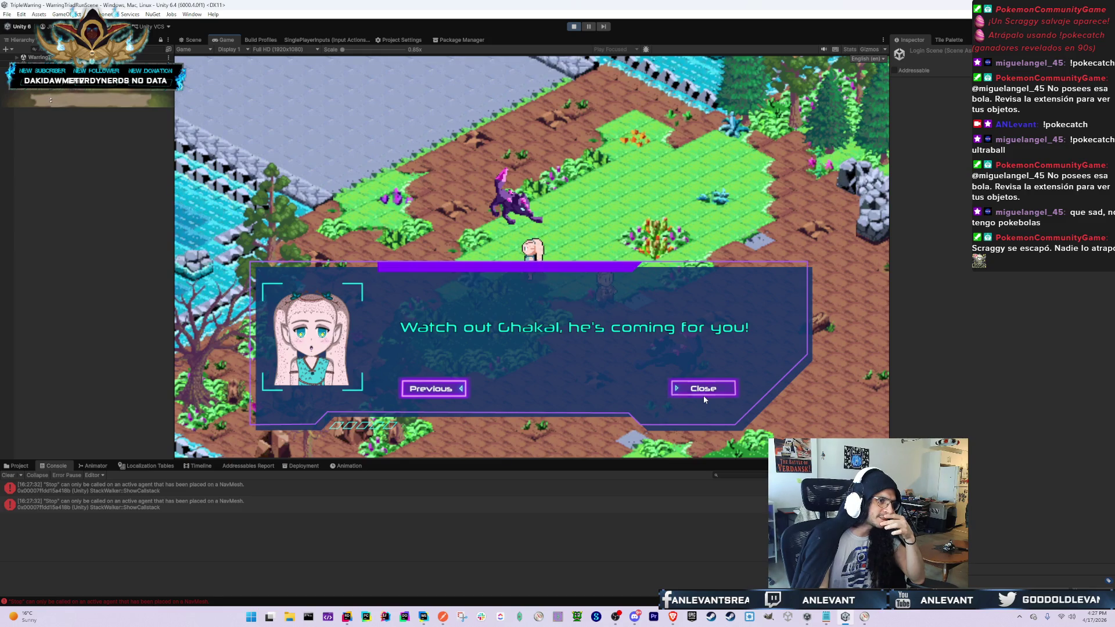
pyautogui.click(704, 397)
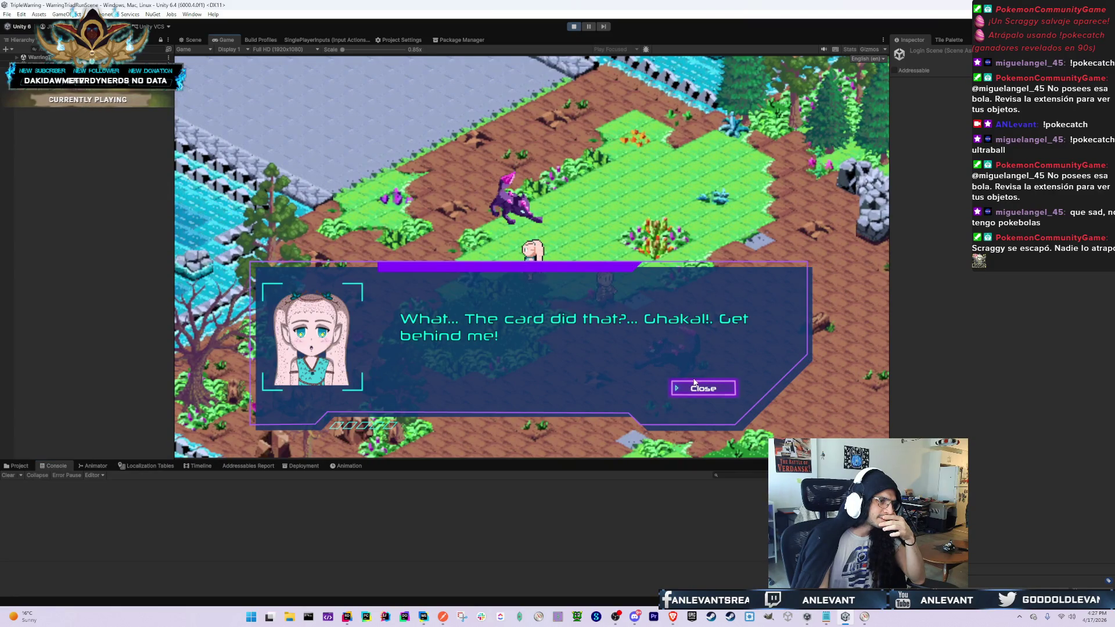
pyautogui.click(694, 387)
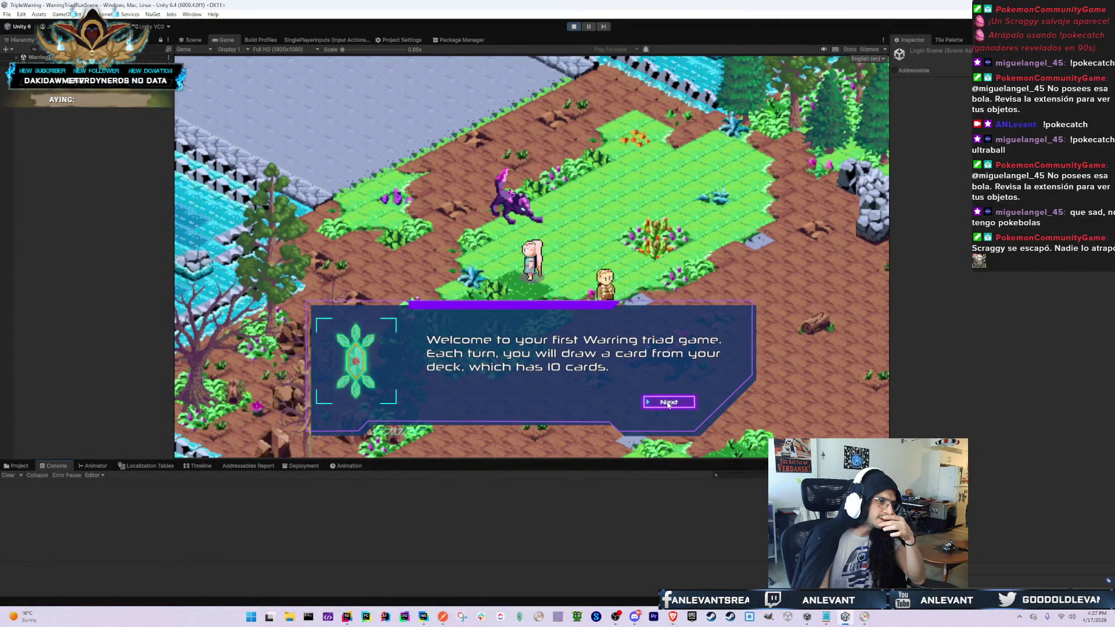
pyautogui.click(575, 28)
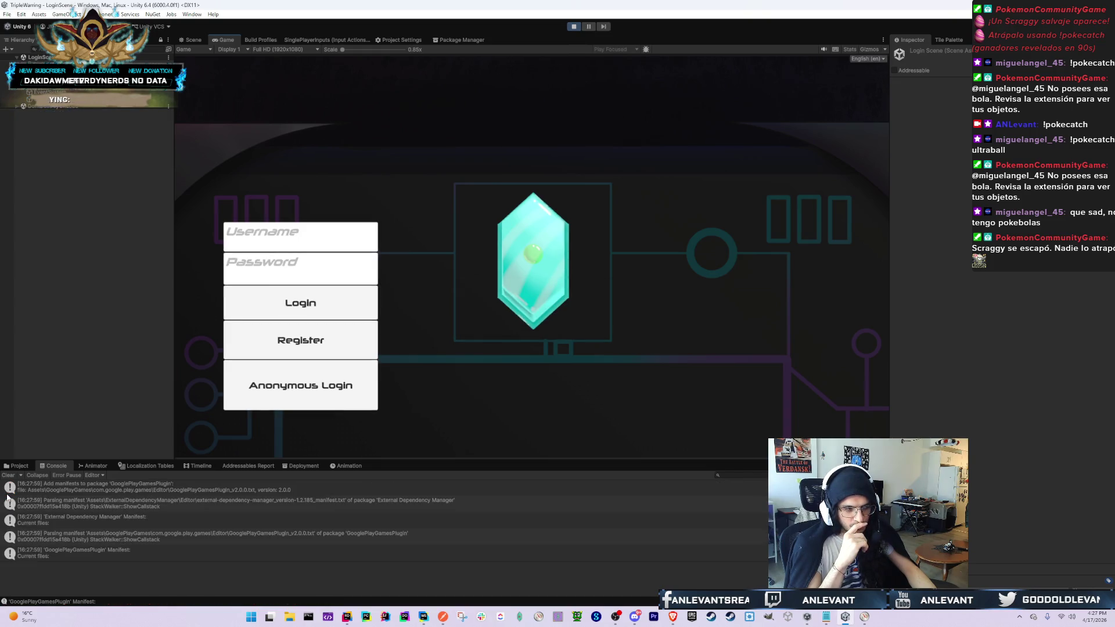
# Step: Log in to the game with the test username and password
pyautogui.click(343, 225)
pyautogui.write('ad')
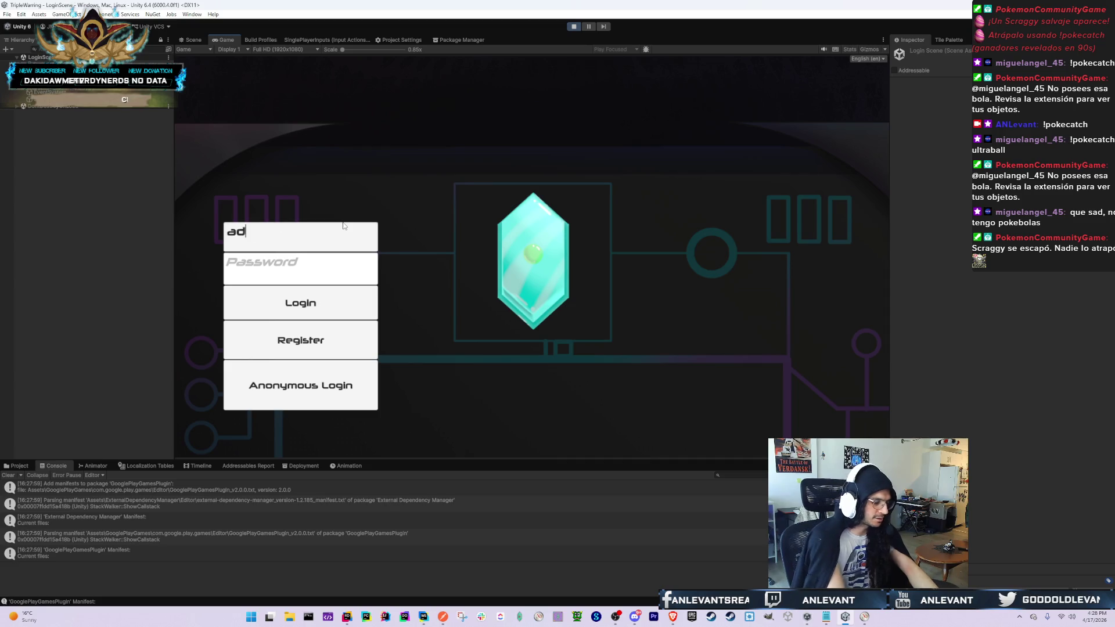
pyautogui.click(315, 263)
pyautogui.write('123')
pyautogui.press('BackSpace')
pyautogui.press('BackSpace')
pyautogui.press('BackSpace')
pyautogui.write('***********')
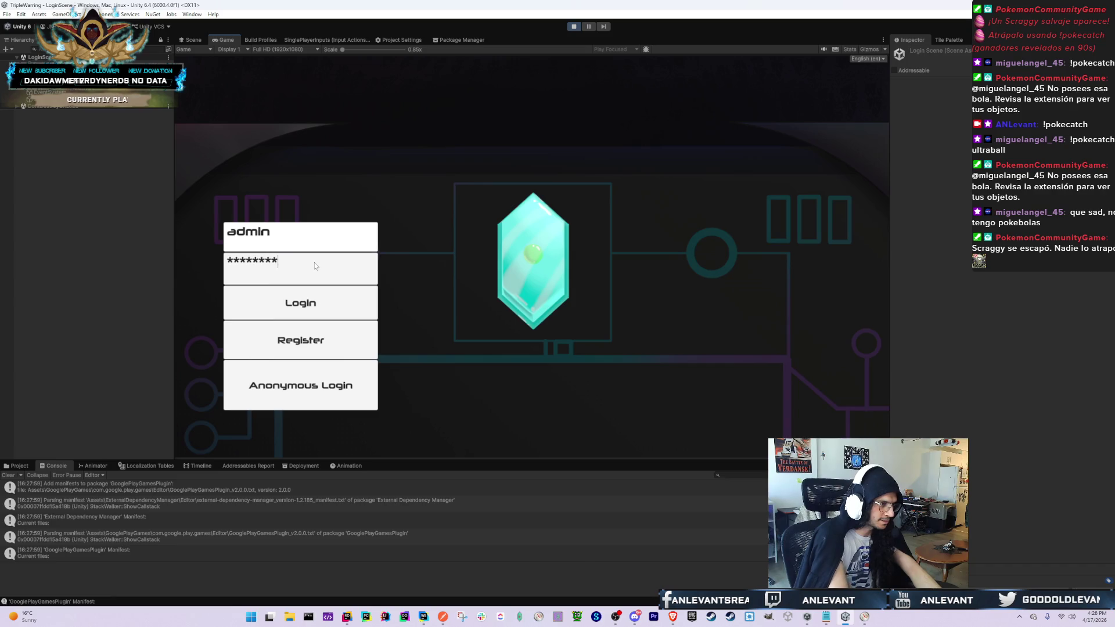
pyautogui.click(333, 311)
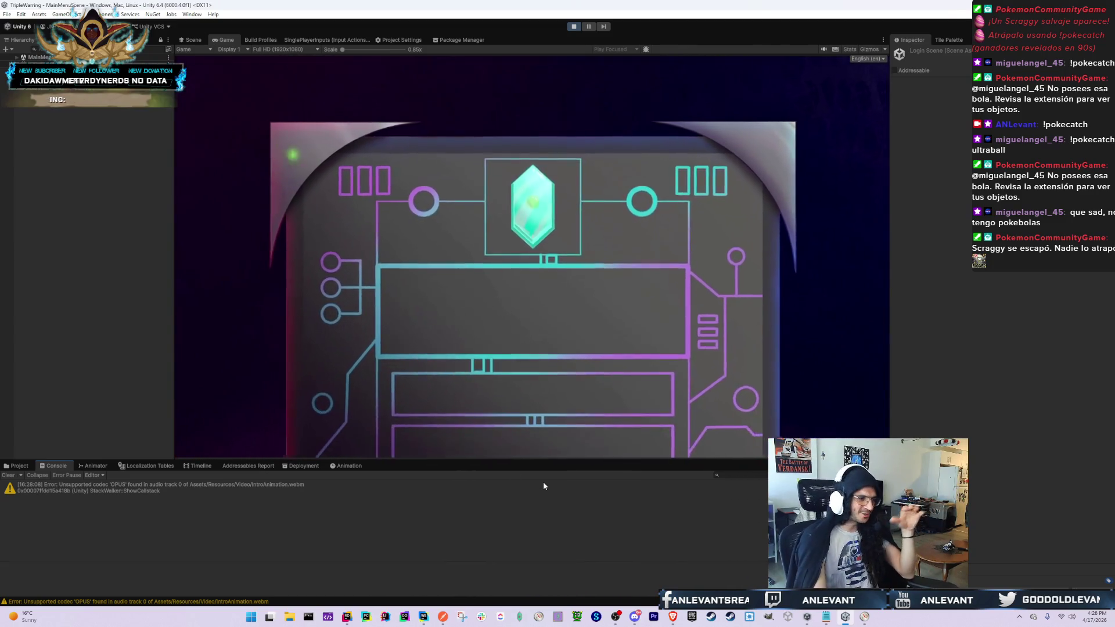
# Step: Skip to the main menu, start Solo > Tutorial, and clear the Console
pyautogui.click(10, 476)
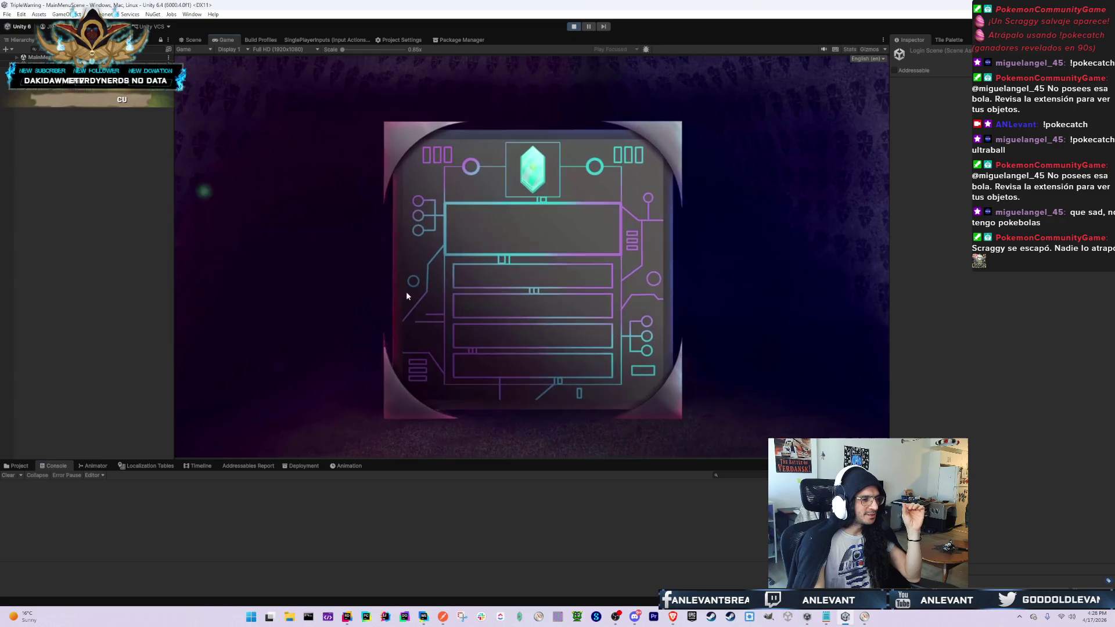
pyautogui.click(535, 360)
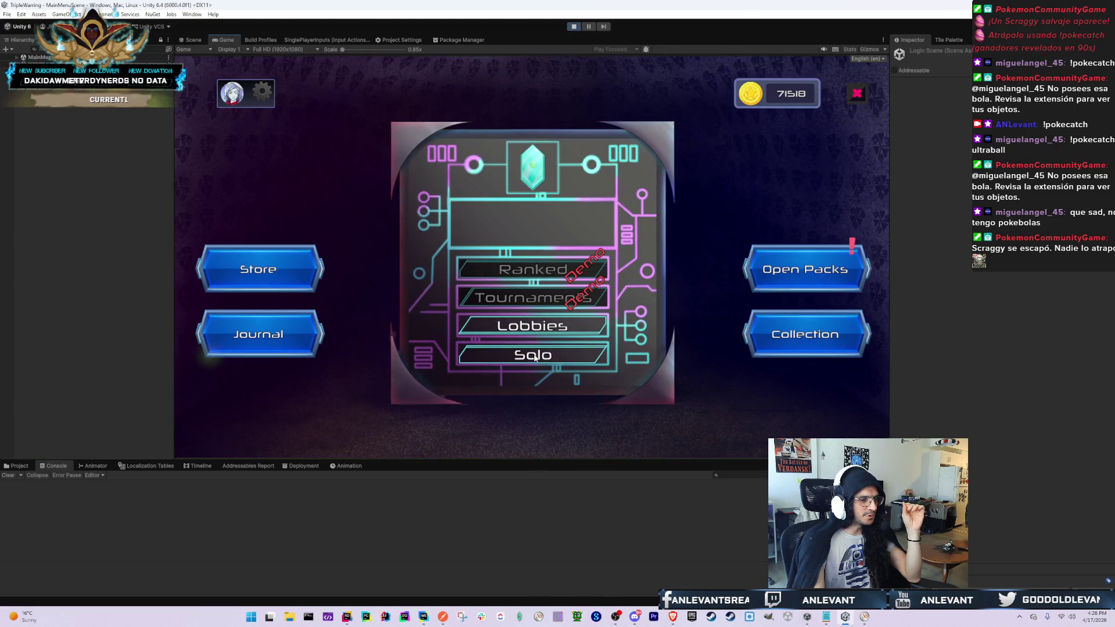
pyautogui.click(488, 263)
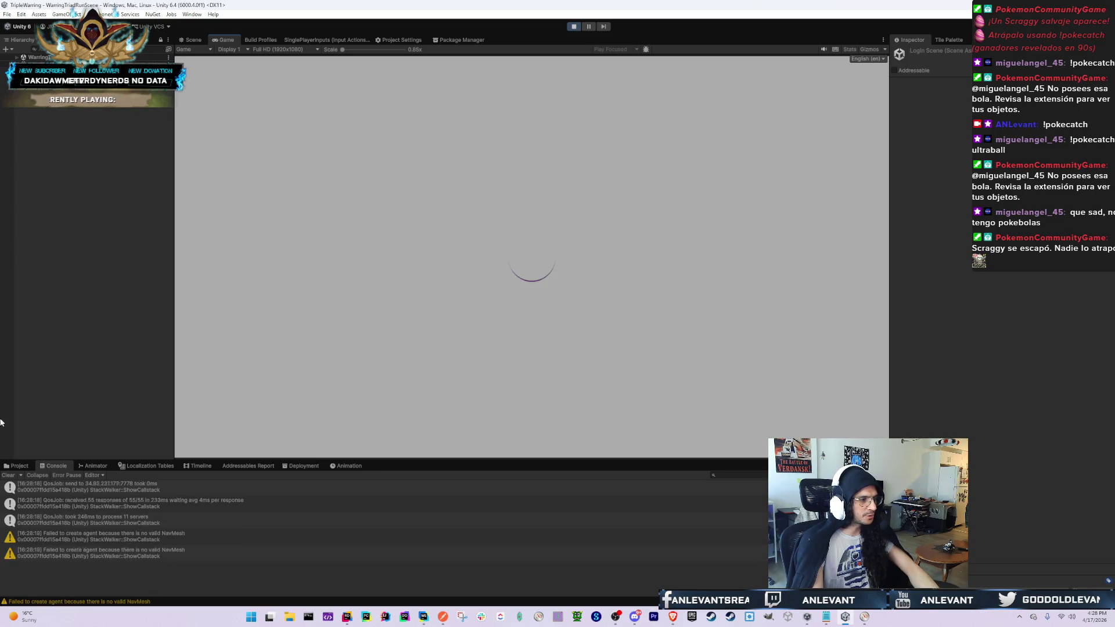
pyautogui.click(15, 476)
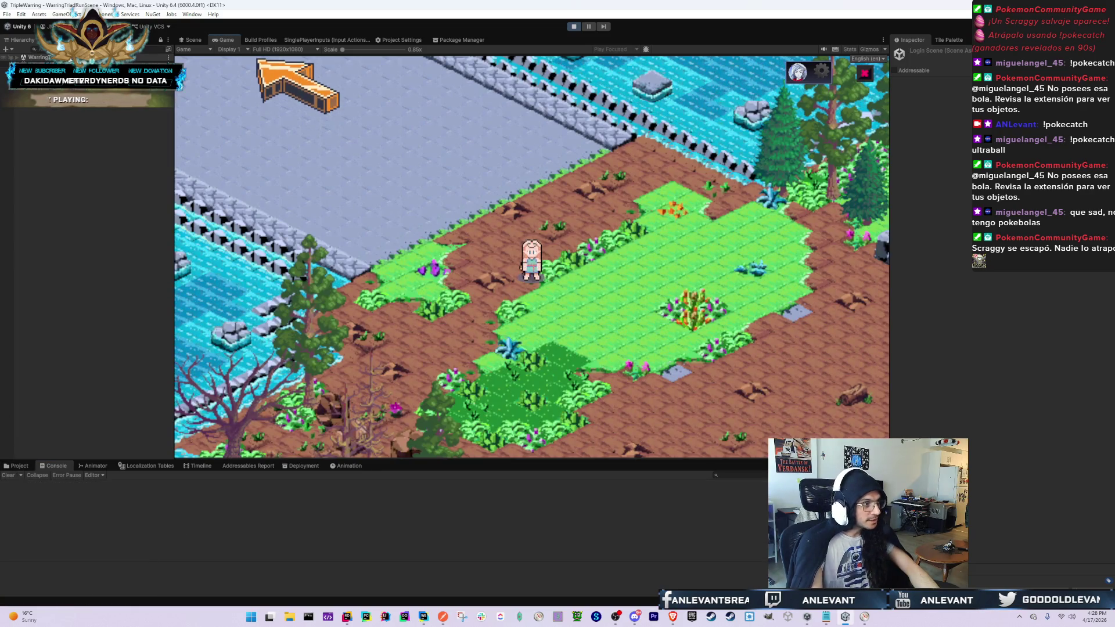
# Step: Check the Cinemachine camera settings and advance through the tutorial dialog to its close
pyautogui.click(51, 100)
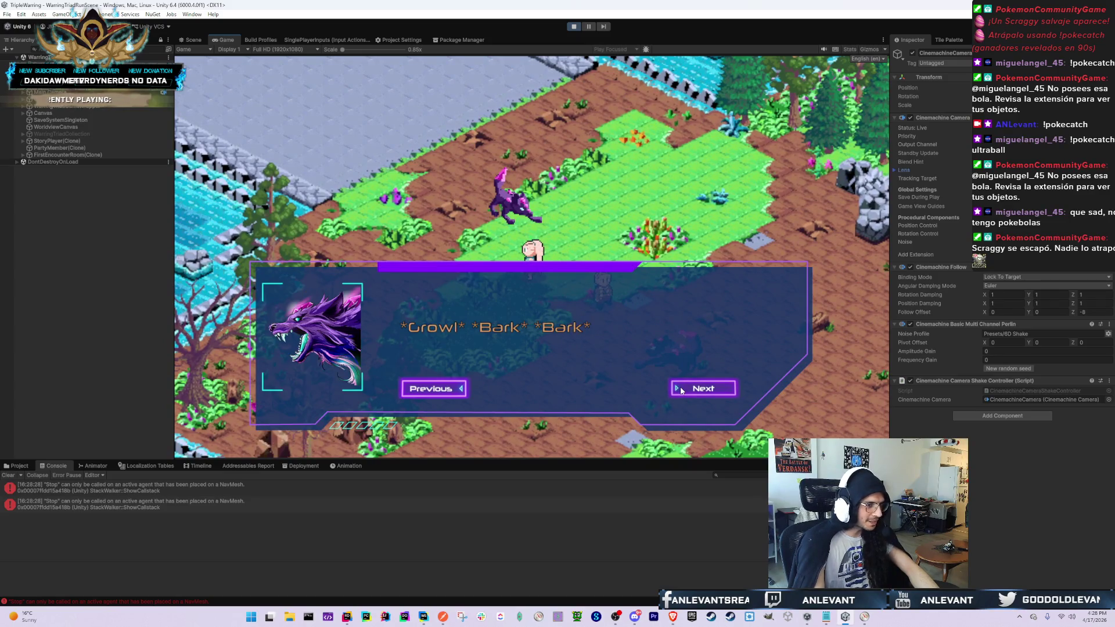
pyautogui.click(703, 388)
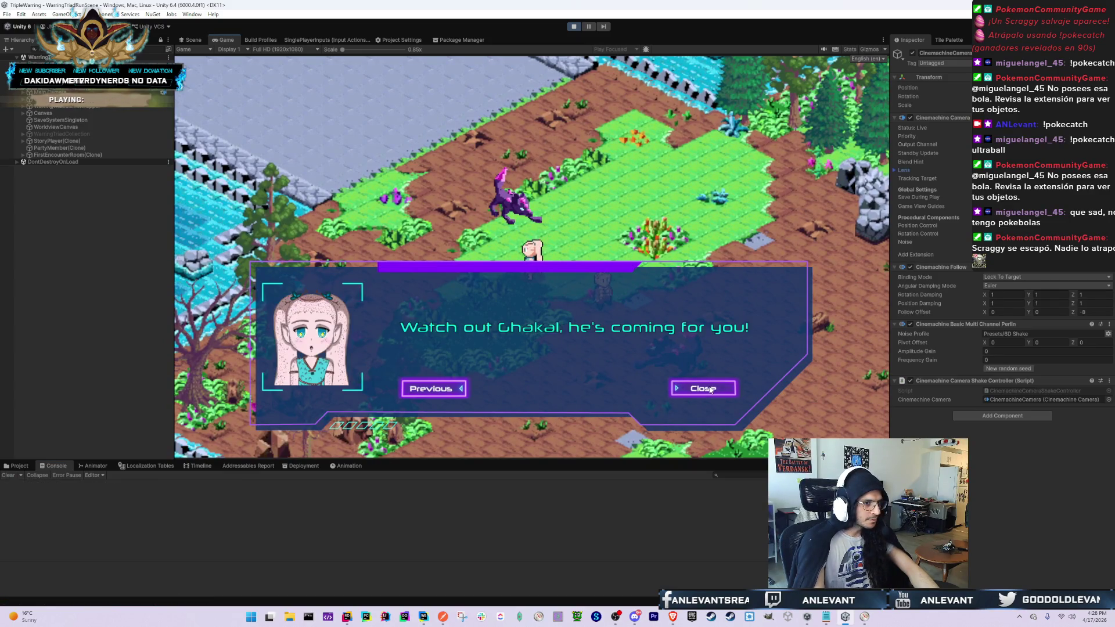
pyautogui.click(707, 390)
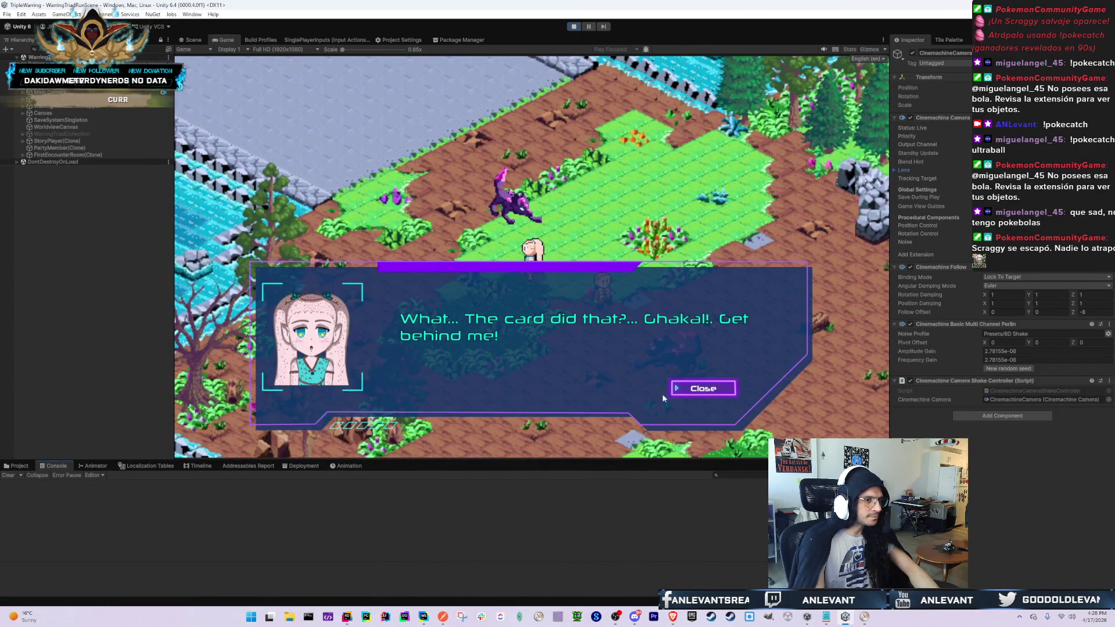
pyautogui.click(680, 392)
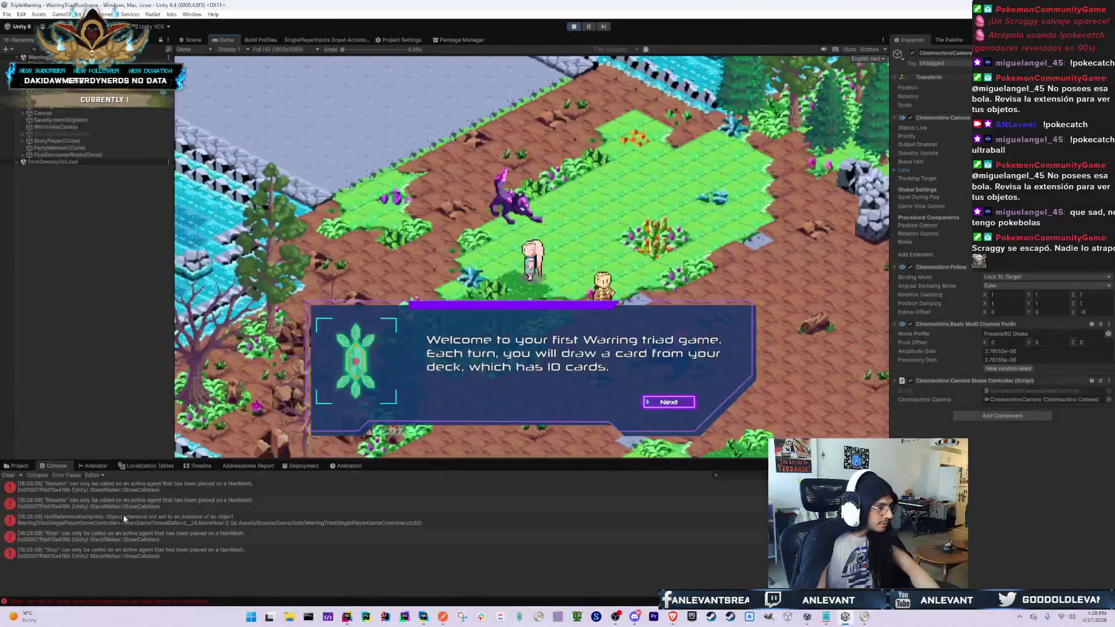
# Step: Trace the NullReferenceException to the genericUIElementControllerDummy field declaration in Rider, then restart play
pyautogui.click(119, 521)
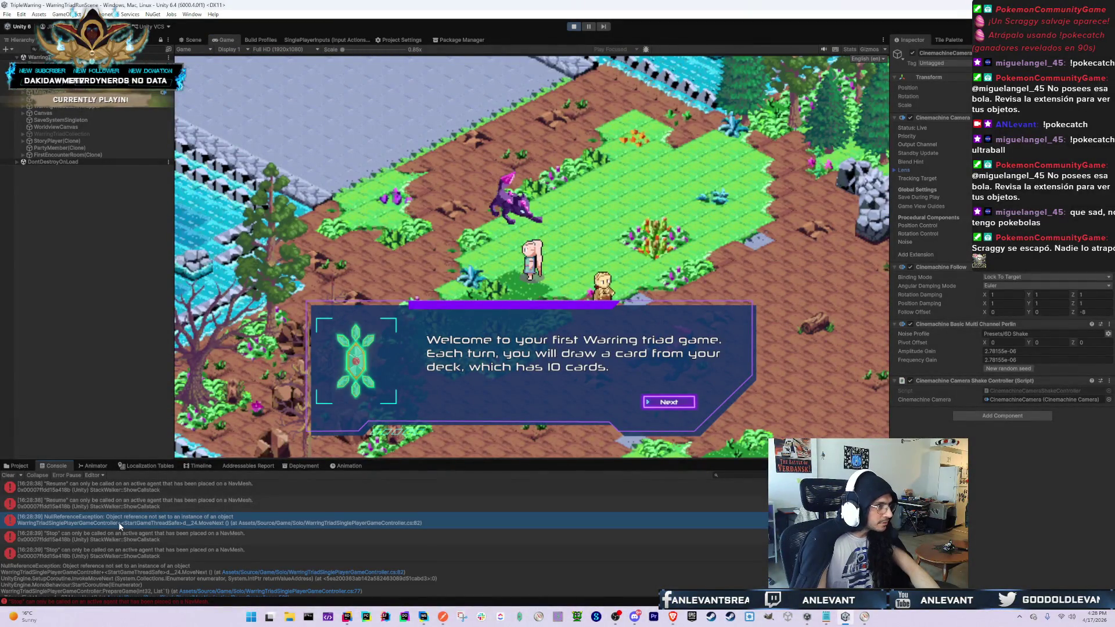
pyautogui.click(341, 572)
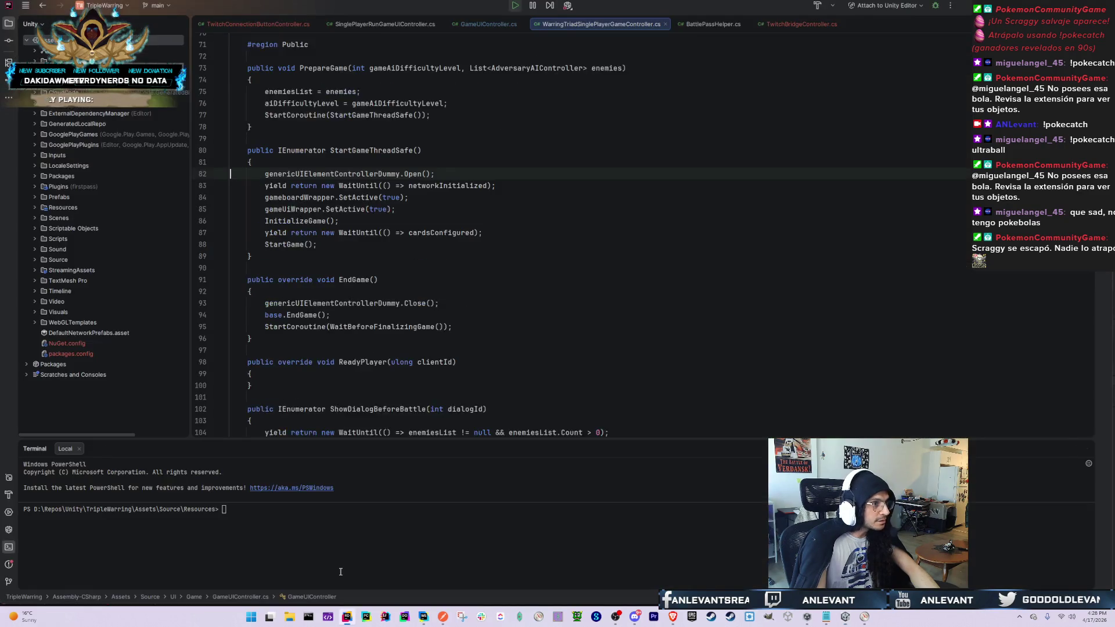
pyautogui.keyDown('ctrl'); pyautogui.click(344, 174); pyautogui.keyUp('ctrl')
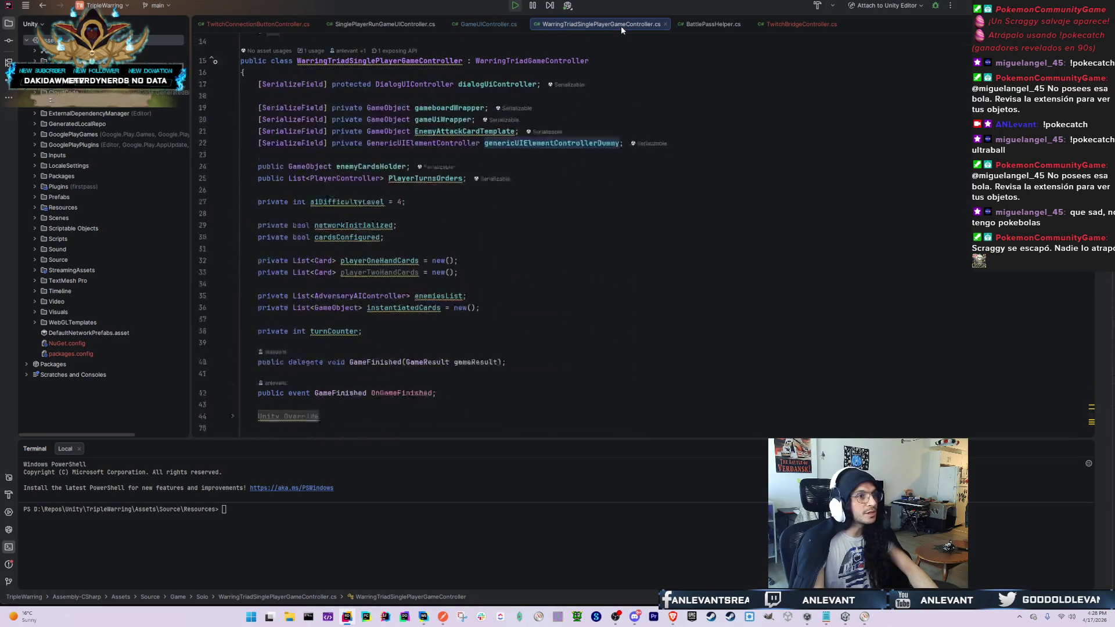
pyautogui.click(509, 6)
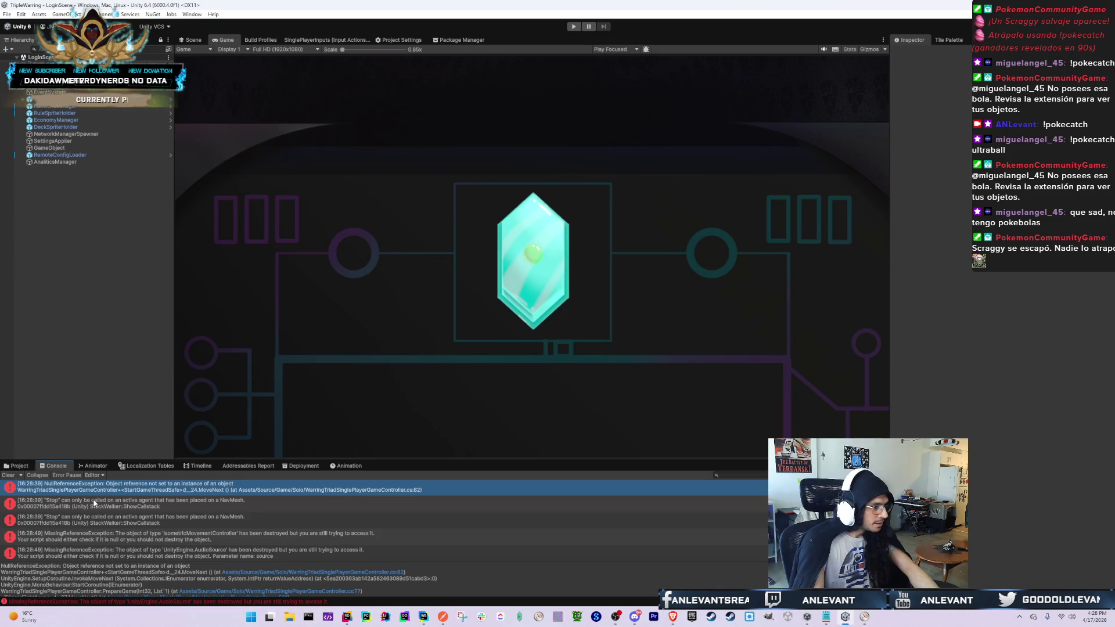
# Step: Search the Project for TWarringTriad and open WarringTriadRunScene, showing its seven-card New Cards panel
pyautogui.click(8, 468)
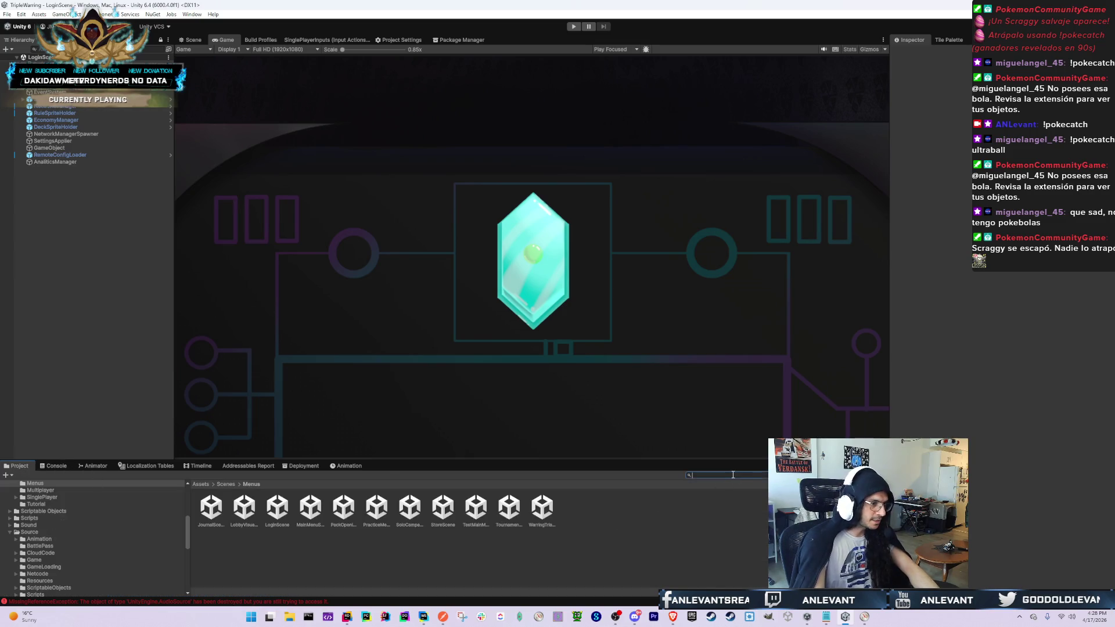
pyautogui.write('T')
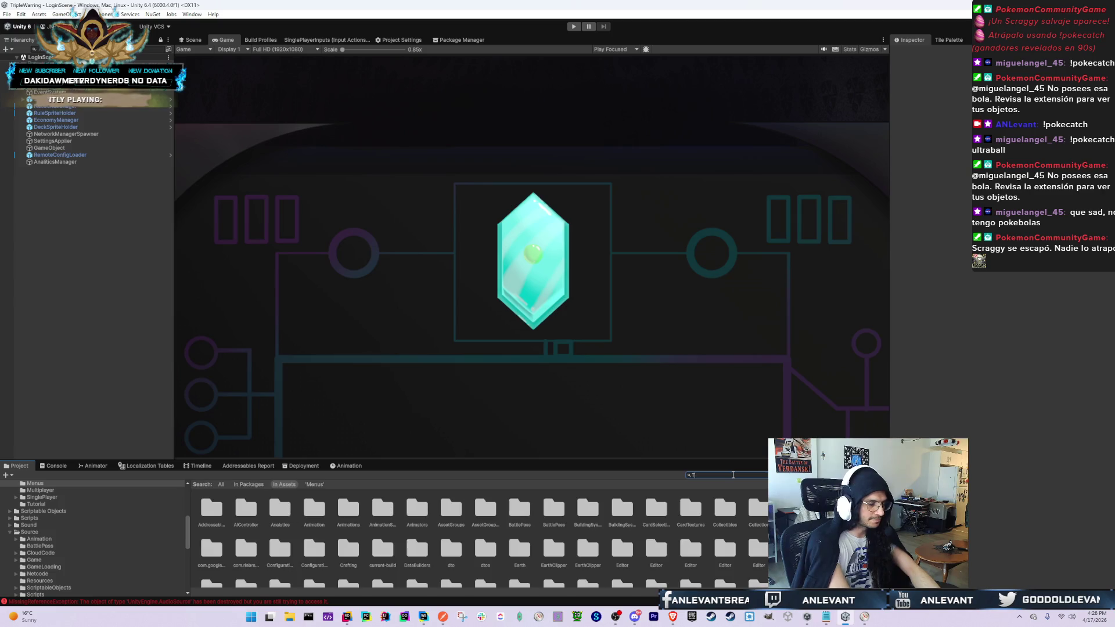
pyautogui.write('WarringTriad')
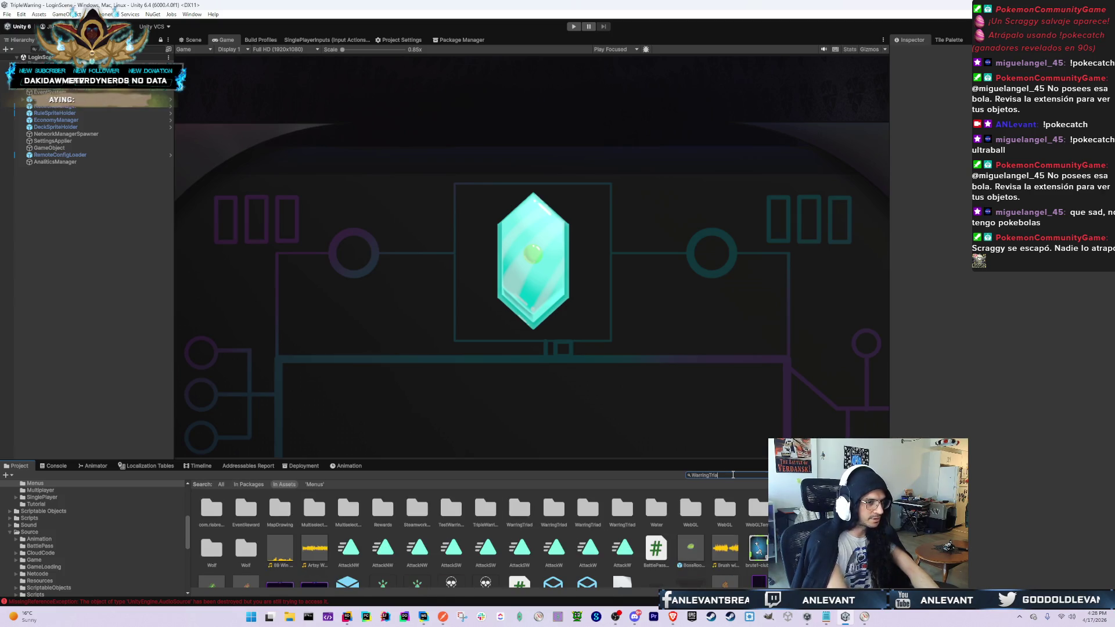
pyautogui.click(588, 512)
pyautogui.click(451, 552)
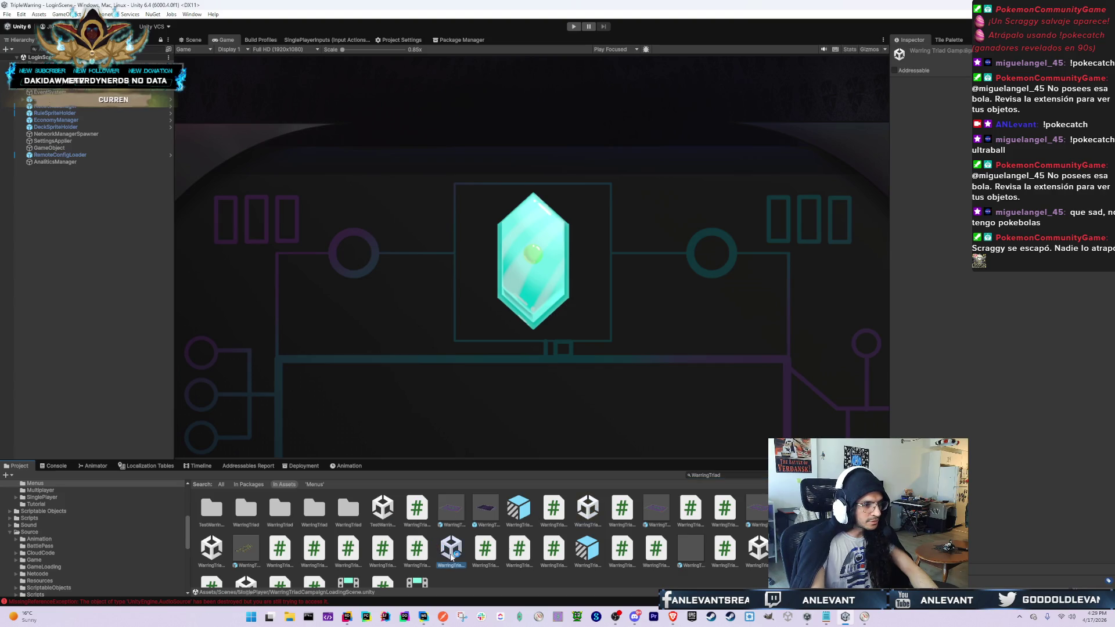
pyautogui.click(760, 558)
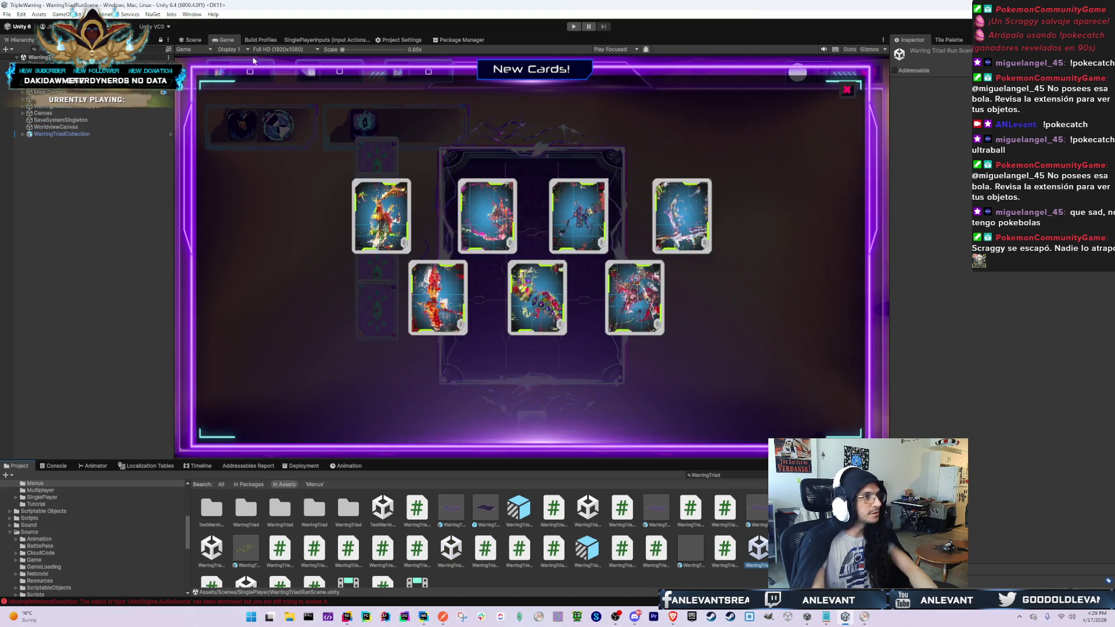
pyautogui.click(190, 40)
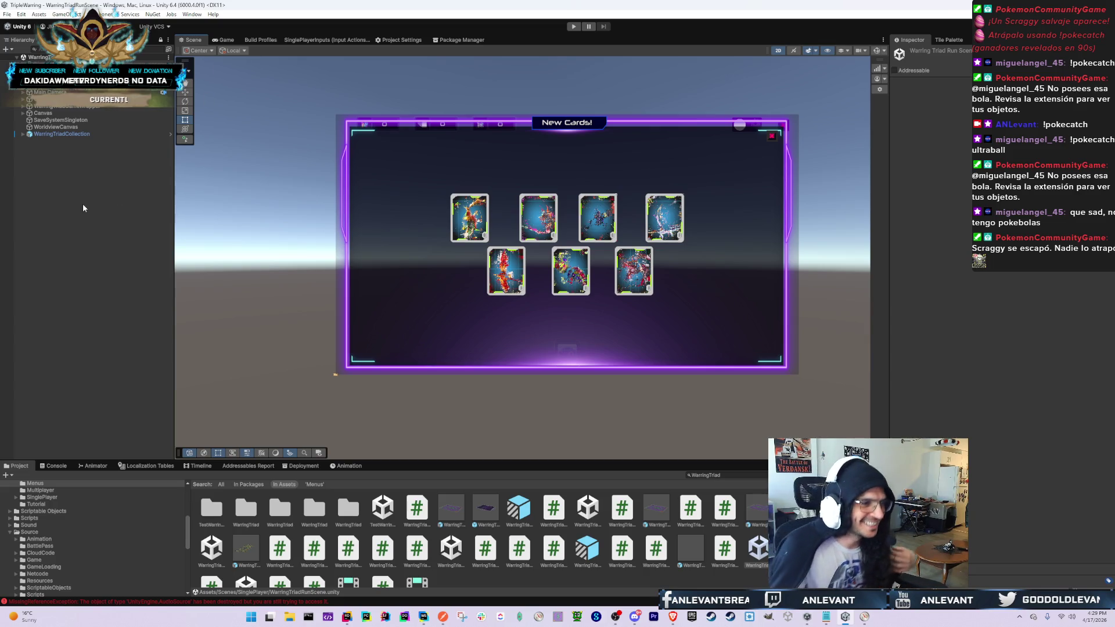
pyautogui.click(49, 92)
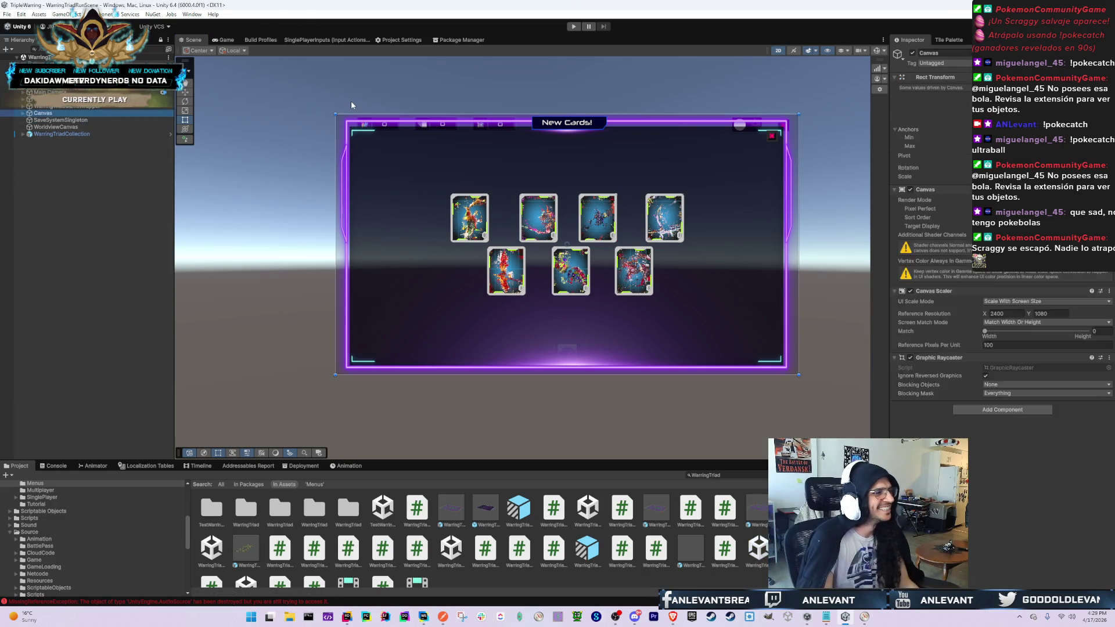
pyautogui.press('Down')
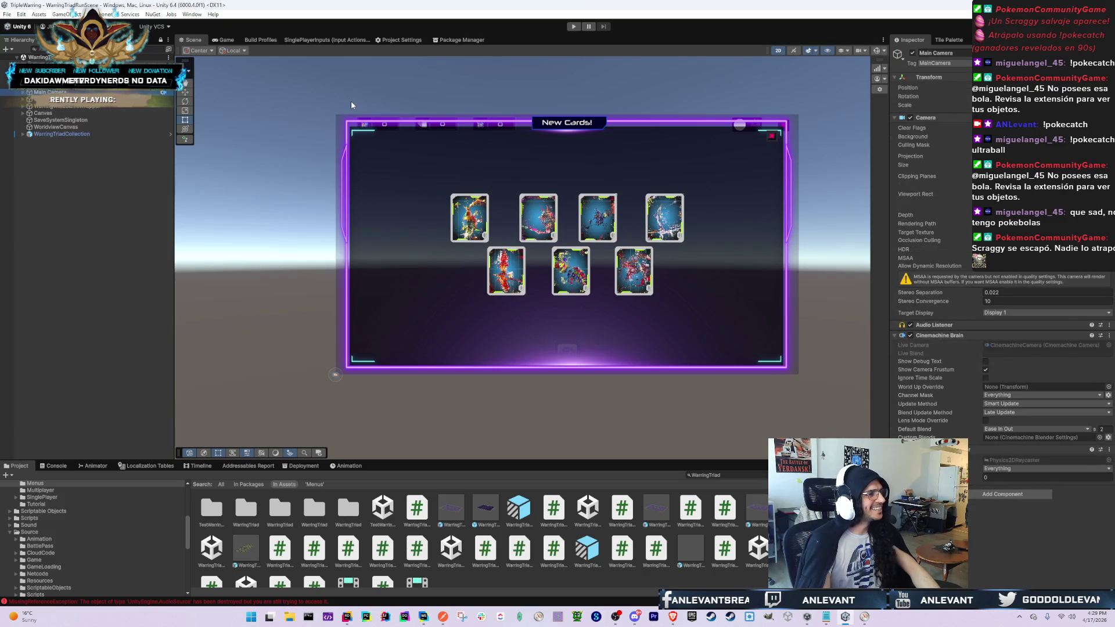
pyautogui.press('Down')
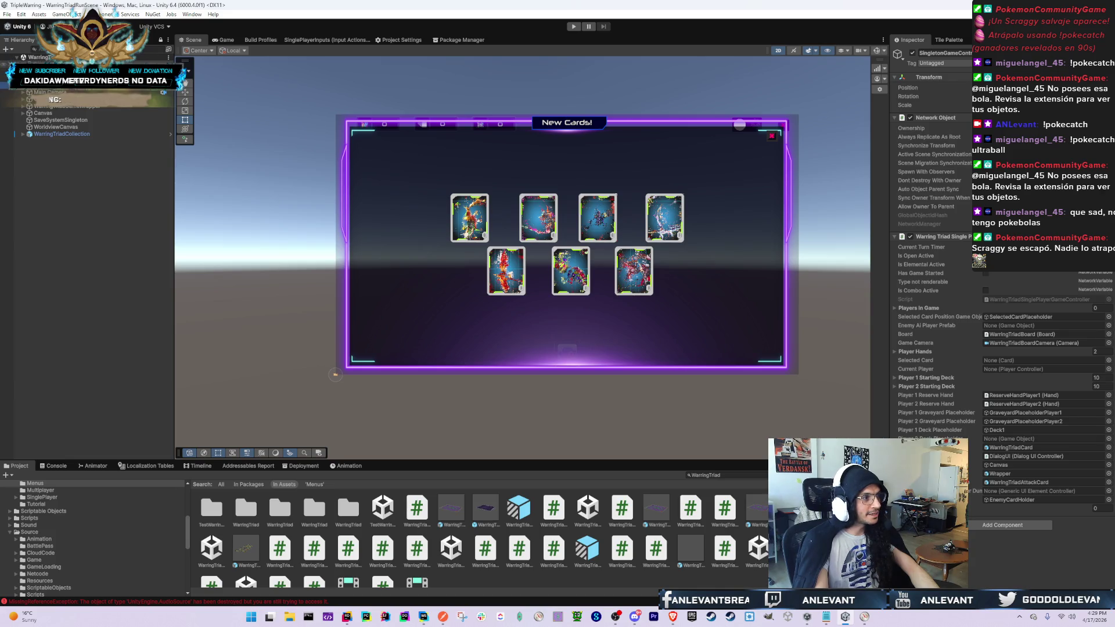
pyautogui.press('Down')
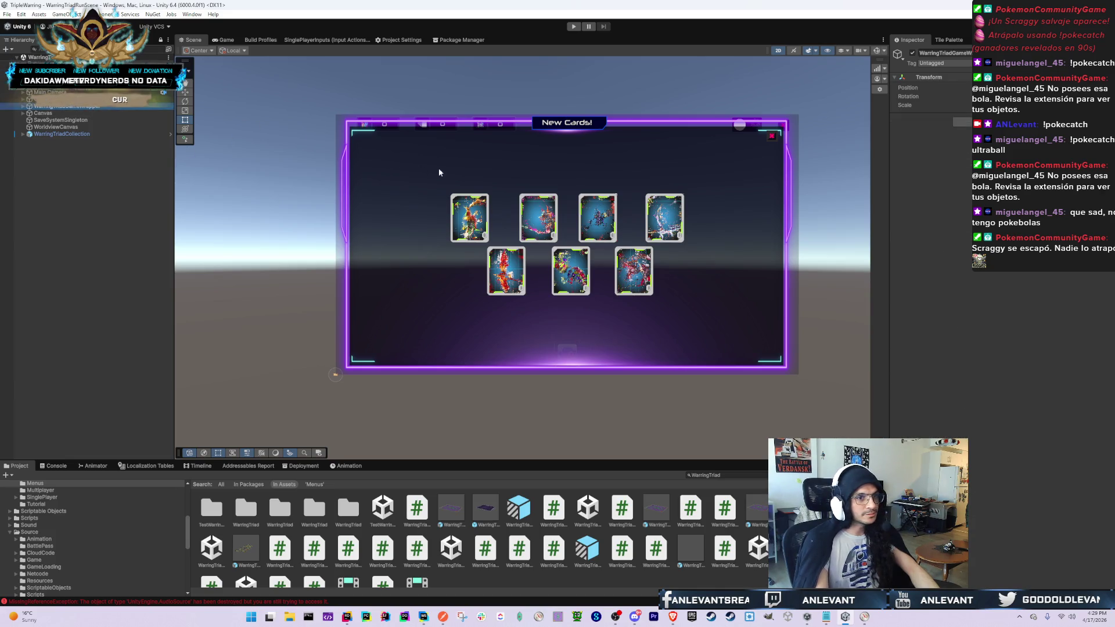
pyautogui.press('Right')
pyautogui.press('Down')
pyautogui.press('Right')
pyautogui.press('Down')
pyautogui.press('Down')
pyautogui.press('Down')
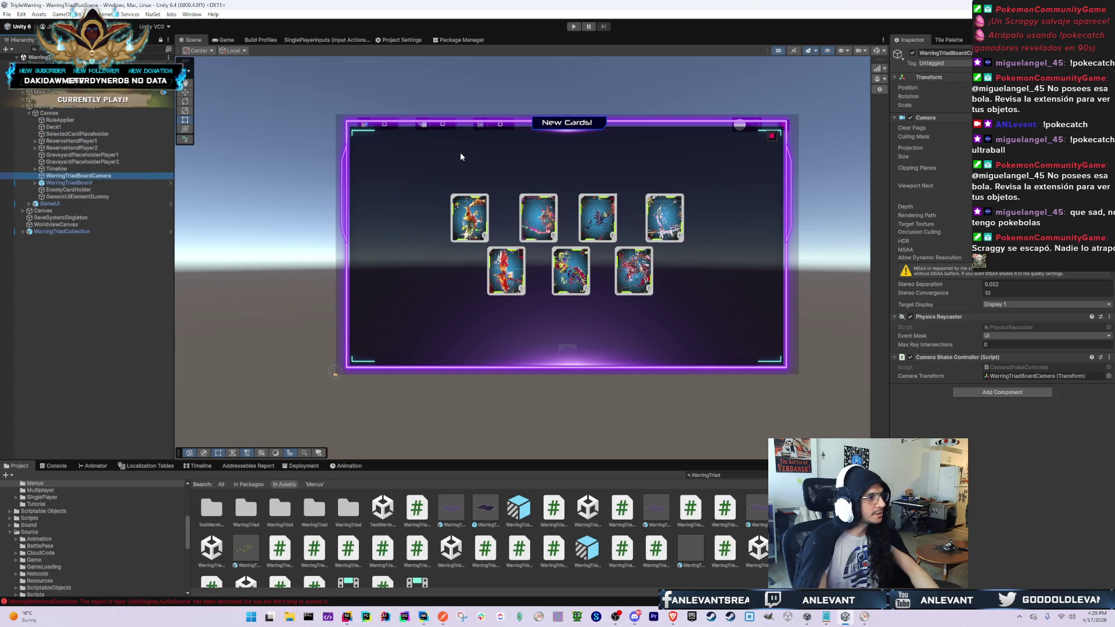
pyautogui.press('Up')
pyautogui.press('Up')
pyautogui.press('Up')
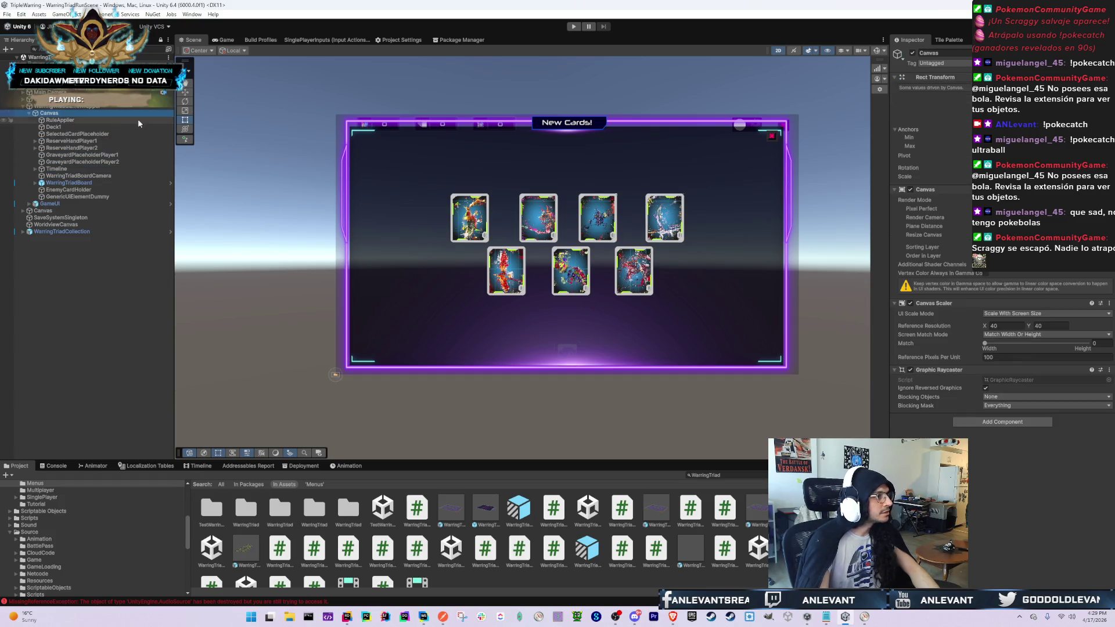
pyautogui.press('Up')
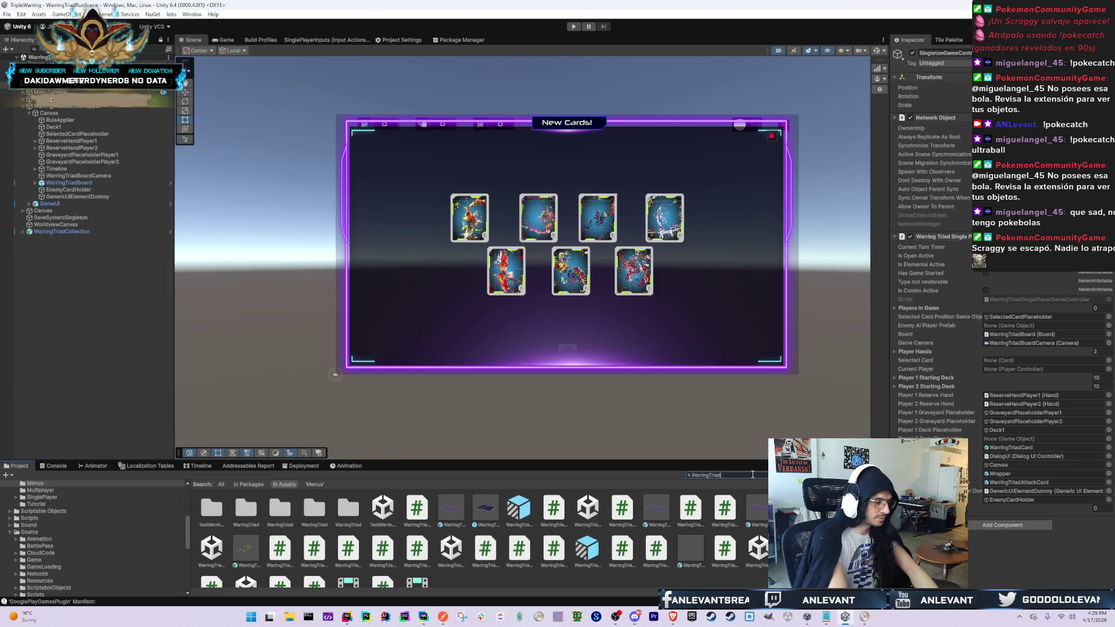
pyautogui.write('est')
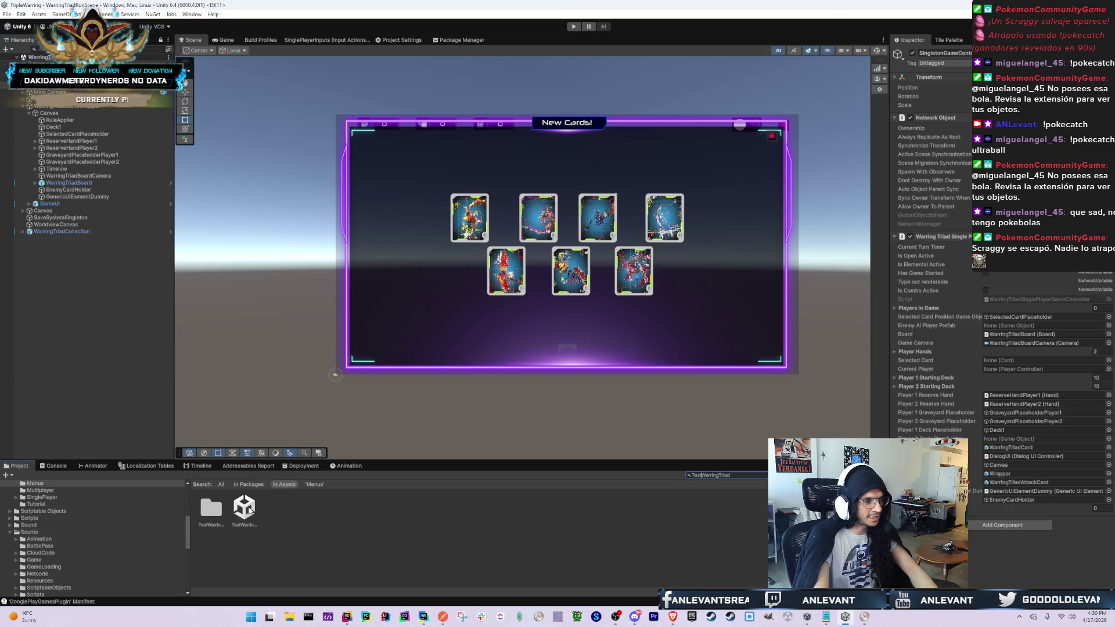
# Step: Open TestWarringTriadRunScene and inspect its SingletonGameController, Canvas and Main Camera
pyautogui.doubleClick(246, 509)
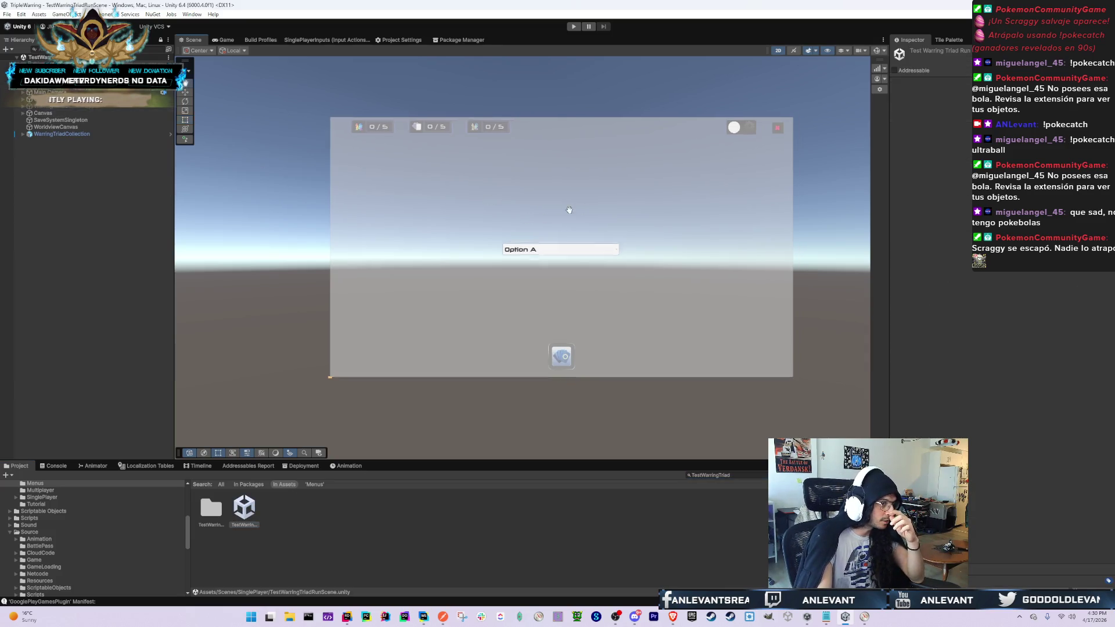
pyautogui.click(47, 99)
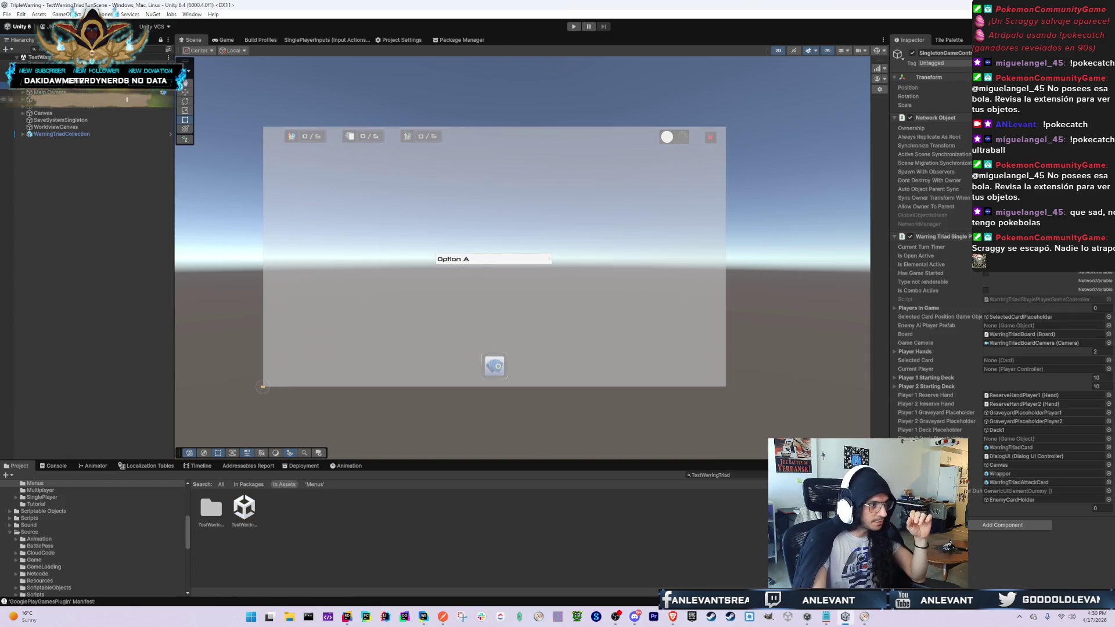
pyautogui.click(43, 113)
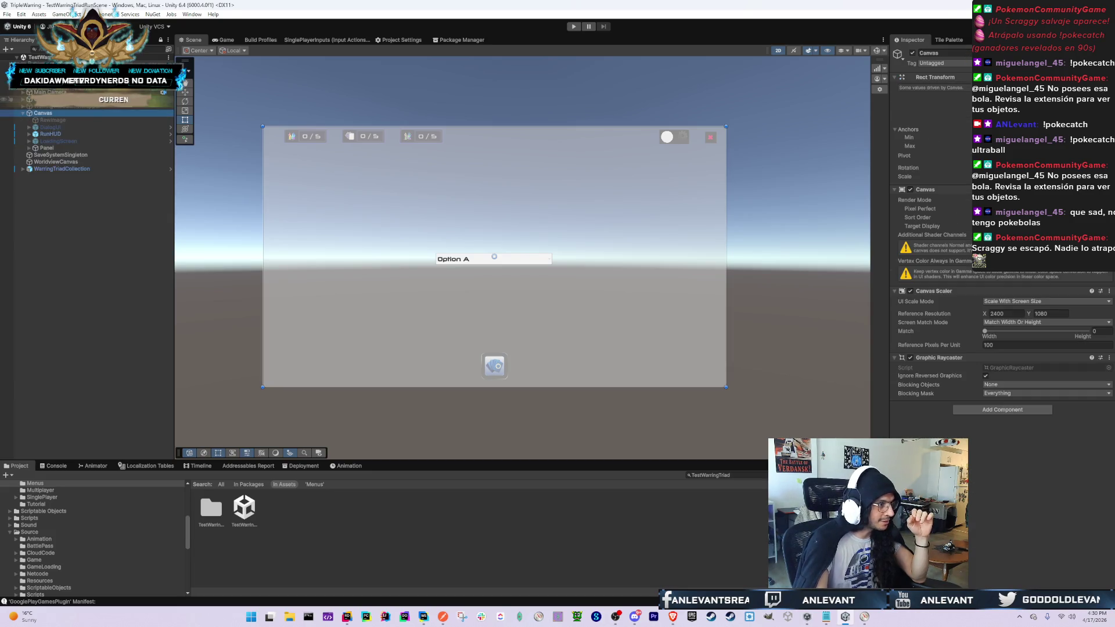
pyautogui.click(50, 91)
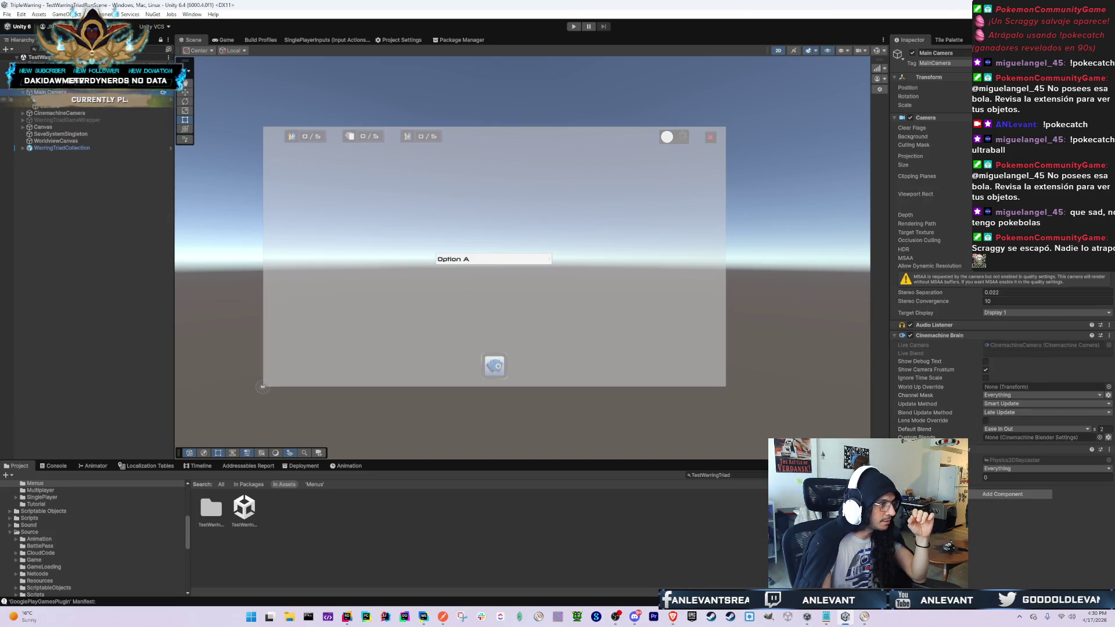
# Step: Navigate the Hierarchy through WarringTriadGameWrapper's Canvas to GenericUIElementDummy, revealing its missing script
pyautogui.press('Left')
pyautogui.press('Down')
pyautogui.press('Right')
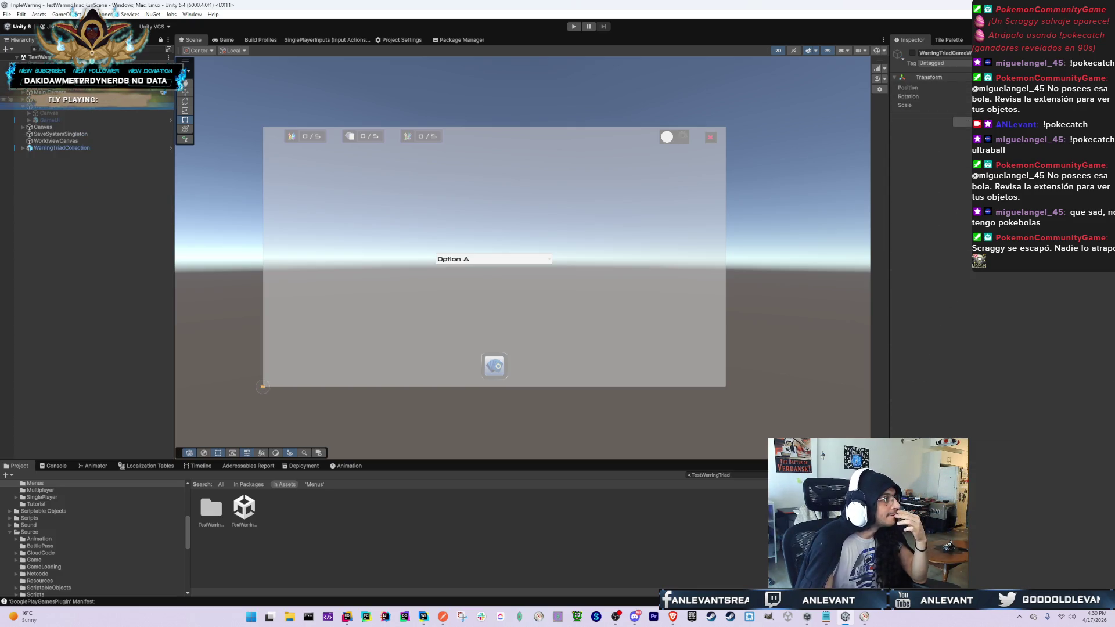
pyautogui.press('Down')
pyautogui.press('Up')
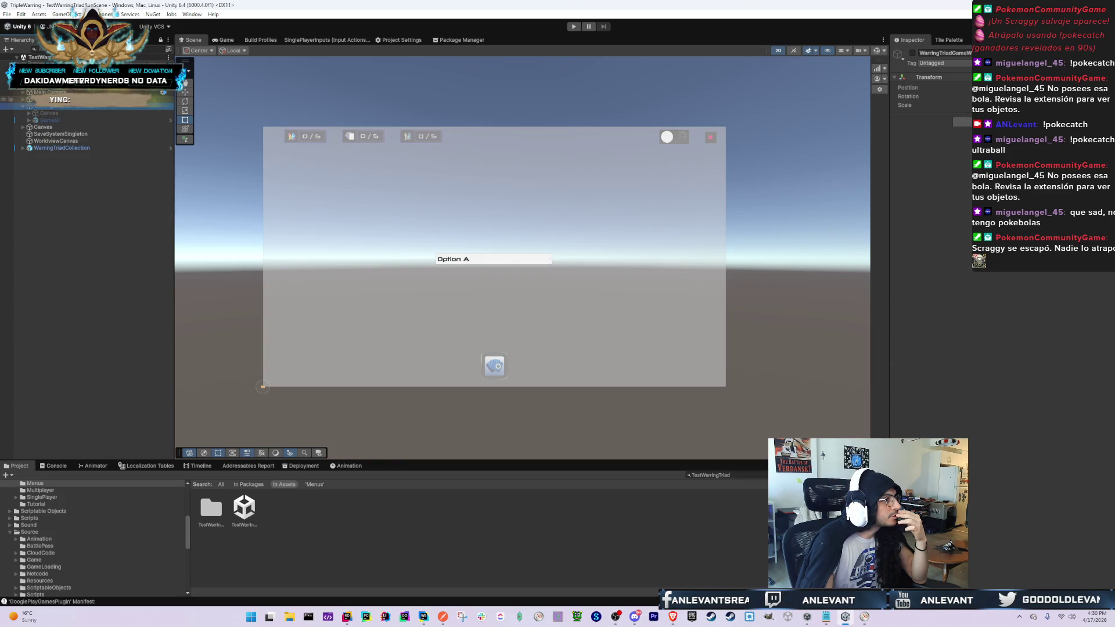
pyautogui.press('Down')
pyautogui.press('Right')
pyautogui.press('Down')
pyautogui.press('Down')
pyautogui.press('Down')
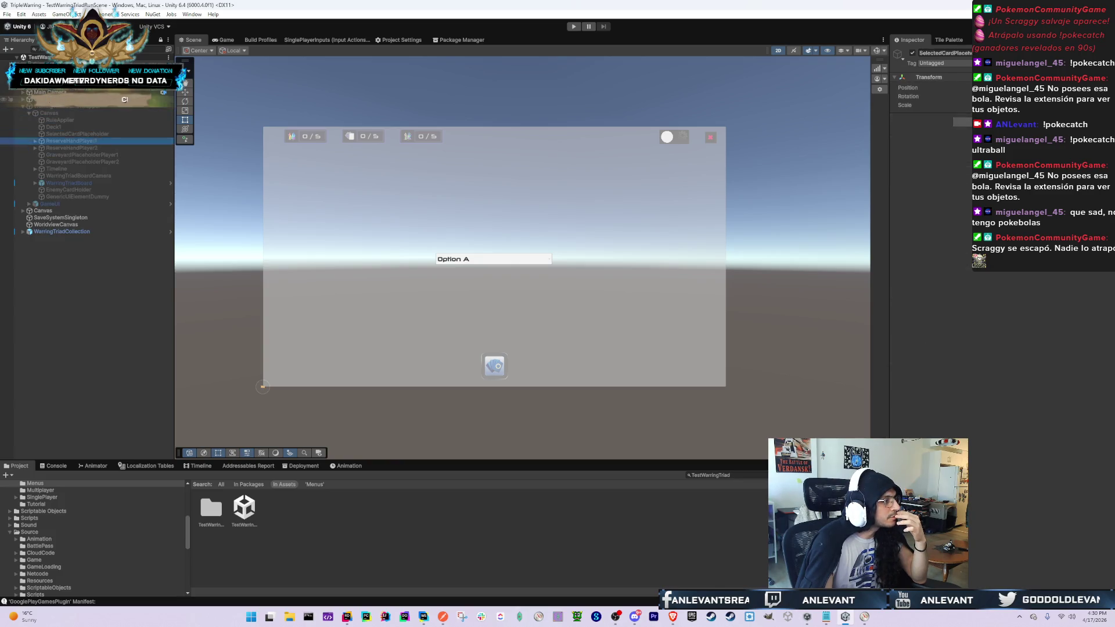
pyautogui.press('Down')
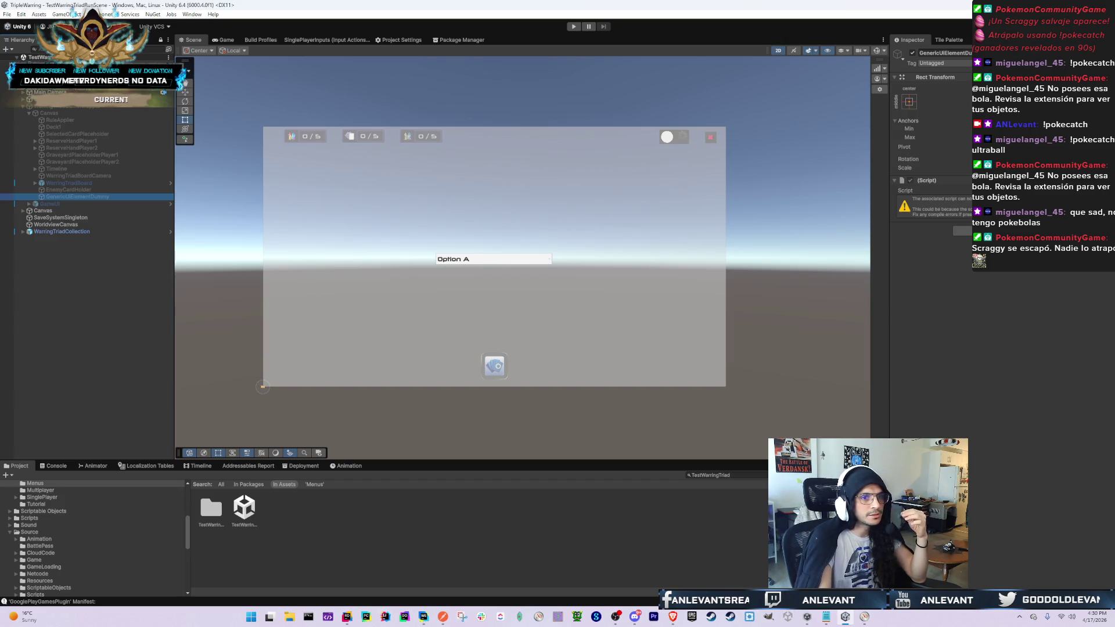
pyautogui.click(962, 230)
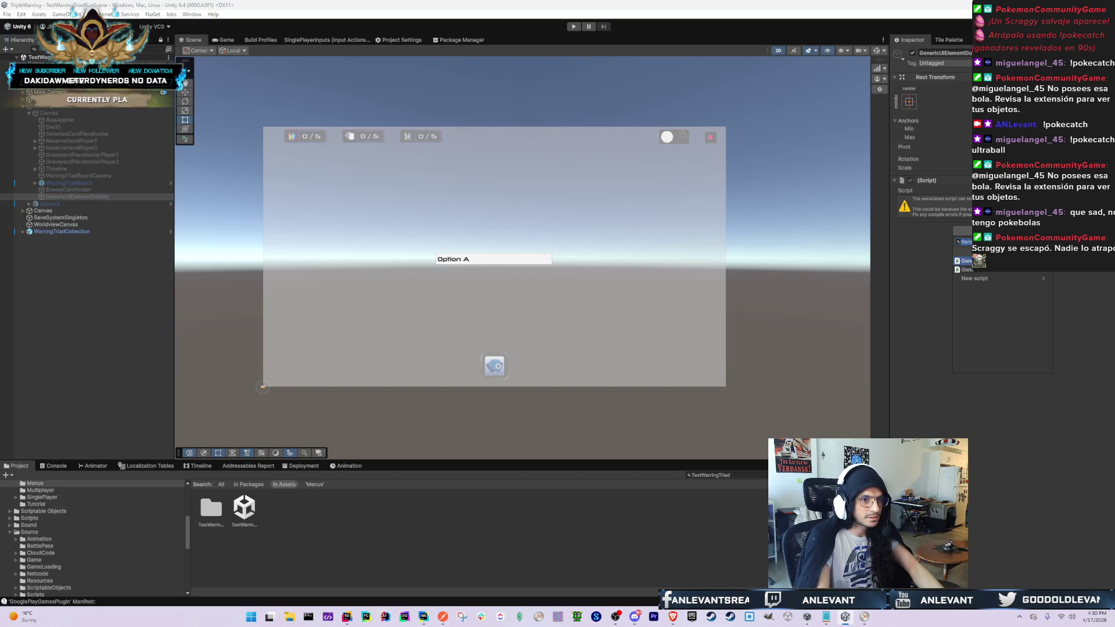
# Step: Replace GenericUIElementDummy's missing script with a Generic UI Element Controller component
pyautogui.click(1020, 271)
pyautogui.rightClick(1013, 180)
pyautogui.click(1039, 205)
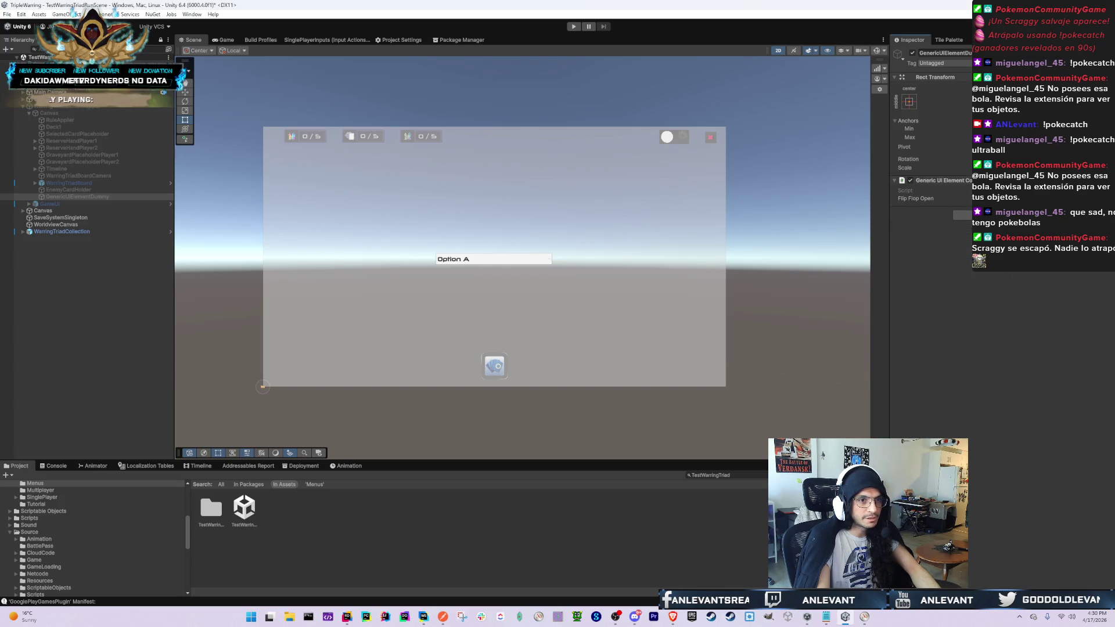
# Step: Assign GenericUIElementDummy to the game controller's missing reference and locate the test scene file in the Project
pyautogui.hotkey('ctrl', 'z')
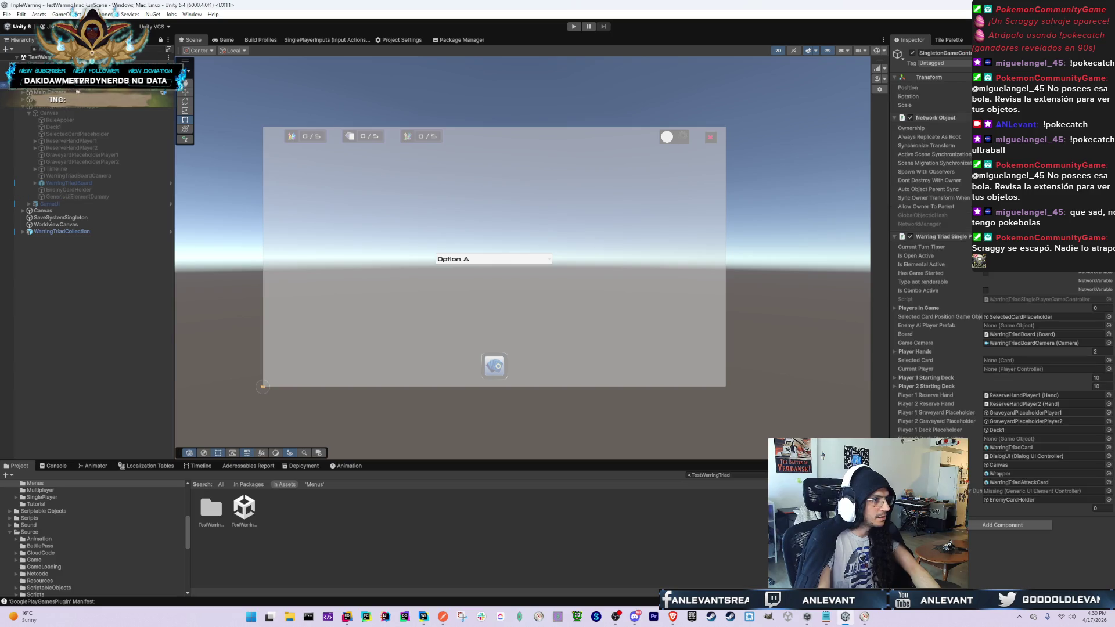
pyautogui.moveTo(72, 197)
pyautogui.mouseDown()
pyautogui.moveTo(654, 256)
pyautogui.moveTo(1012, 457)
pyautogui.moveTo(1020, 493)
pyautogui.mouseUp()
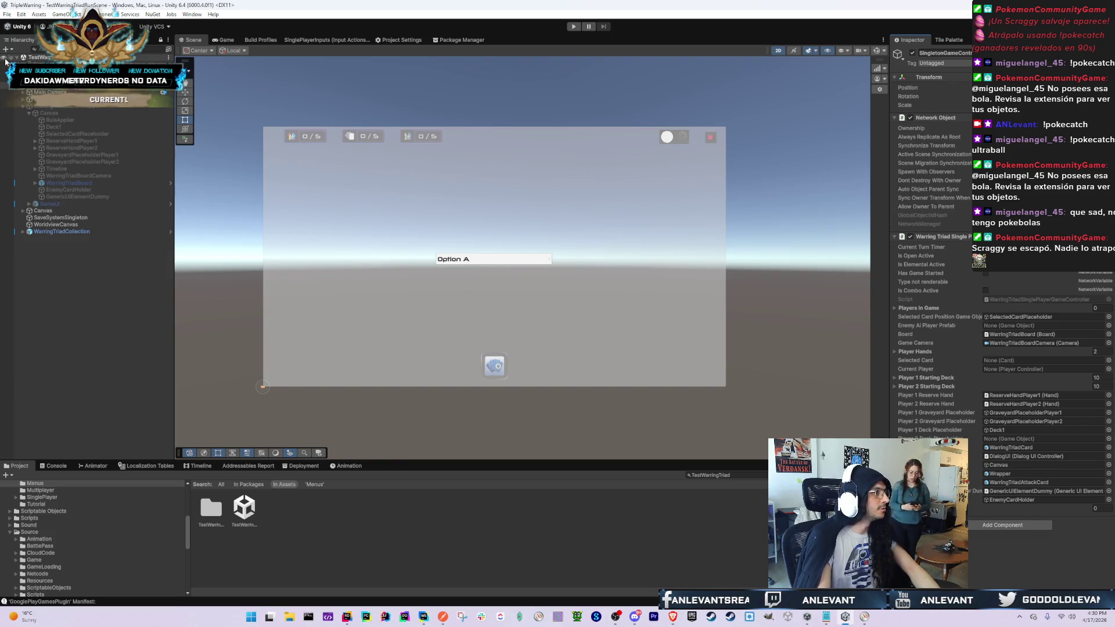
pyautogui.rightClick(80, 57)
pyautogui.click(114, 139)
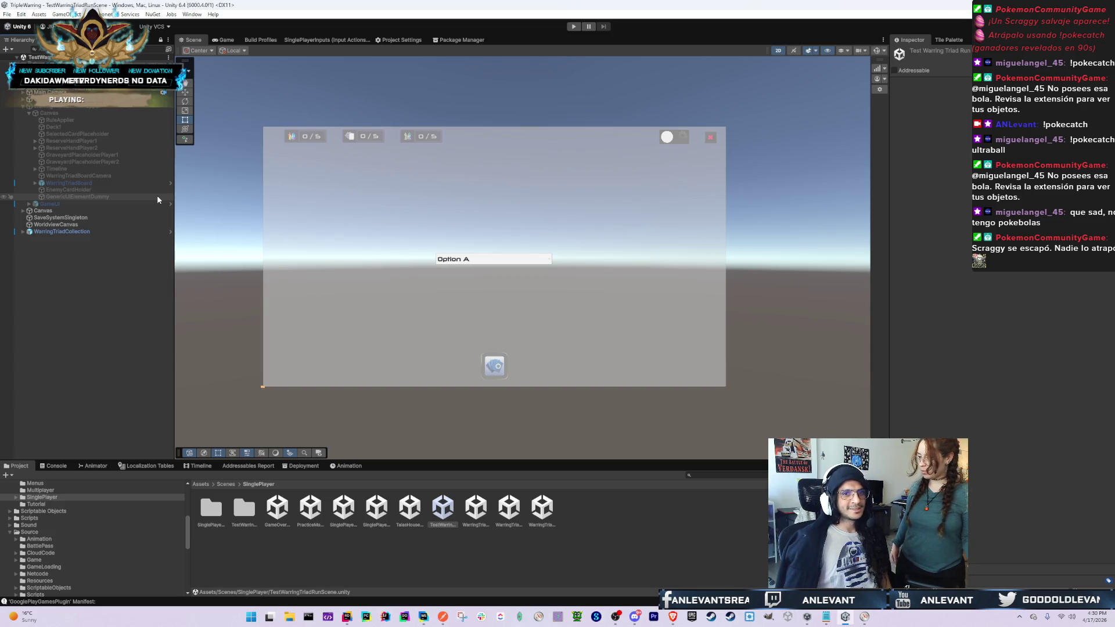
# Step: Launch Steam from the Start menu and dismiss its empty popup
pyautogui.click(1019, 620)
pyautogui.press('super')
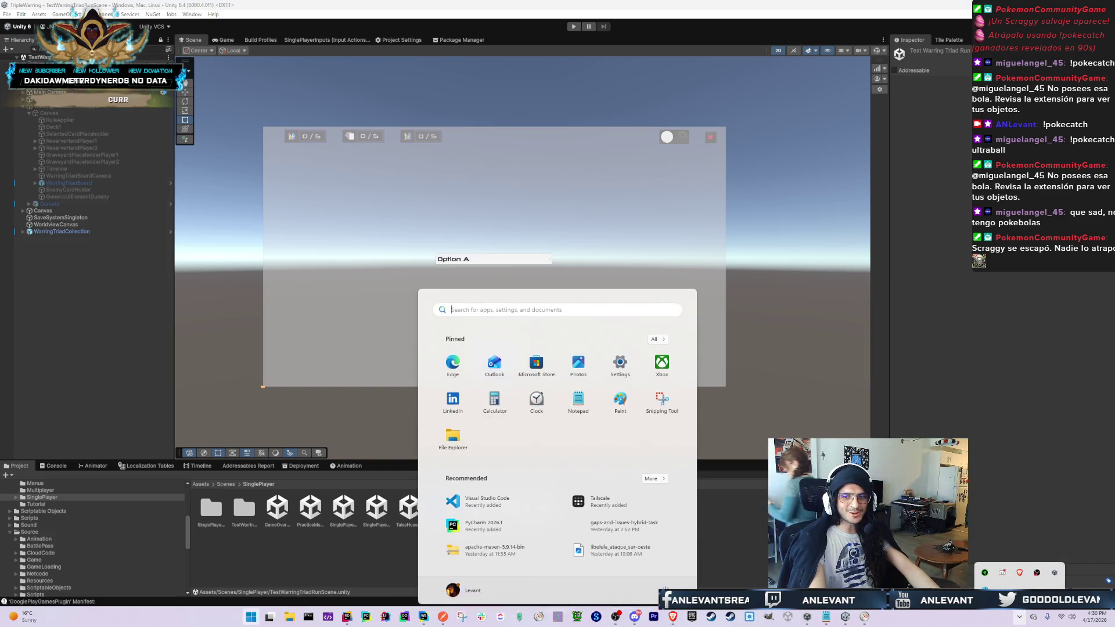
pyautogui.write('steam')
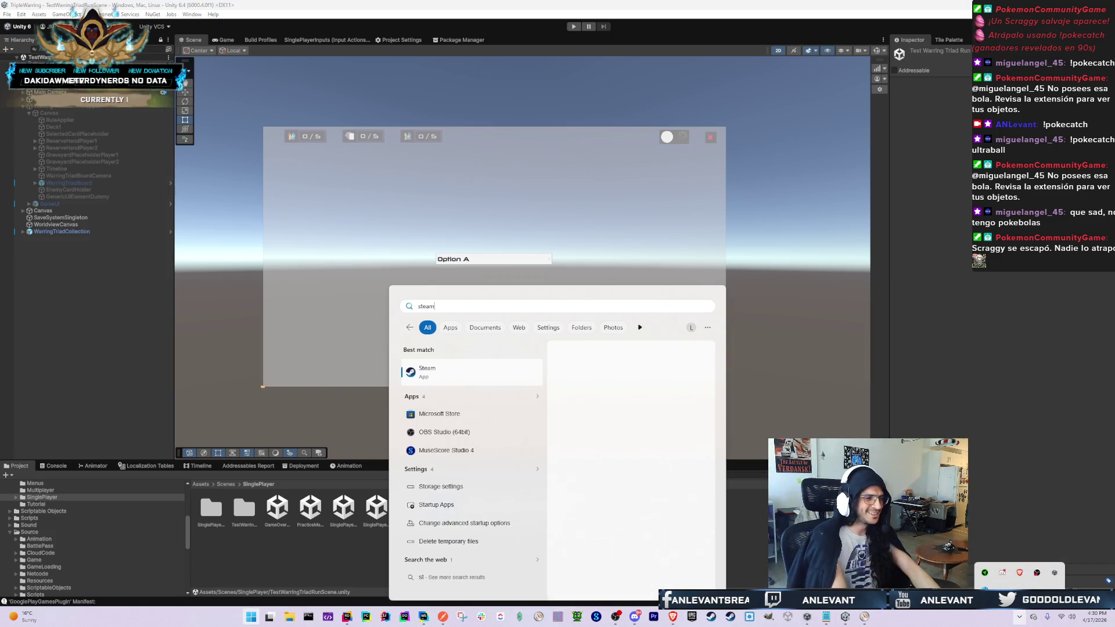
pyautogui.press('Return')
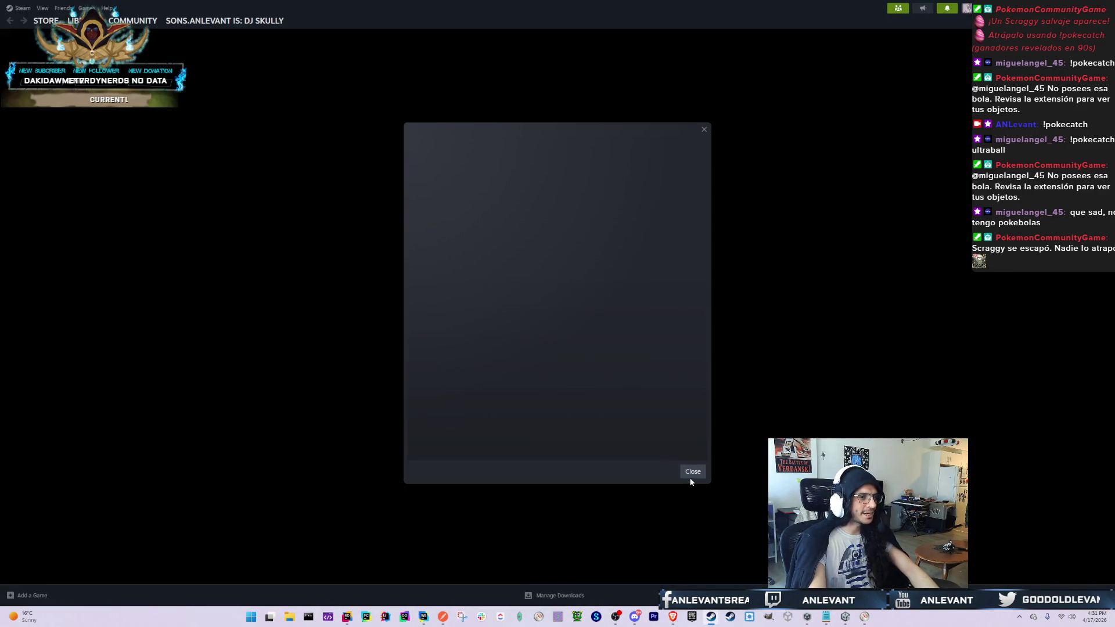
pyautogui.click(694, 471)
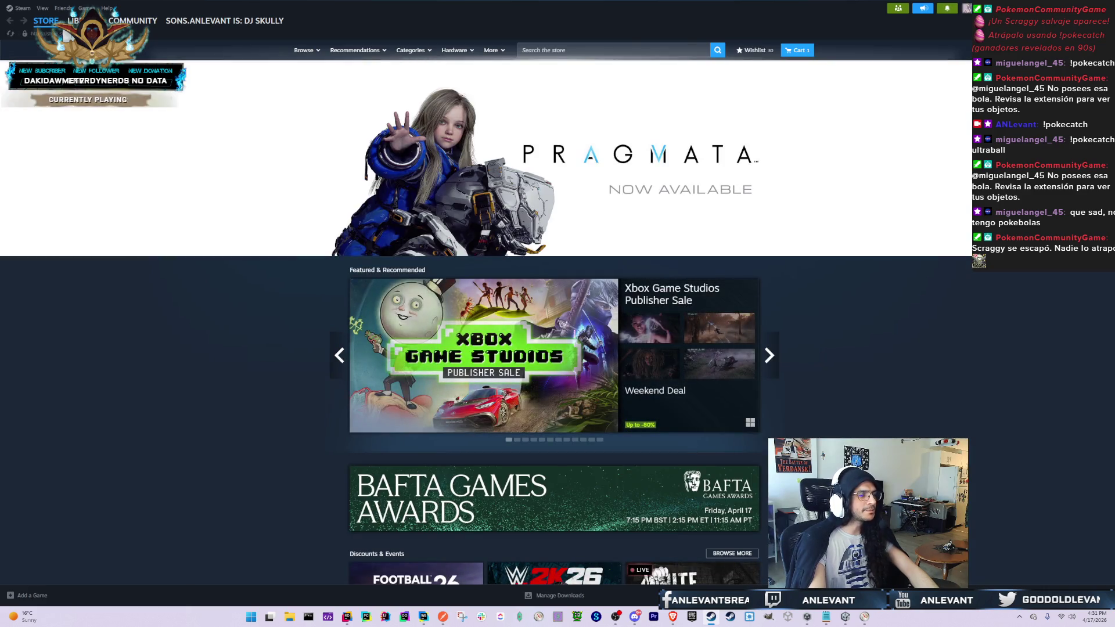
# Step: Find Celeste in the Steam store and add it to the cart
pyautogui.click(556, 51)
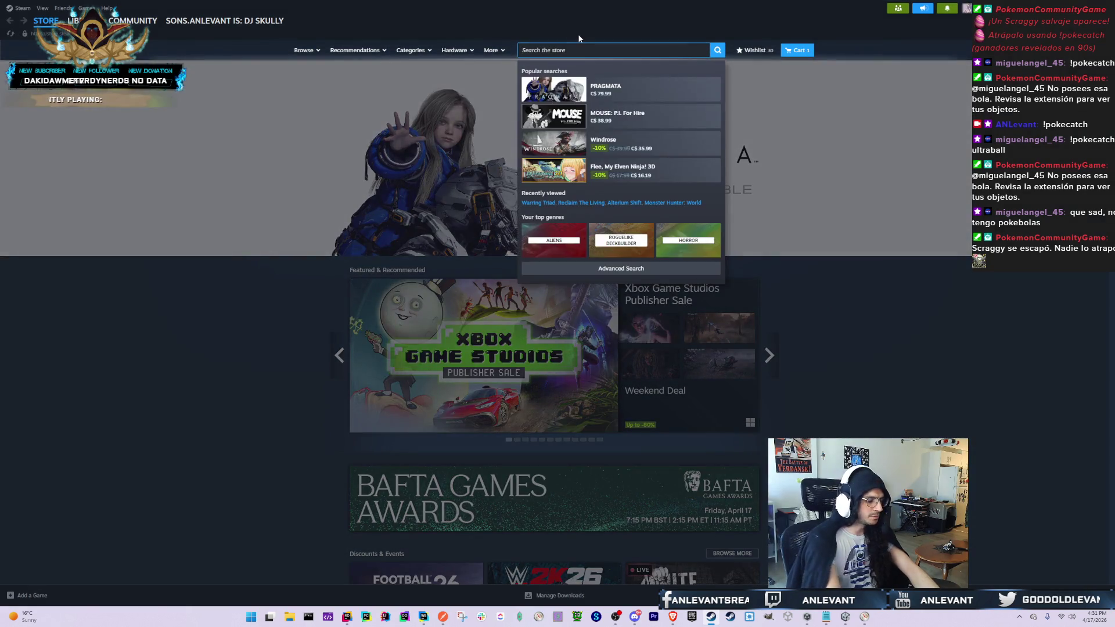
pyautogui.write('celeste')
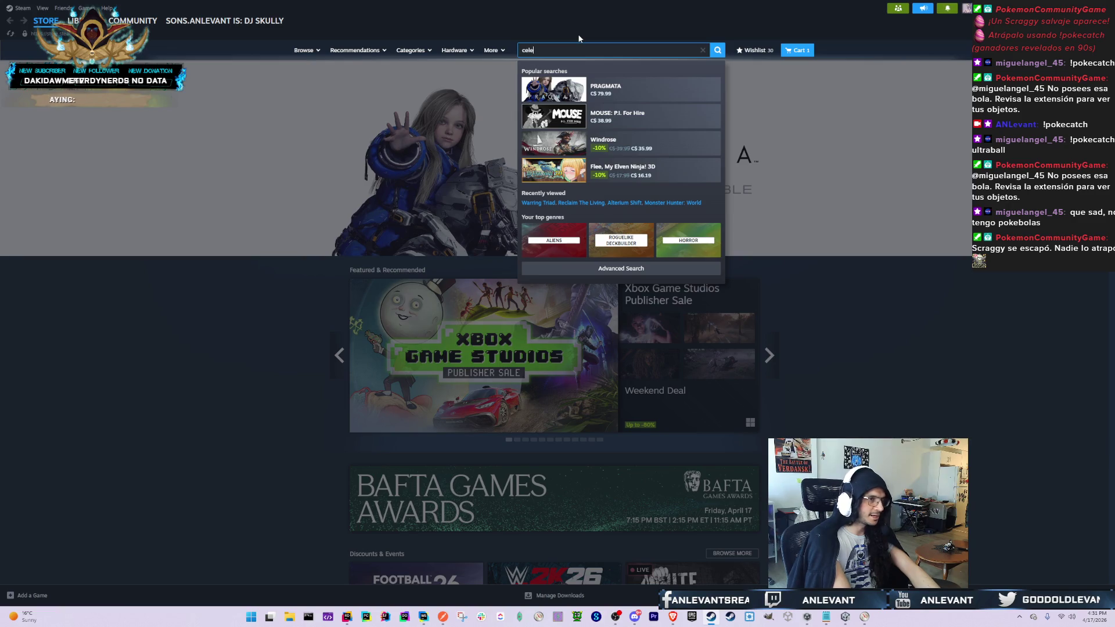
pyautogui.click(636, 90)
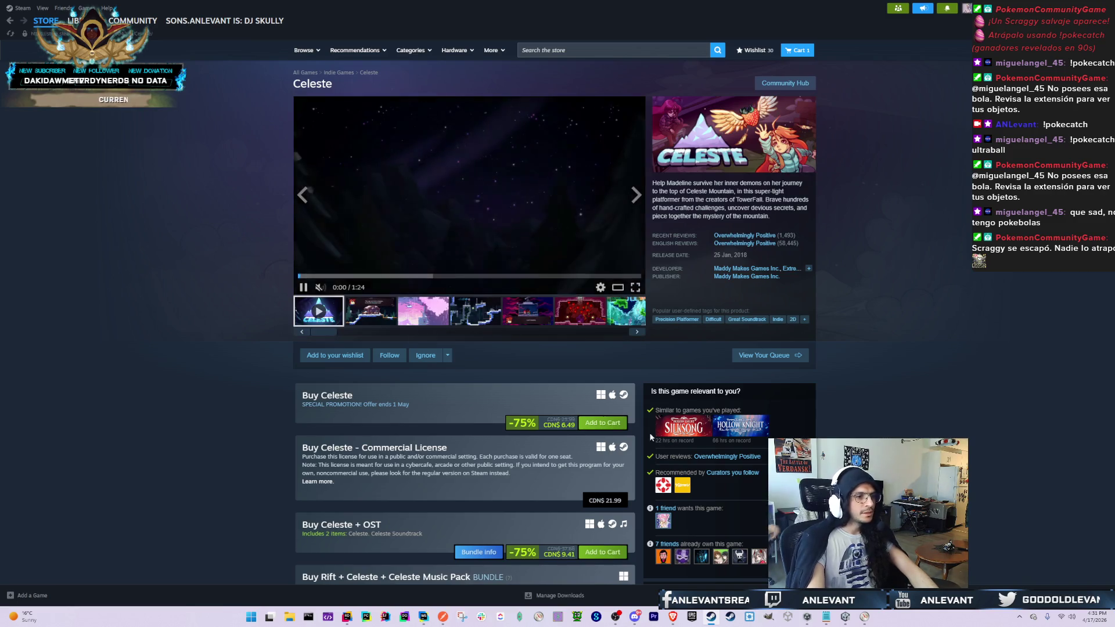
pyautogui.click(610, 423)
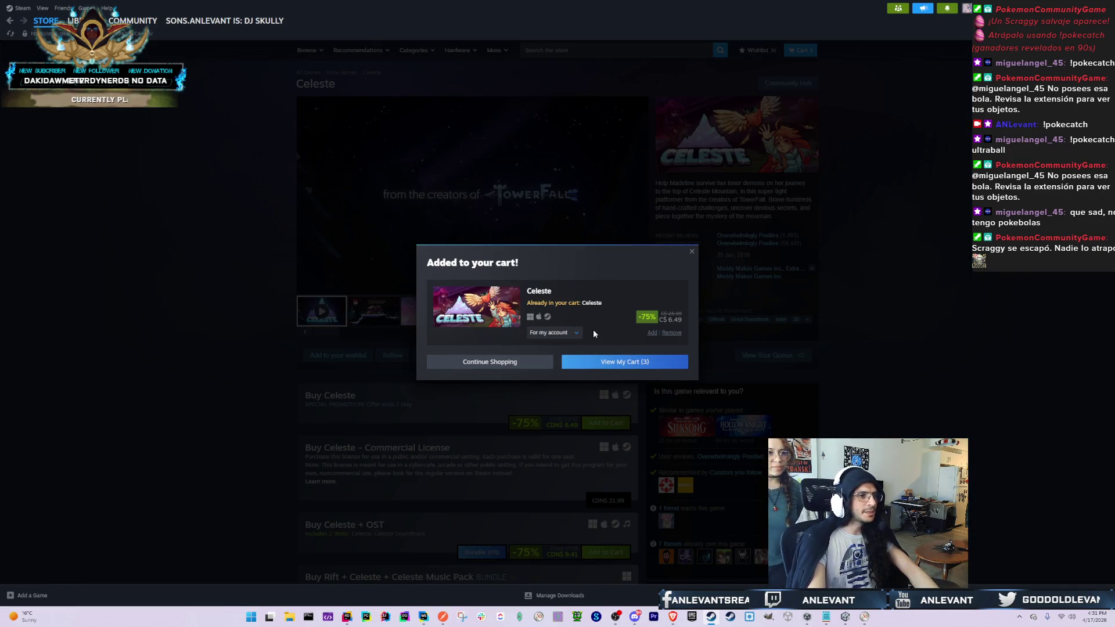
pyautogui.click(564, 333)
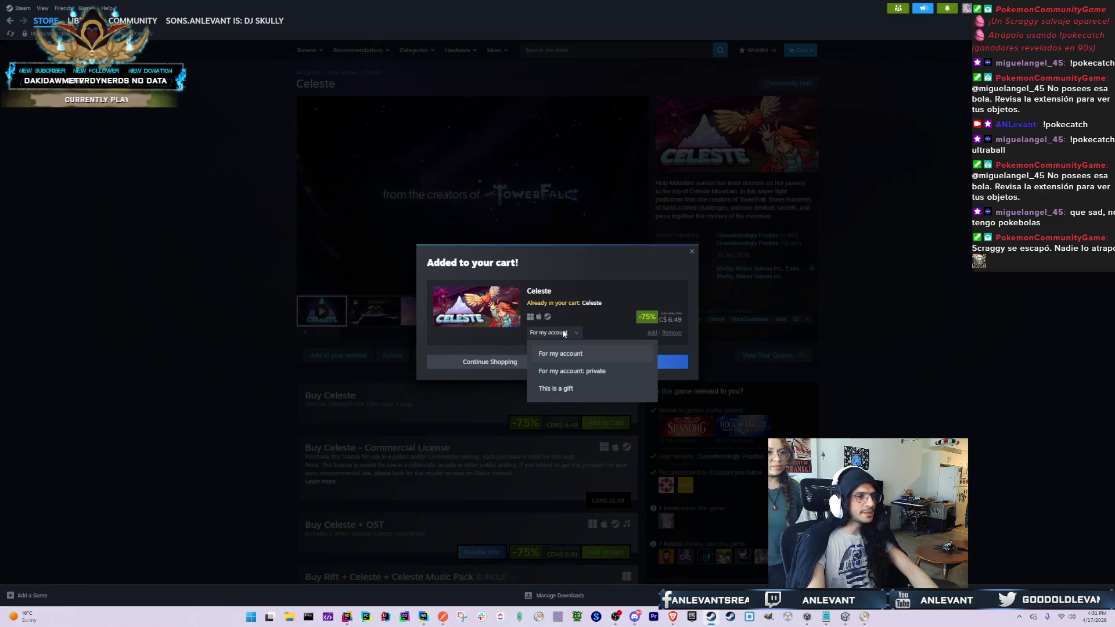
pyautogui.click(591, 315)
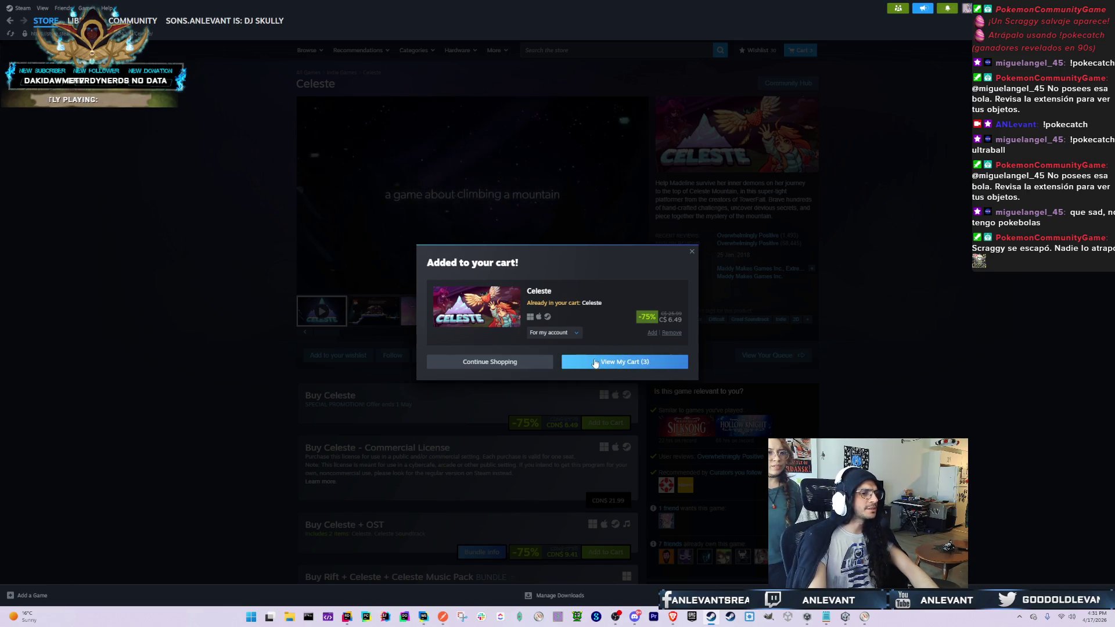
# Step: Remove the duplicate Celeste and Monster Hunter: World from the cart
pyautogui.click(602, 362)
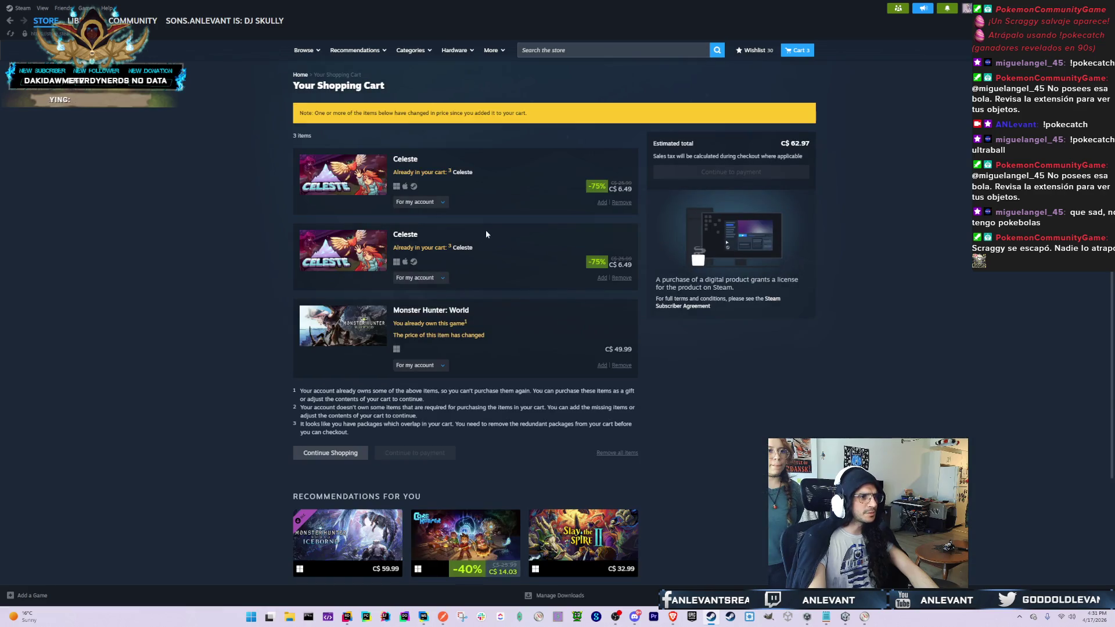
pyautogui.click(623, 278)
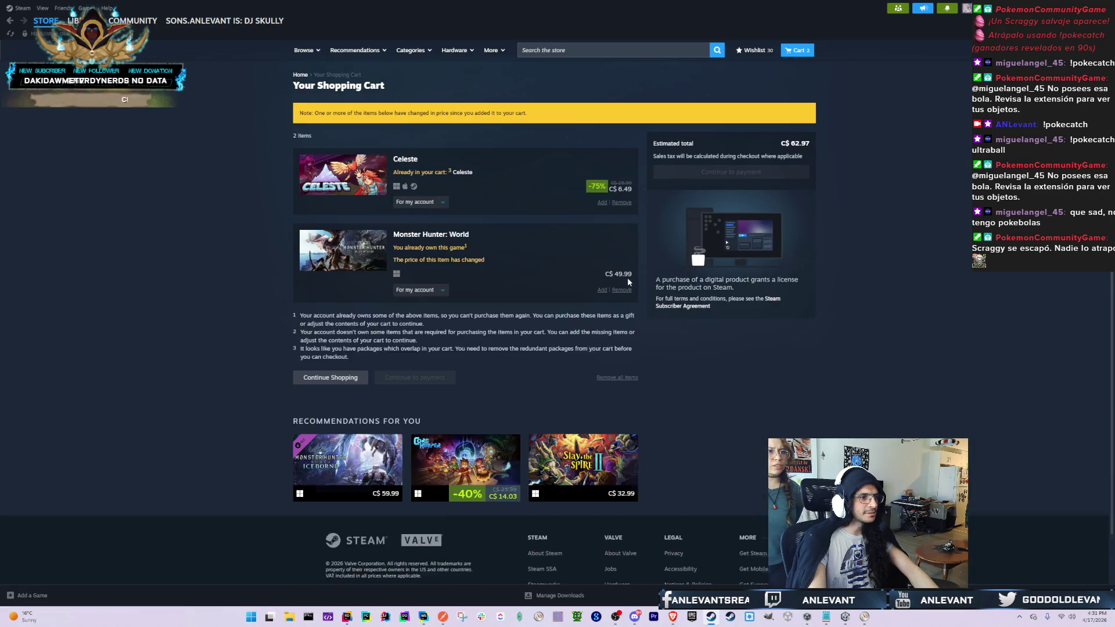
pyautogui.click(621, 277)
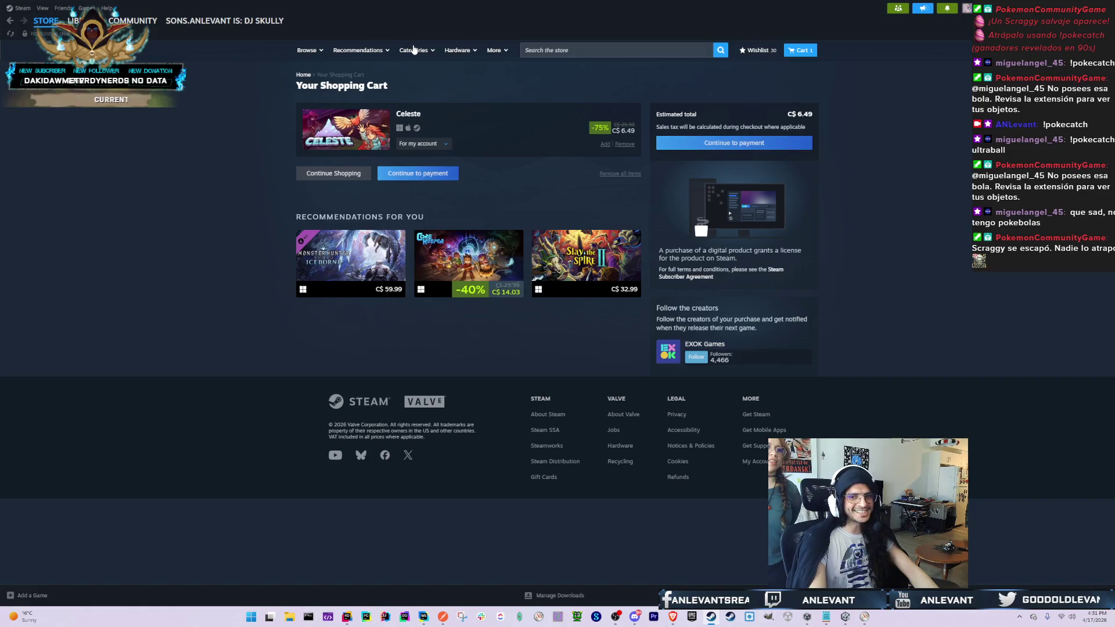
# Step: Pay for Celeste, entering the Family View PIN and accepting the subscriber agreement
pyautogui.click(449, 173)
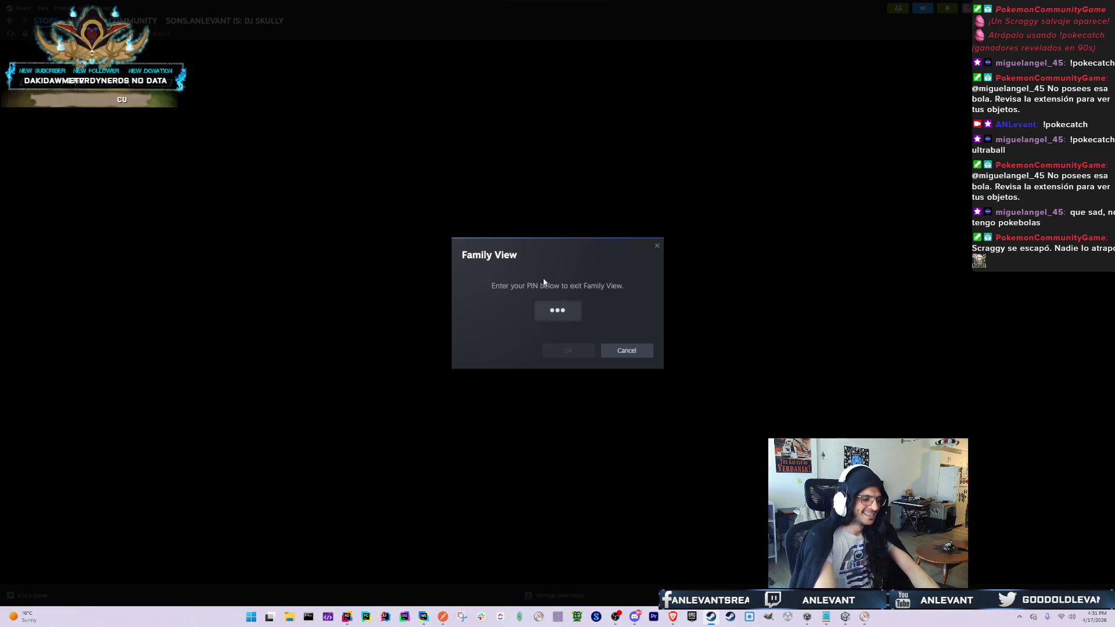
pyautogui.write('00')
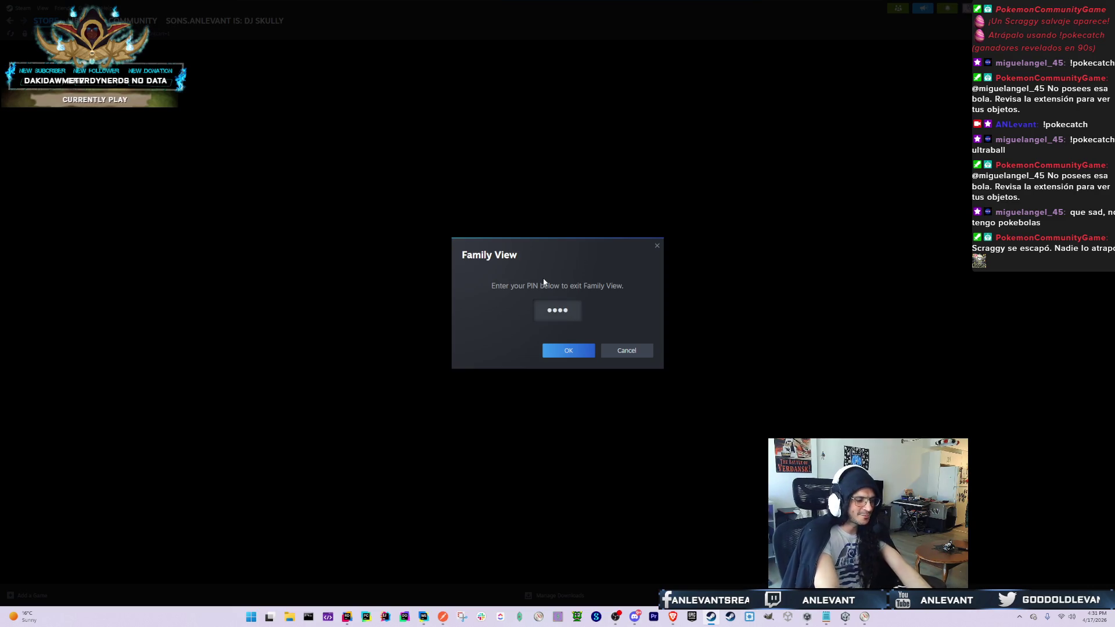
pyautogui.press('BackSpace')
pyautogui.press('BackSpace')
pyautogui.press('BackSpace')
pyautogui.write('0000')
pyautogui.press('Return')
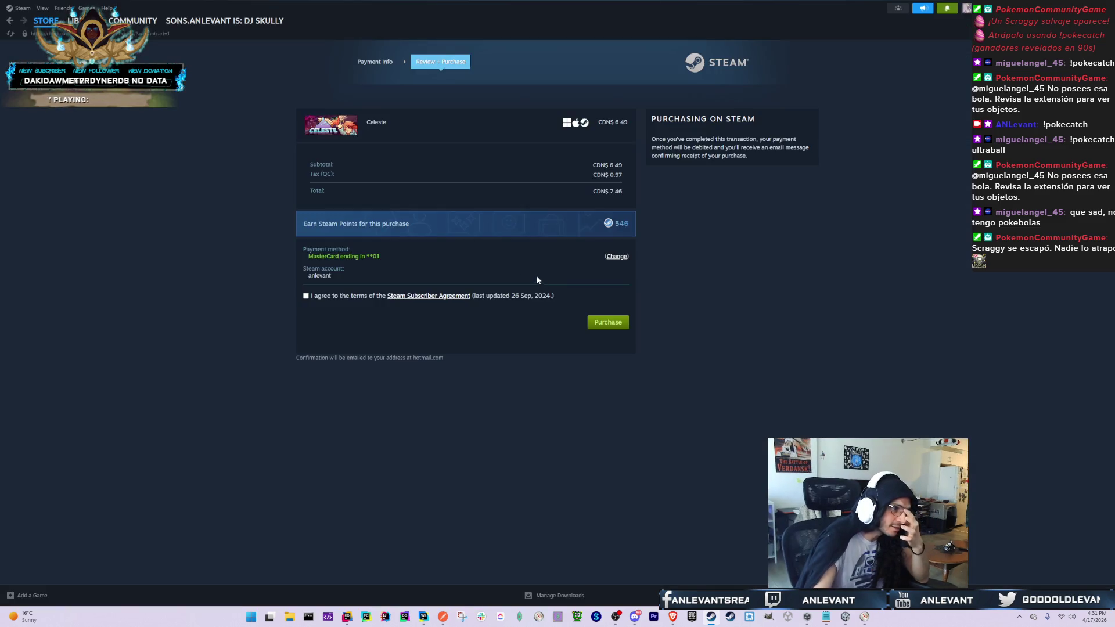
pyautogui.click(325, 297)
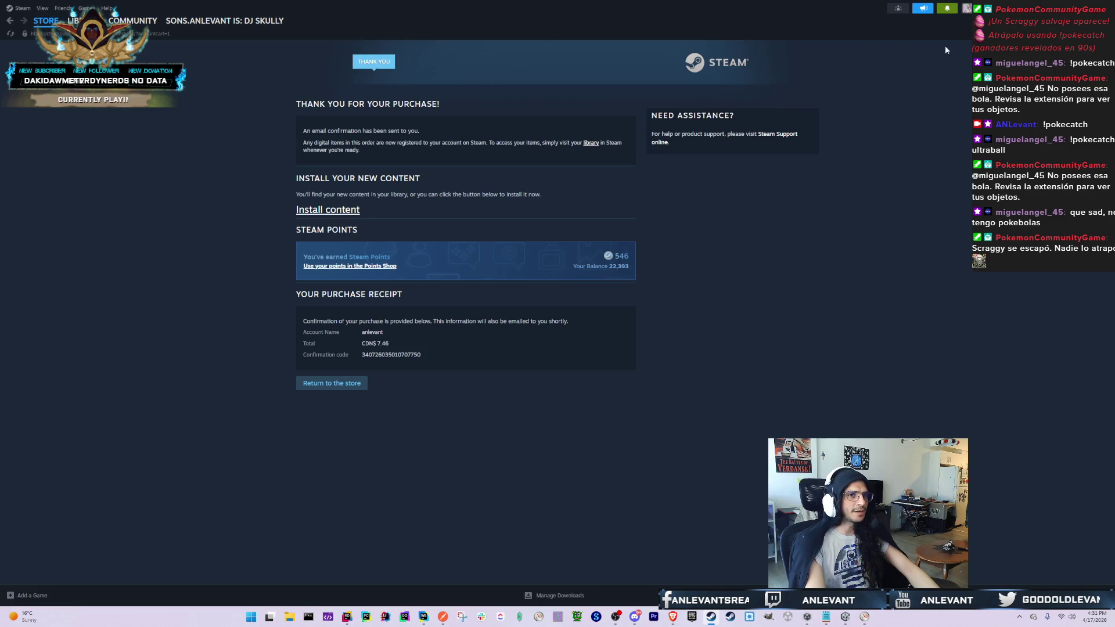
pyautogui.hotkey('alt', 'Tab')
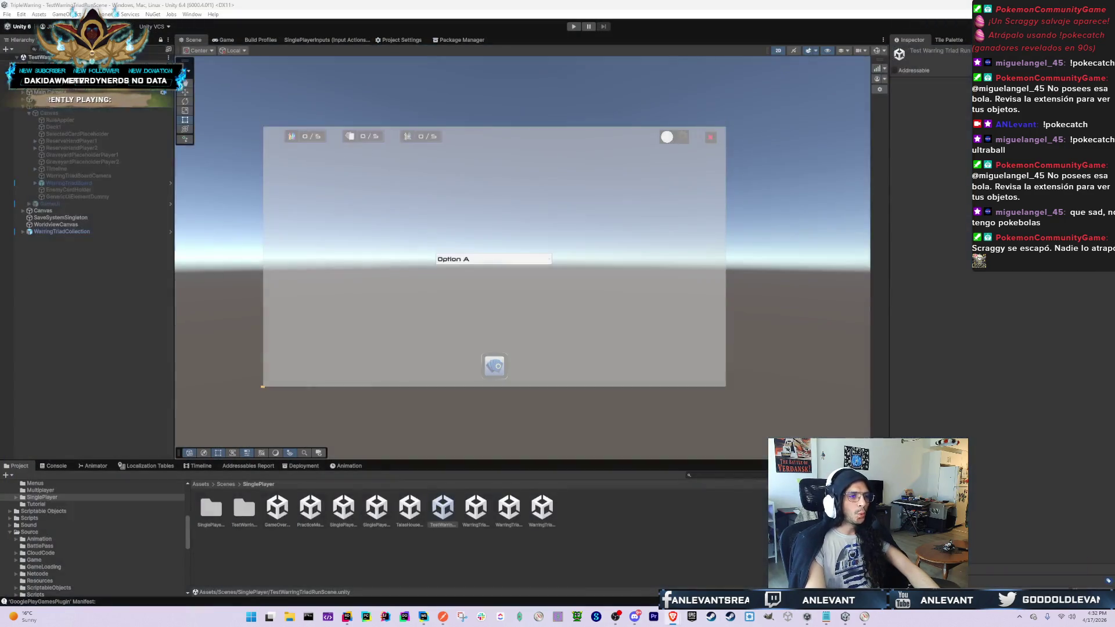
# Step: Open LoginScene from the Scenes/Menus folder and run it in play mode
pyautogui.click(87, 99)
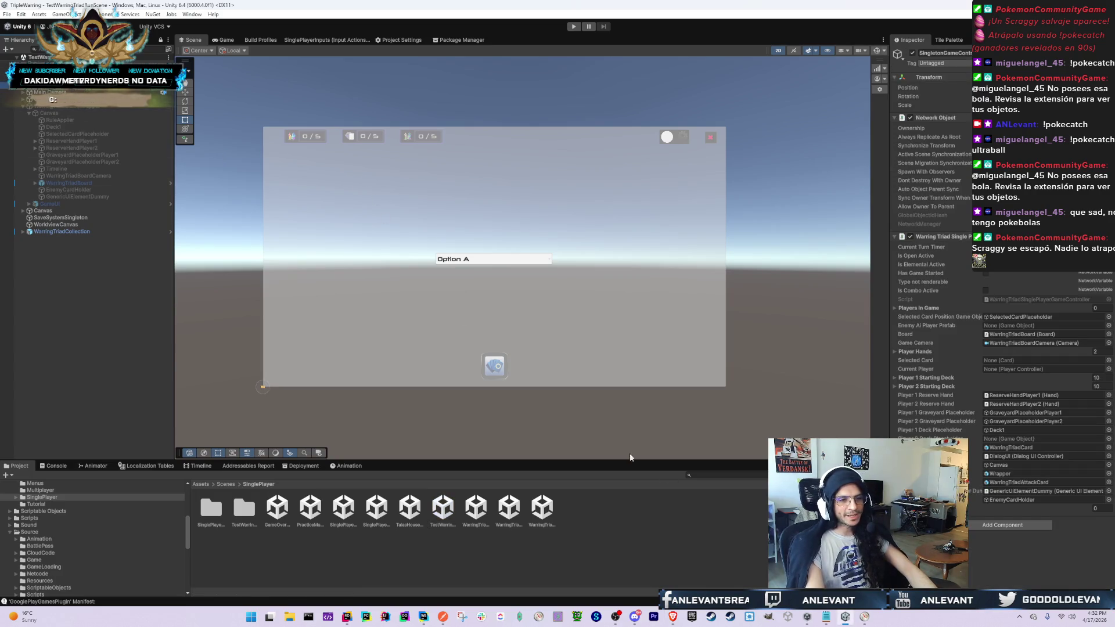
pyautogui.hotkey('ctrl', 'z')
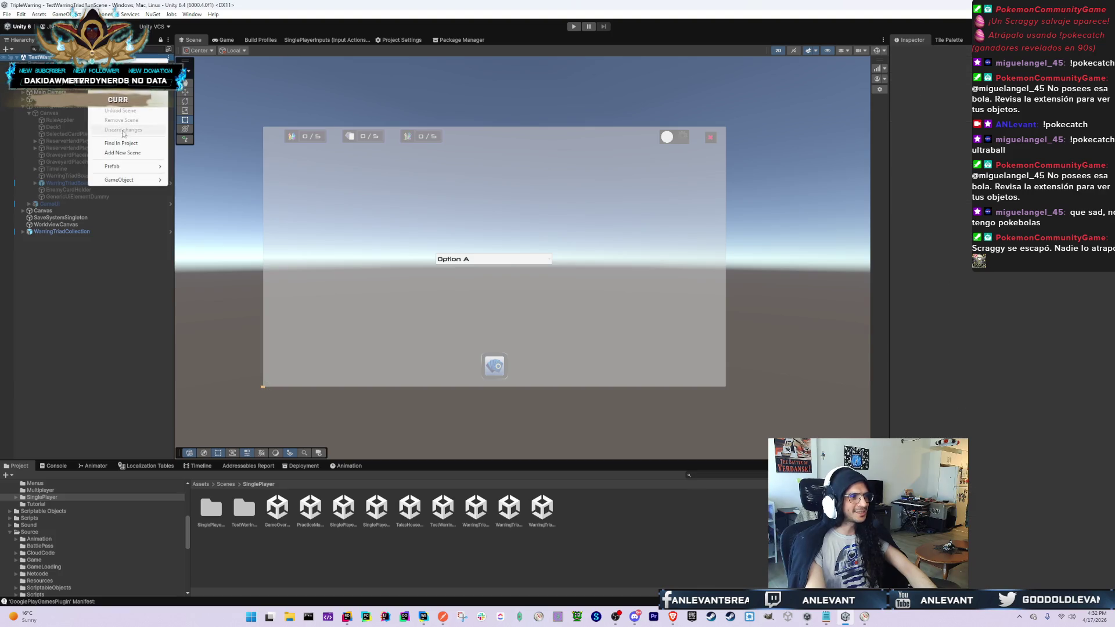
pyautogui.click(36, 484)
pyautogui.doubleClick(277, 508)
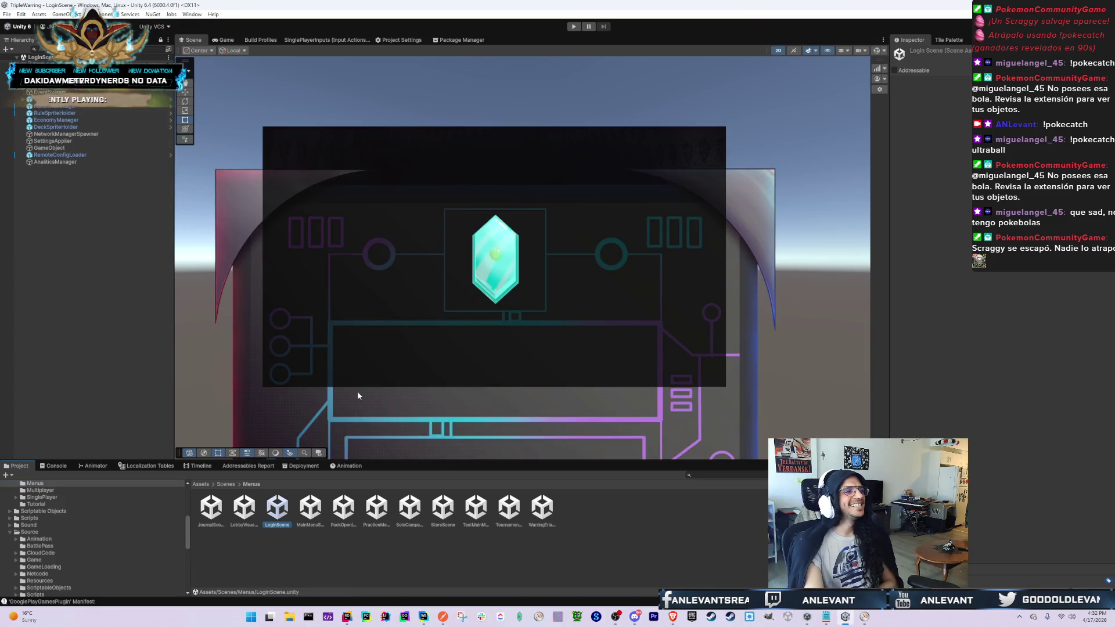
pyautogui.click(573, 26)
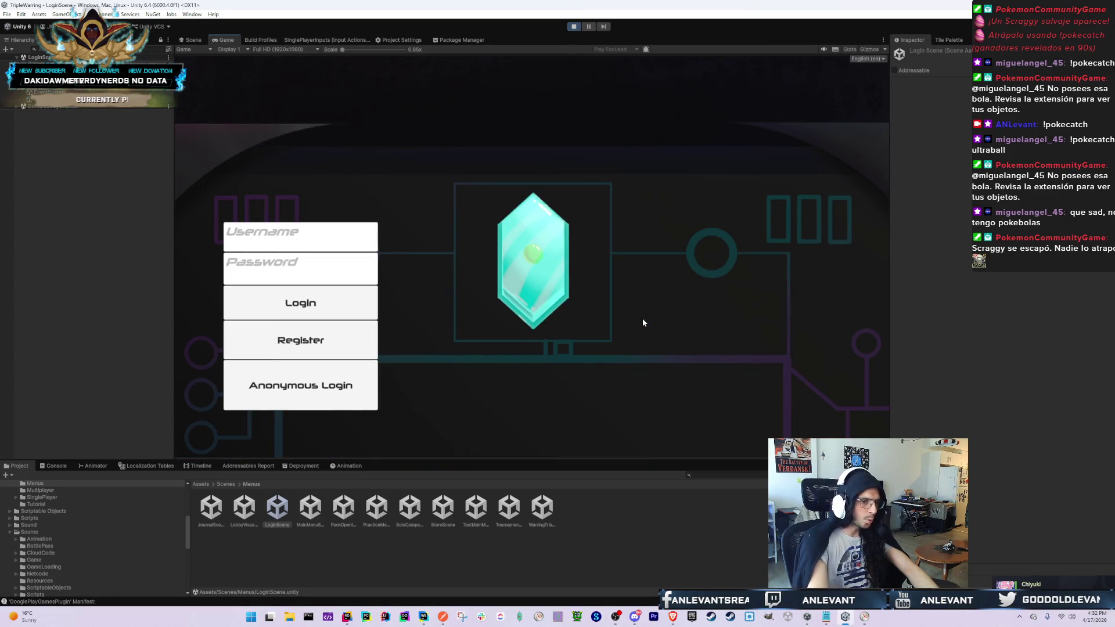
# Step: Log in to the running game with the username and account password
pyautogui.click(281, 226)
pyautogui.write('admin')
pyautogui.click(339, 259)
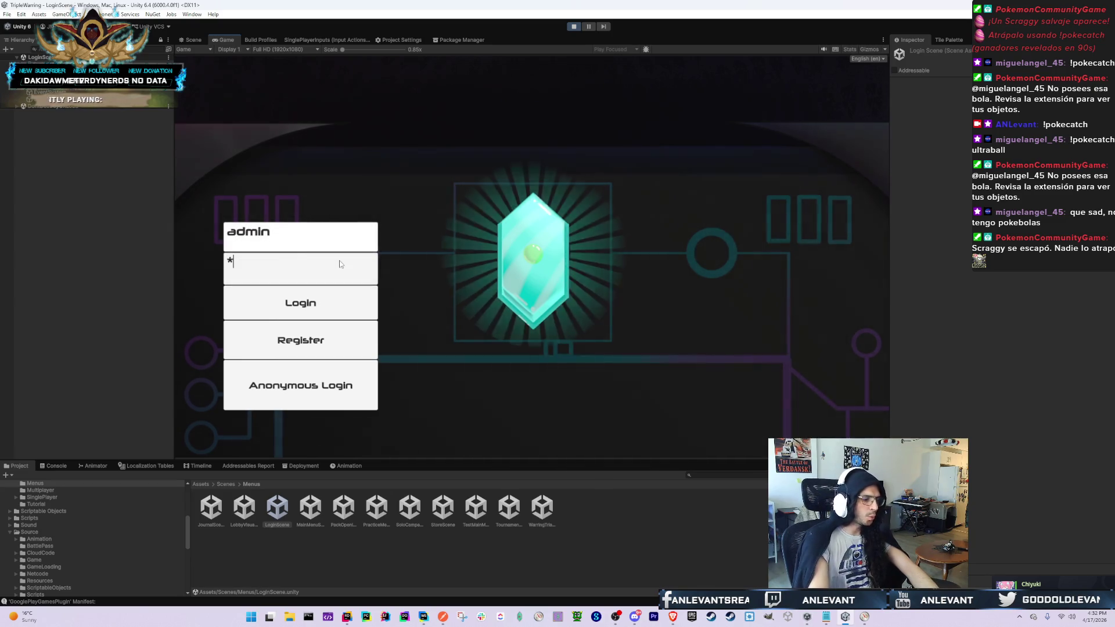
pyautogui.write('********')
pyautogui.click(338, 302)
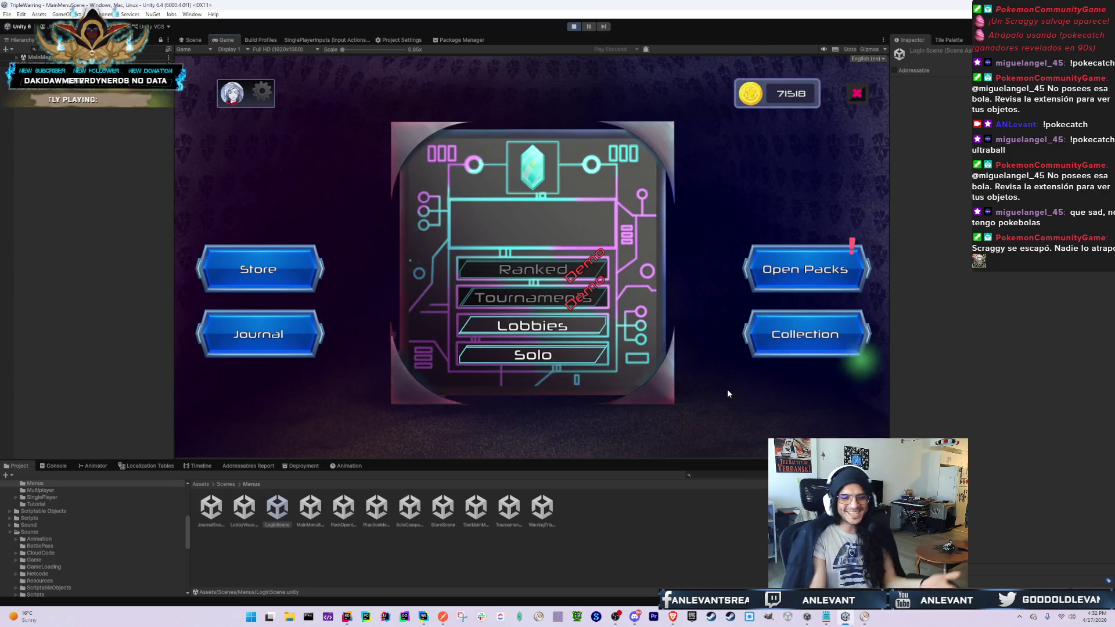
# Step: Start the Solo Tutorial campaign and maximize the Project panel
pyautogui.click(488, 357)
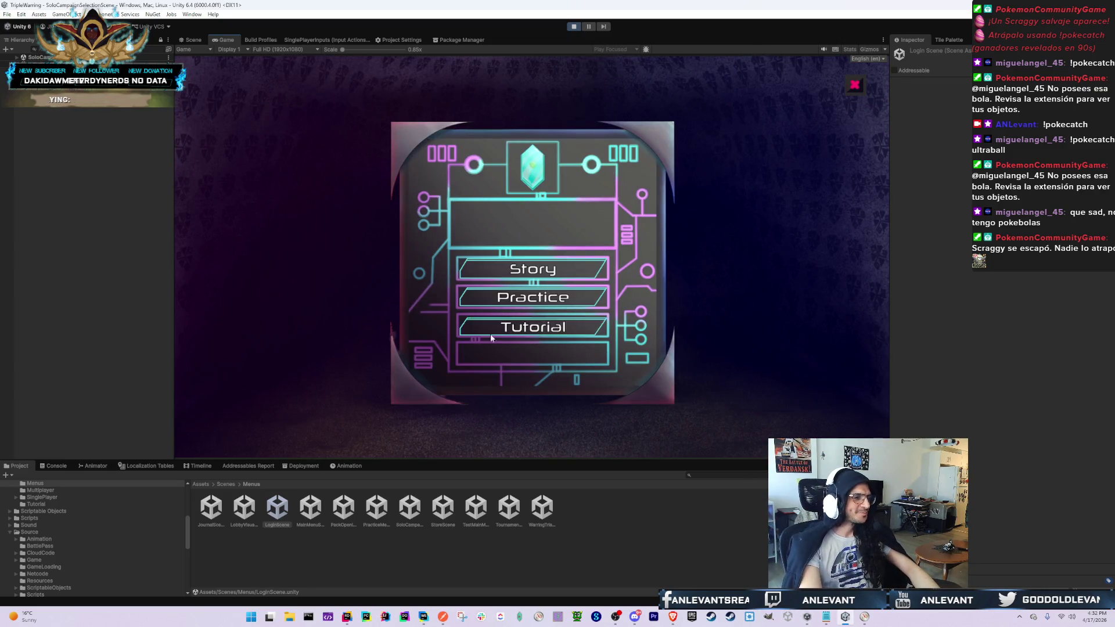
pyautogui.click(531, 256)
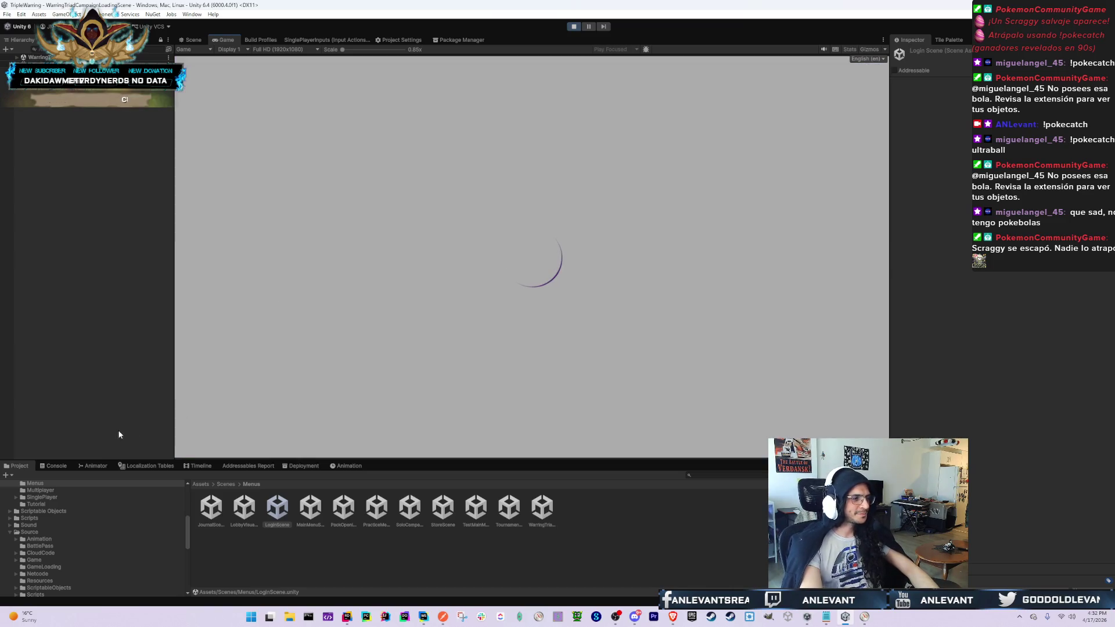
pyautogui.click(56, 465)
pyautogui.click(8, 475)
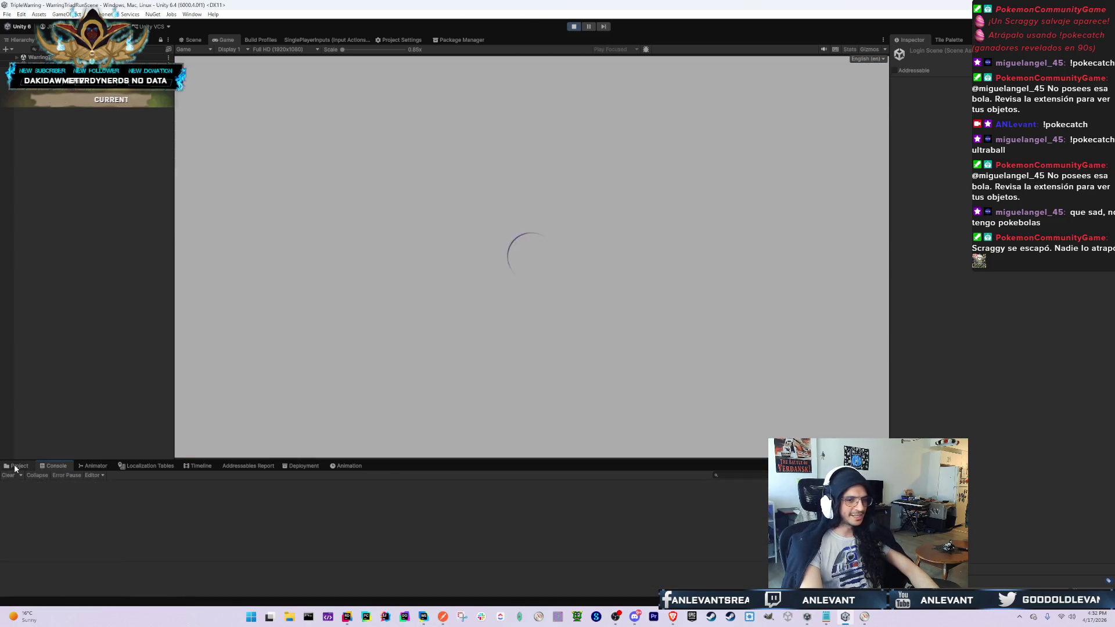
pyautogui.doubleClick(18, 465)
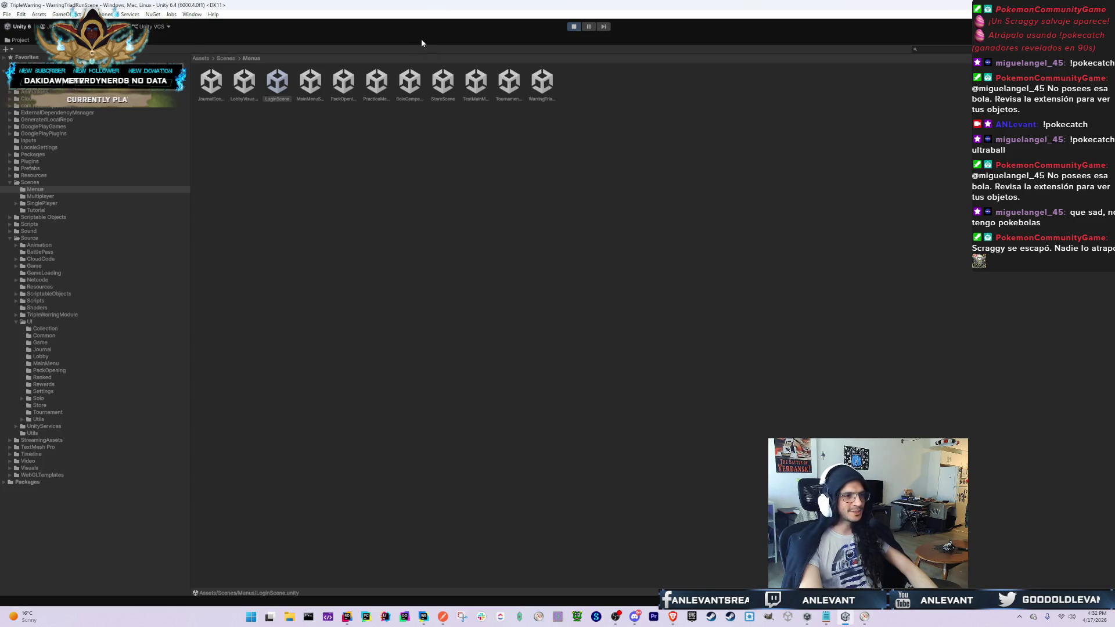
# Step: Restore the editor layout, walk the character right, and clear the console errors
pyautogui.doubleClick(442, 35)
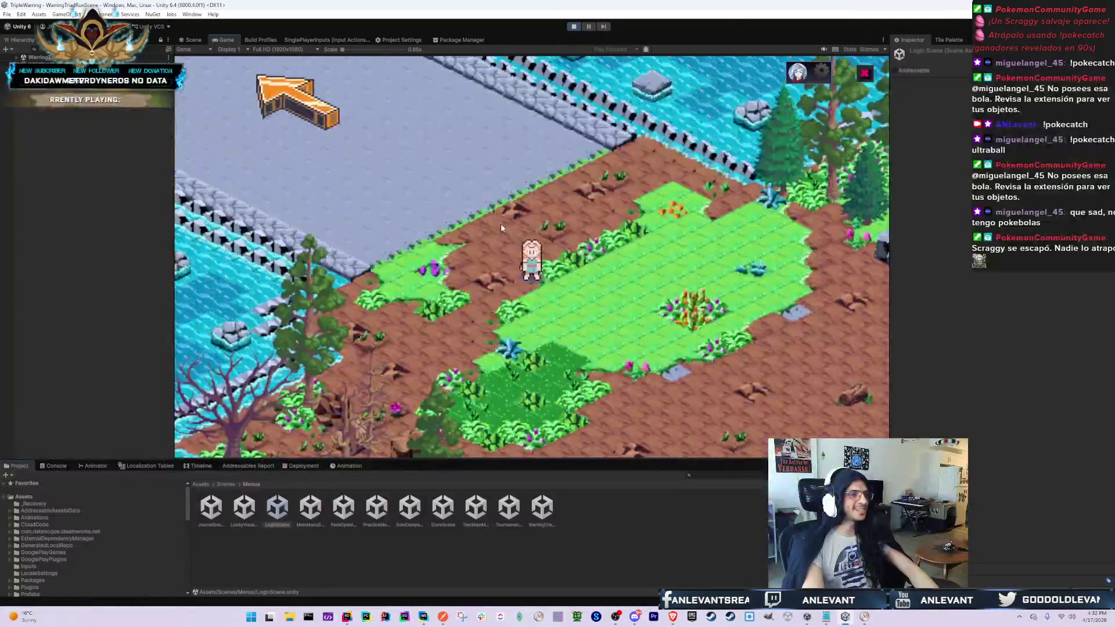
pyautogui.click(57, 466)
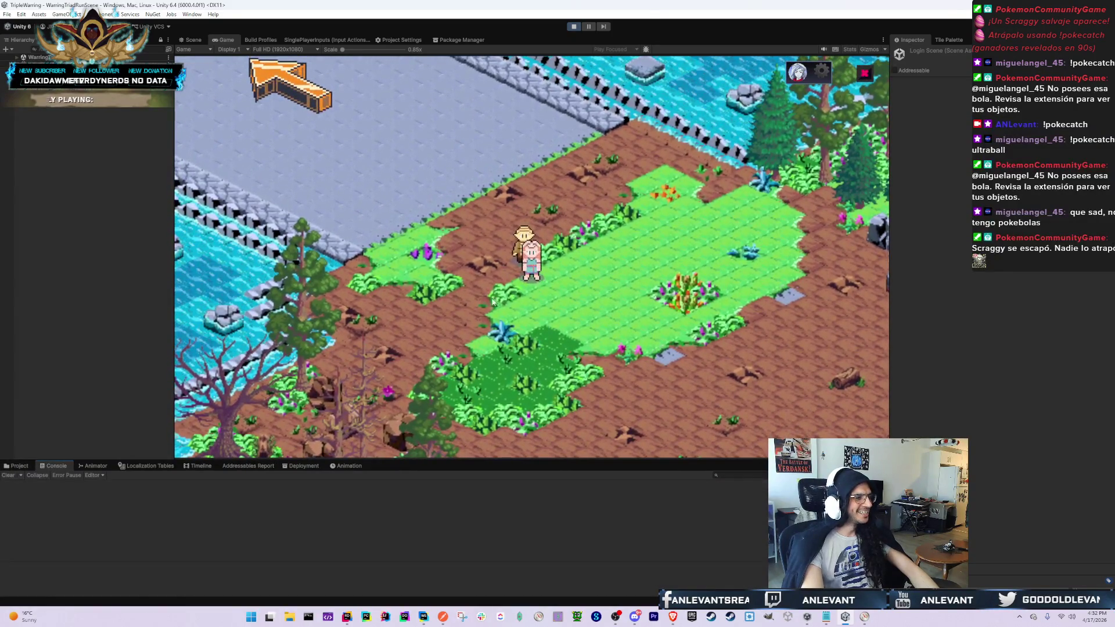
pyautogui.press('d')
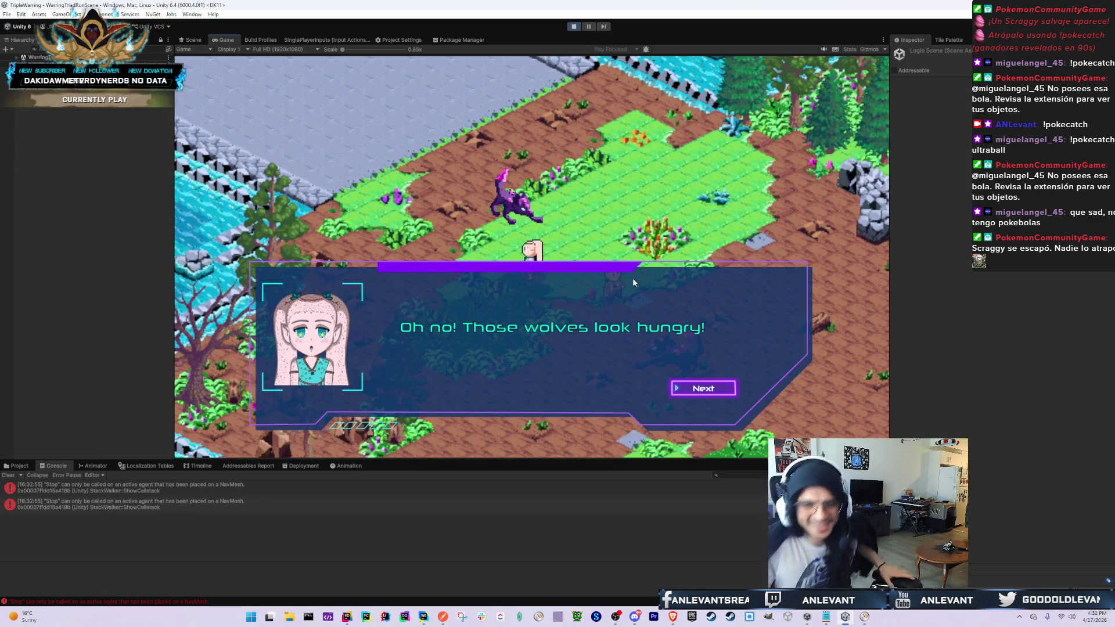
pyautogui.click(8, 476)
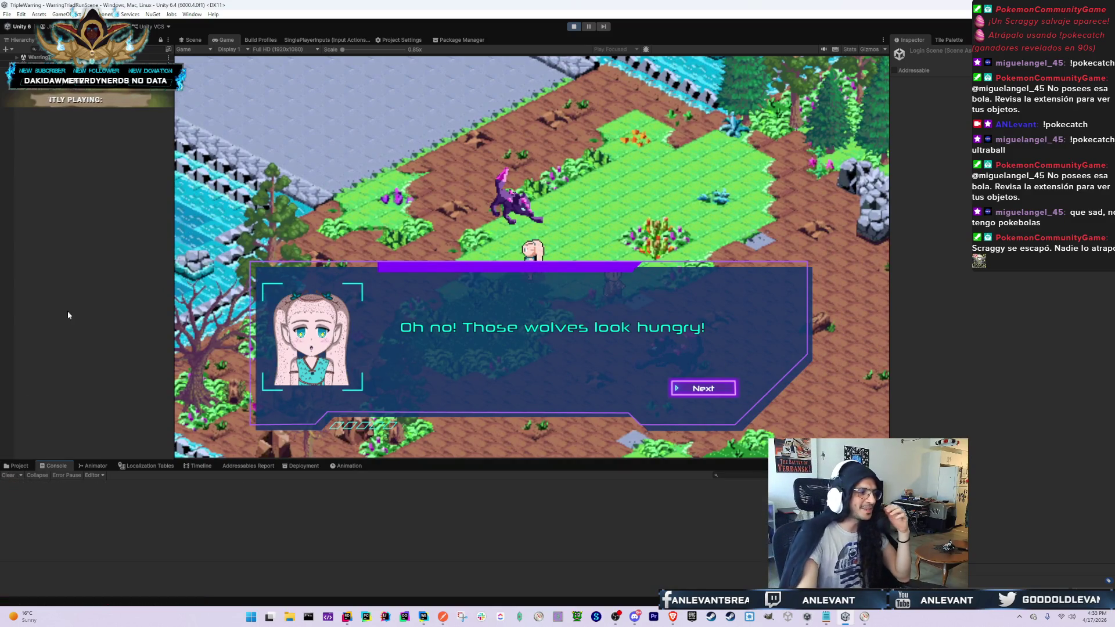
# Step: Advance through the wolf encounter dialogue and close it
pyautogui.click(728, 389)
pyautogui.click(725, 388)
pyautogui.click(715, 384)
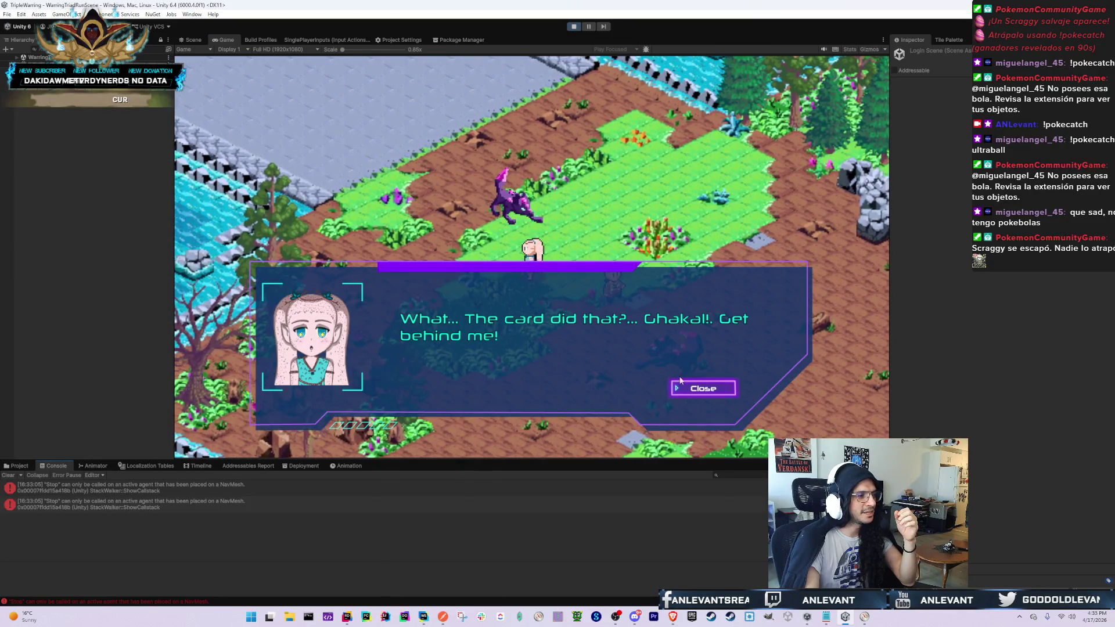
pyautogui.click(725, 389)
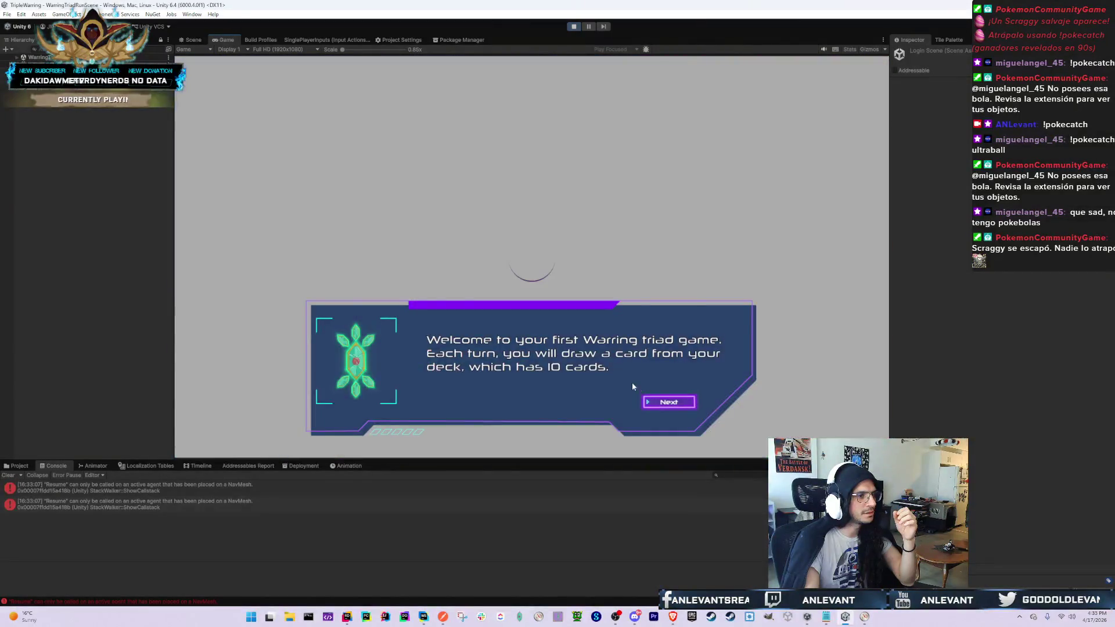
# Step: Page through the score, turn-indicator and final tutorial tips, then close them to begin the match
pyautogui.click(675, 402)
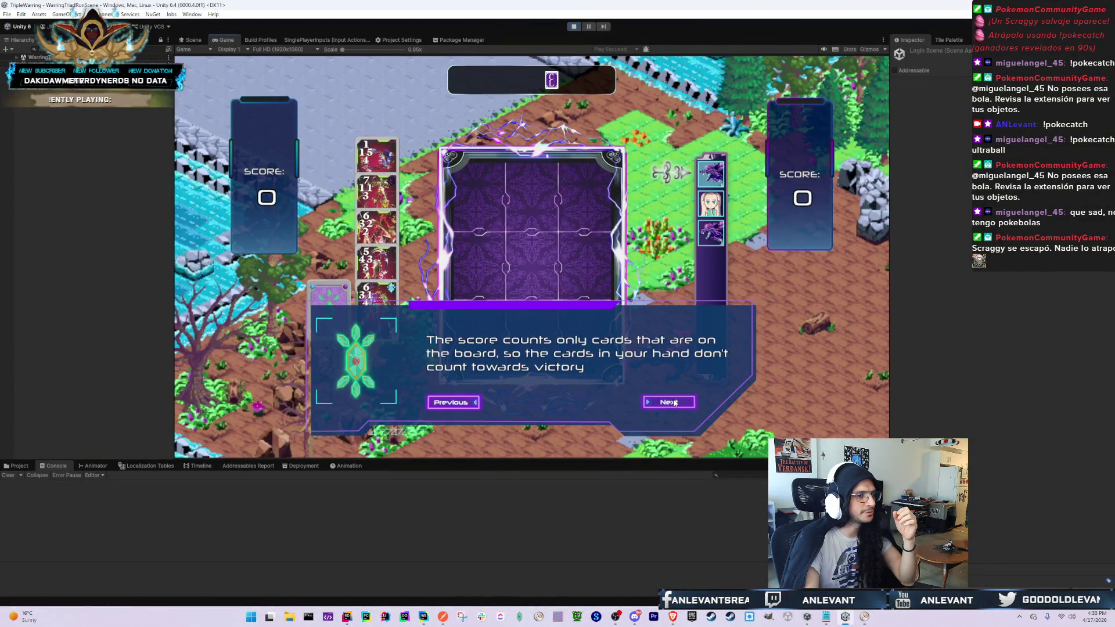
pyautogui.click(675, 406)
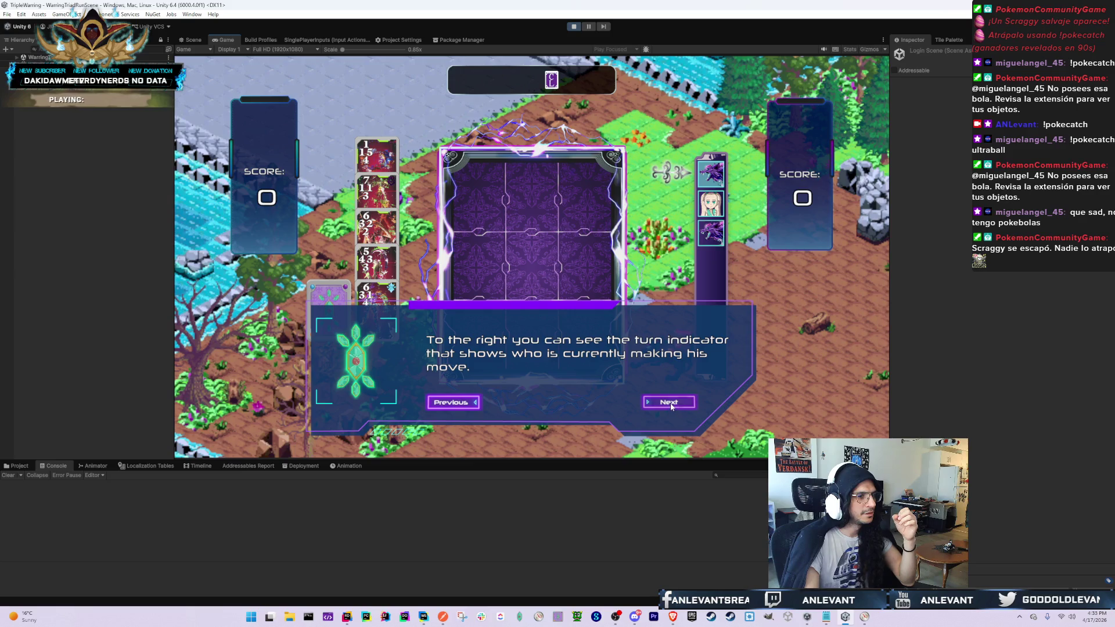
pyautogui.click(672, 406)
pyautogui.click(478, 406)
pyautogui.click(474, 407)
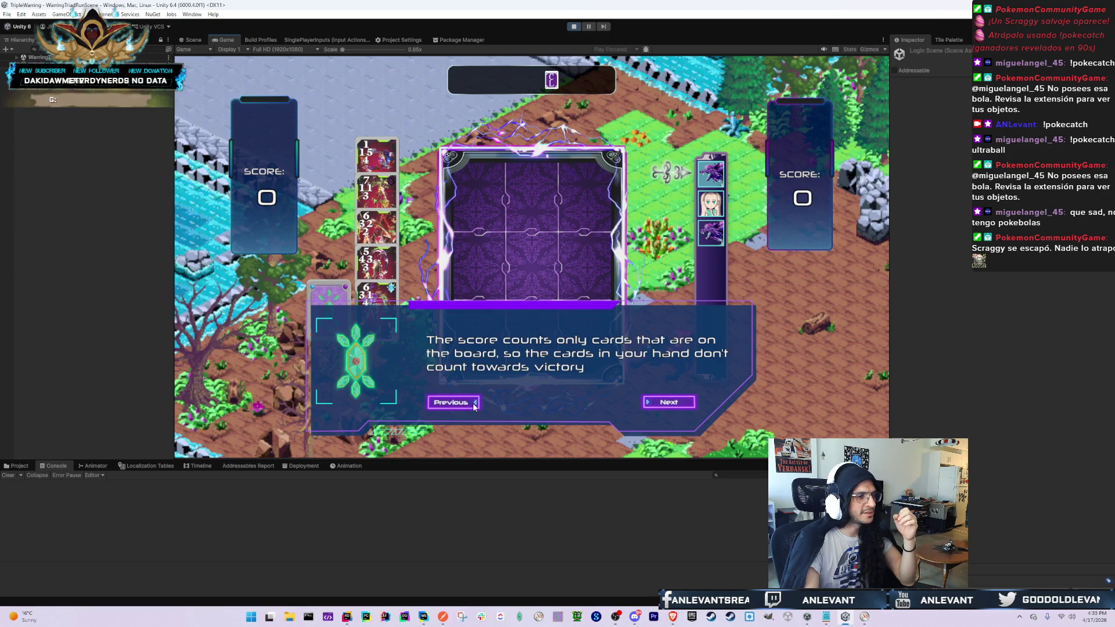
pyautogui.click(688, 403)
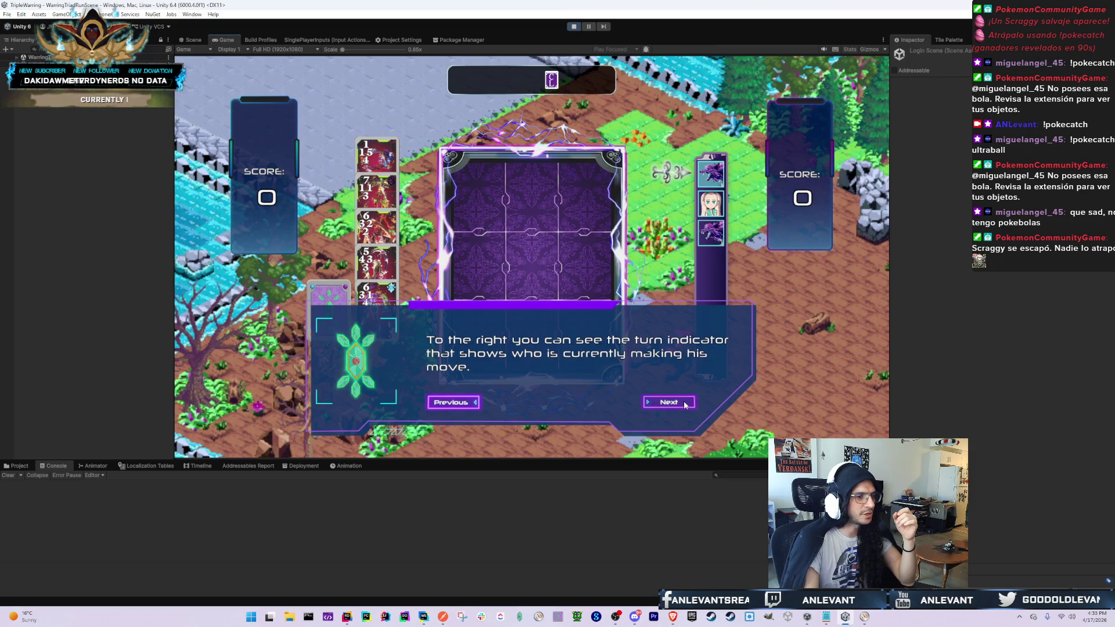
pyautogui.click(684, 405)
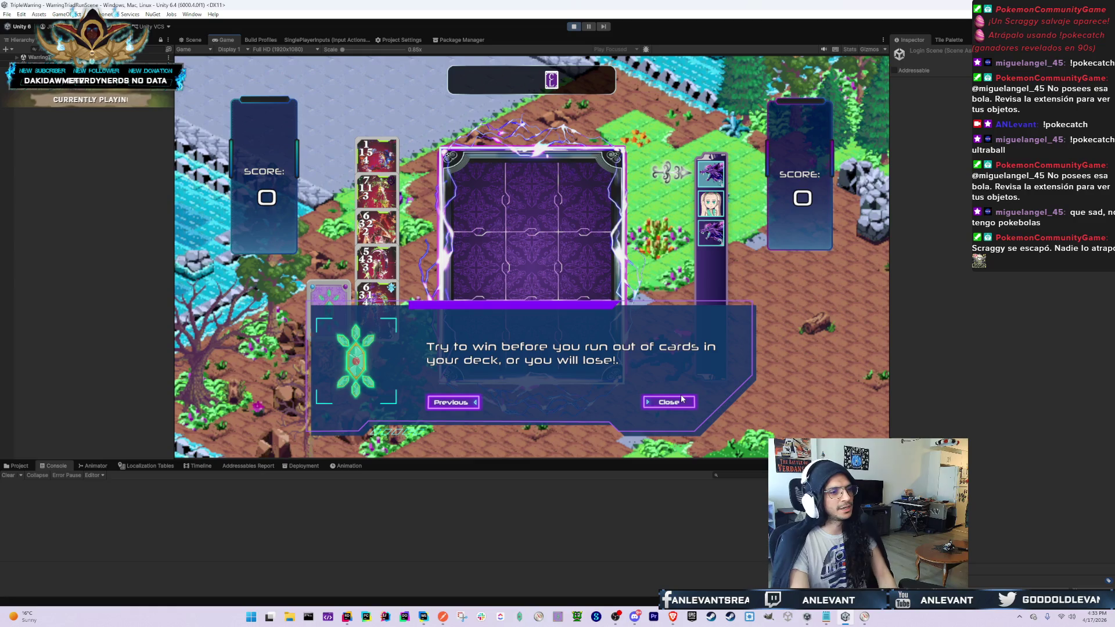
pyautogui.click(665, 405)
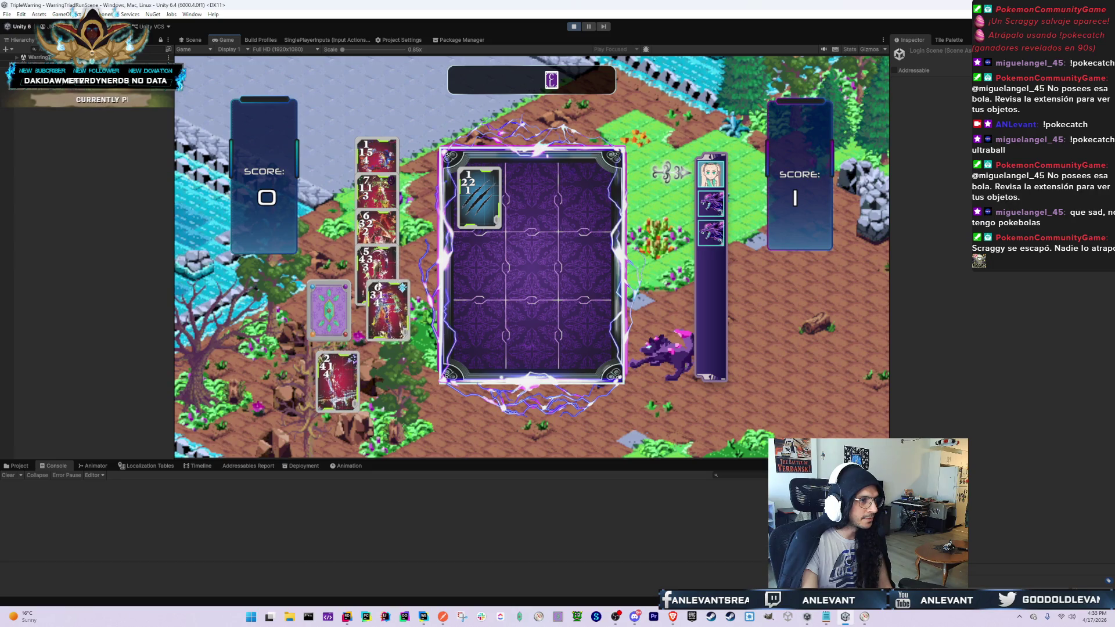
# Step: Win the card battle 7–2 by placing the 5/4/3, 6/32/2 and 6 31 4 cards on the board
pyautogui.moveTo(377, 267)
pyautogui.mouseDown()
pyautogui.moveTo(465, 284)
pyautogui.moveTo(459, 264)
pyautogui.mouseUp()
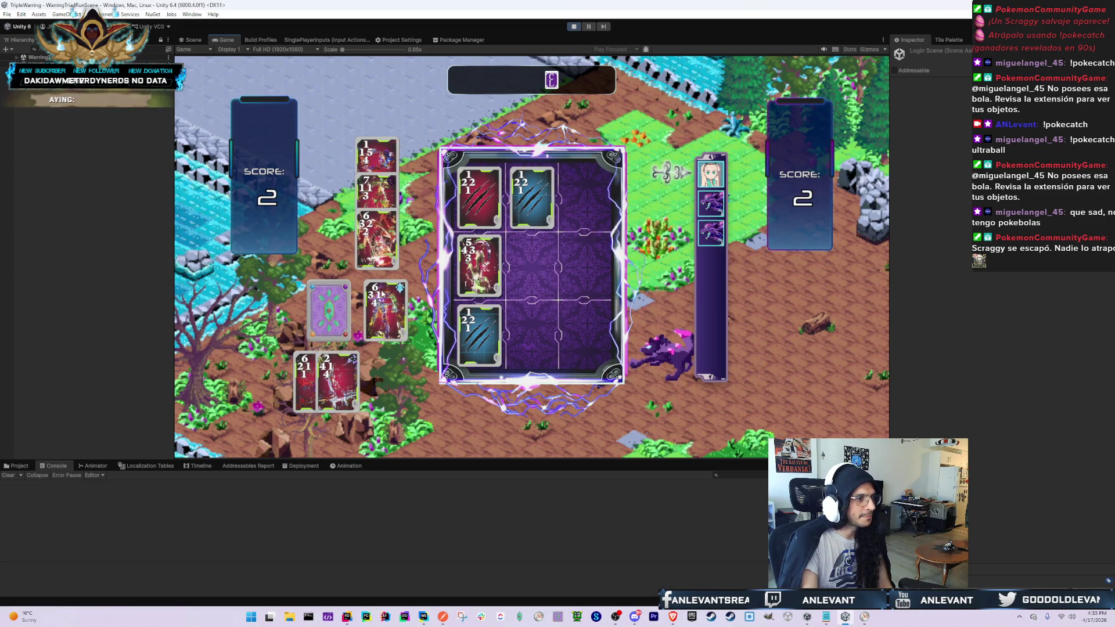
pyautogui.moveTo(389, 244); pyautogui.dragTo(532, 333)
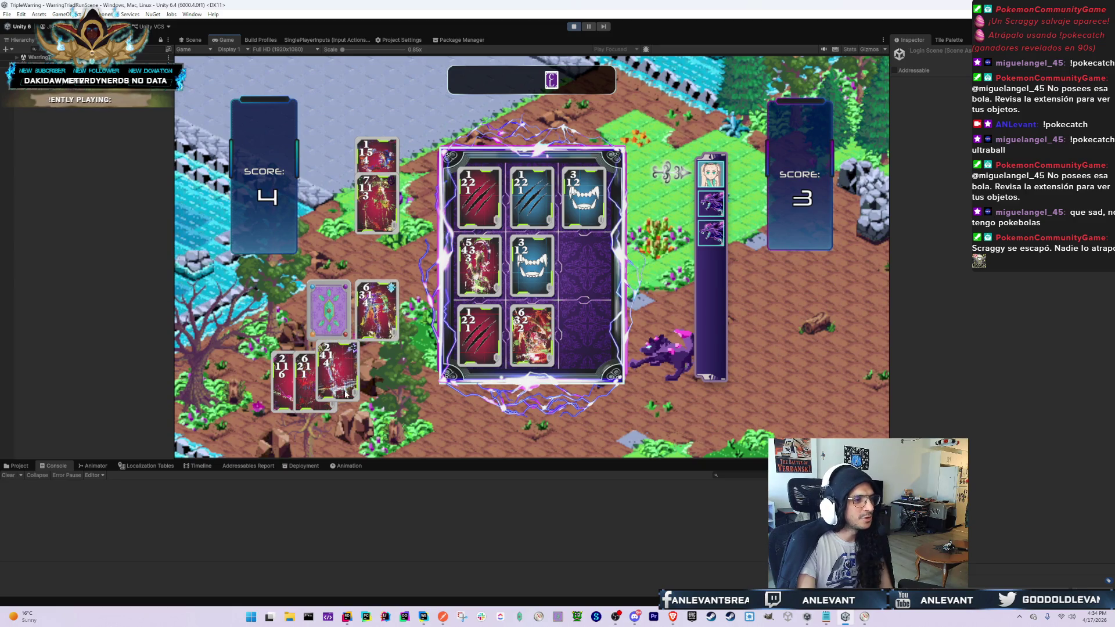
pyautogui.moveTo(395, 389)
pyautogui.mouseDown()
pyautogui.moveTo(417, 299)
pyautogui.moveTo(696, 194)
pyautogui.moveTo(847, 258)
pyautogui.moveTo(820, 374)
pyautogui.mouseUp()
pyautogui.moveTo(394, 399)
pyautogui.mouseDown()
pyautogui.moveTo(372, 383)
pyautogui.moveTo(676, 206)
pyautogui.moveTo(806, 186)
pyautogui.moveTo(830, 200)
pyautogui.moveTo(708, 375)
pyautogui.moveTo(363, 392)
pyautogui.moveTo(331, 373)
pyautogui.mouseUp()
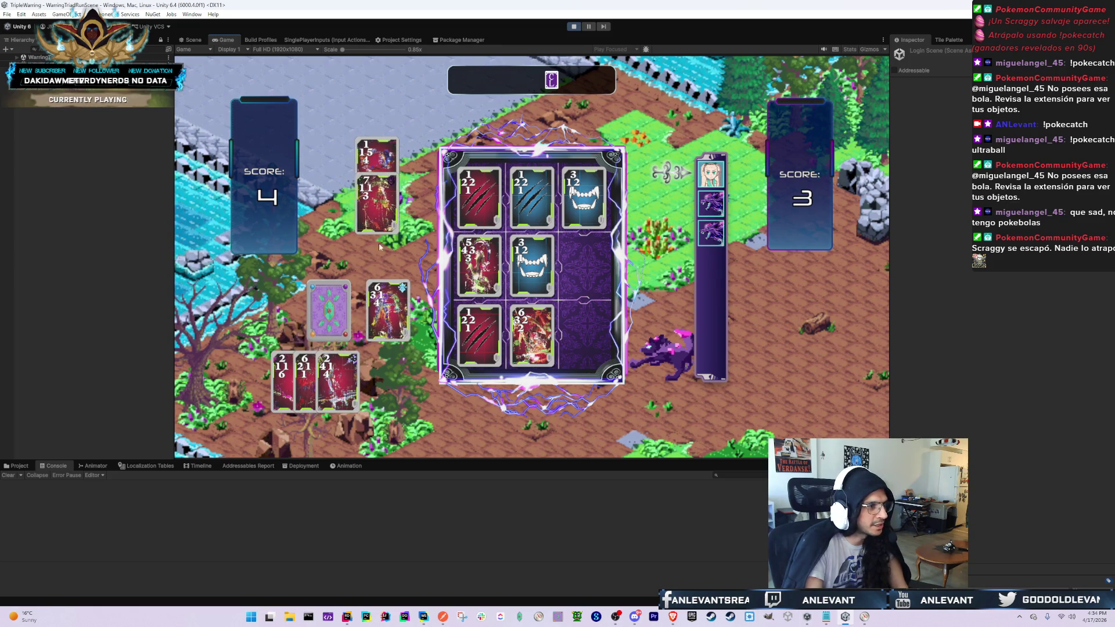
pyautogui.moveTo(374, 300); pyautogui.dragTo(583, 264)
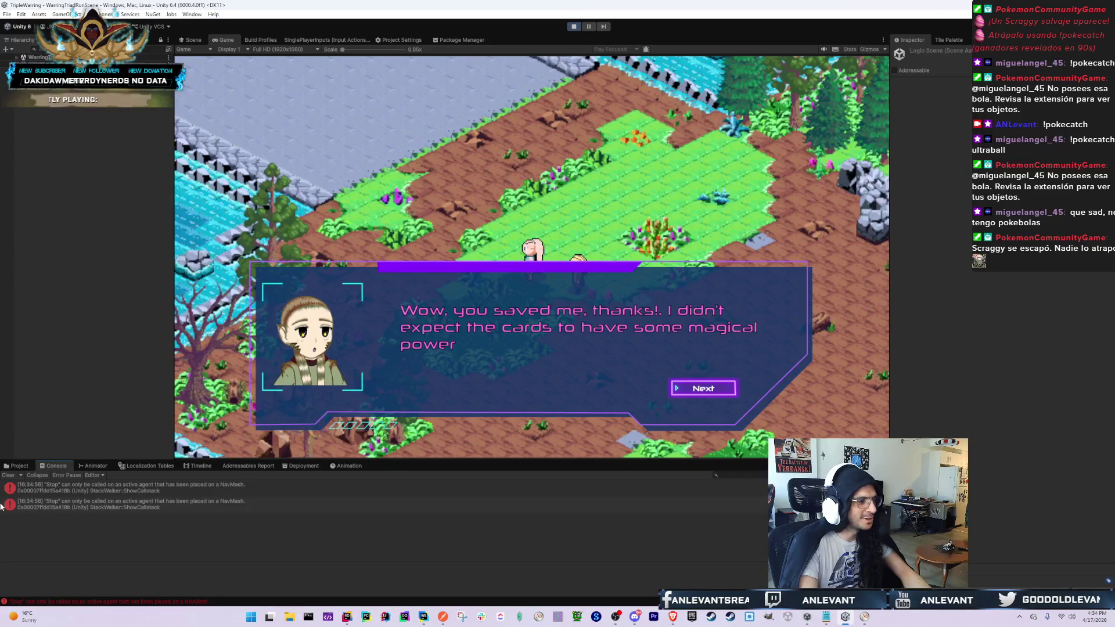
# Step: Clear the console errors, finish the thank-you dialog, and travel to the chest location on the map
pyautogui.click(11, 476)
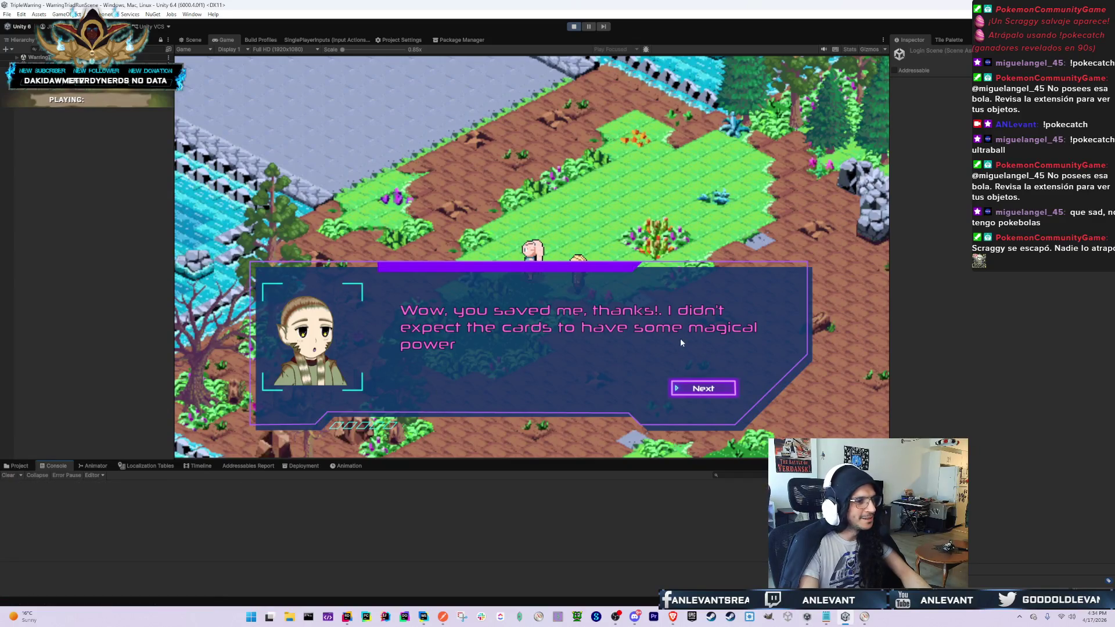
pyautogui.click(698, 389)
pyautogui.click(698, 389)
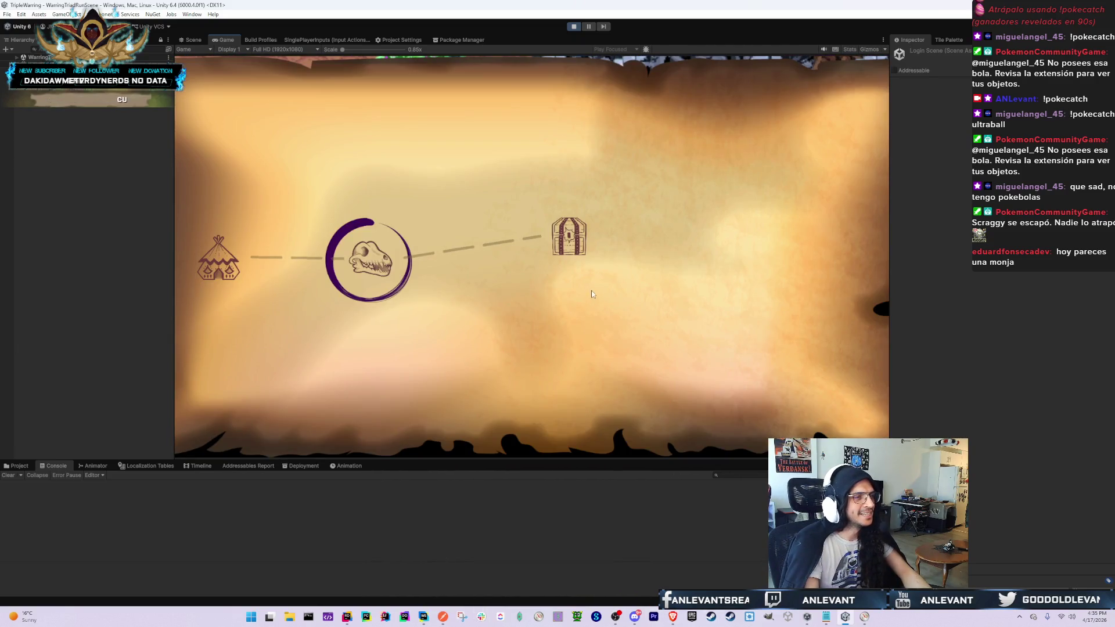
pyautogui.click(573, 255)
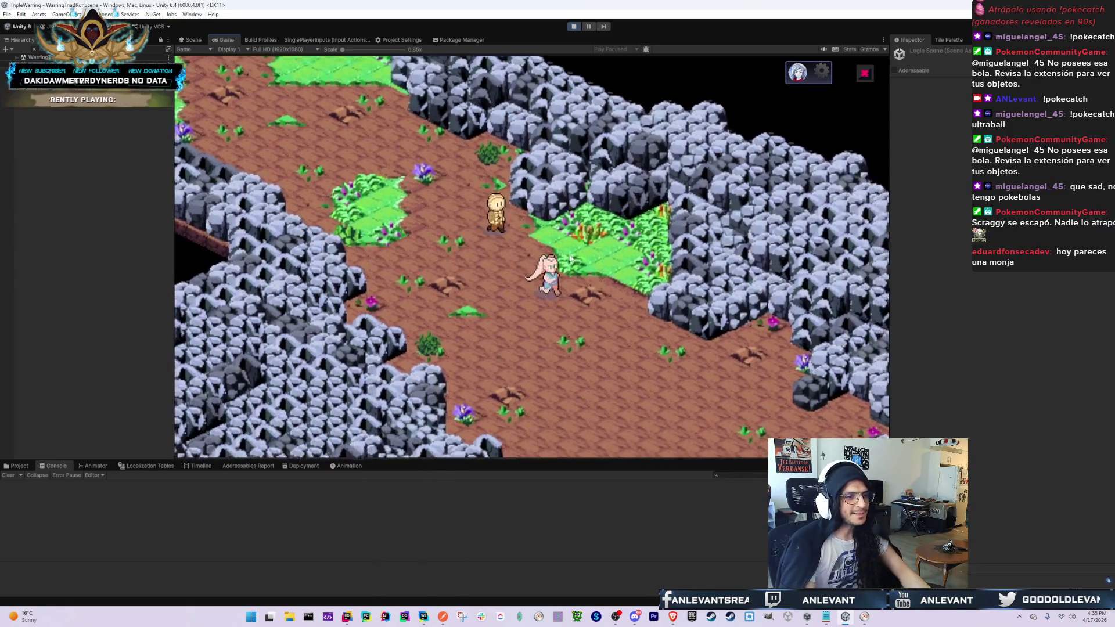
# Step: Walk into the level and page back and forth through the eagle-guarding-pigments dialog
pyautogui.hotkey('alt', 'Tab')
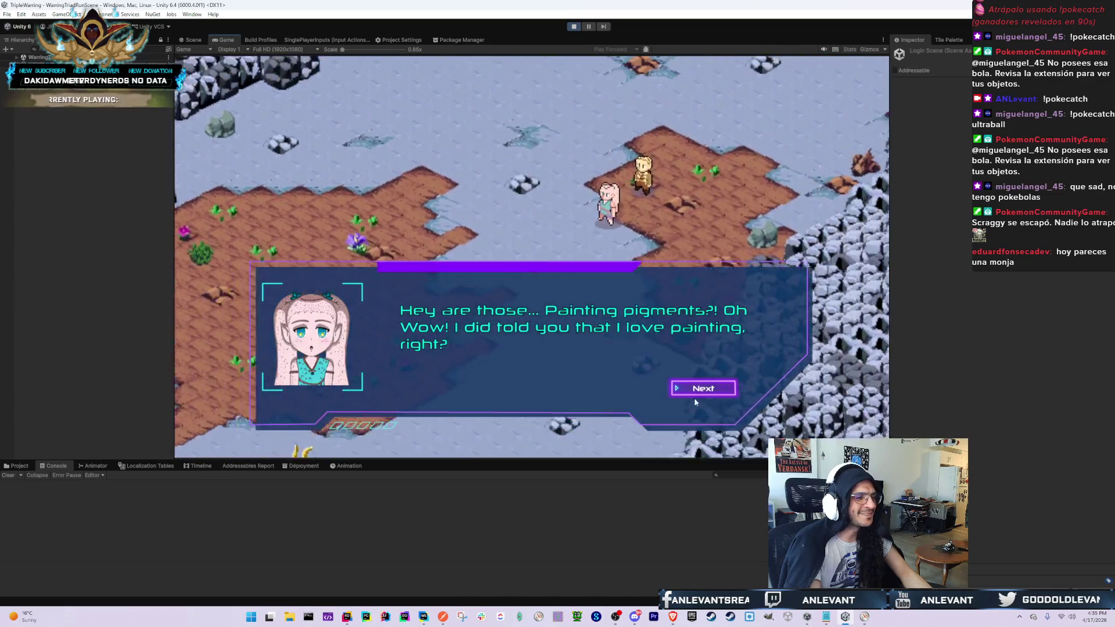
pyautogui.click(700, 389)
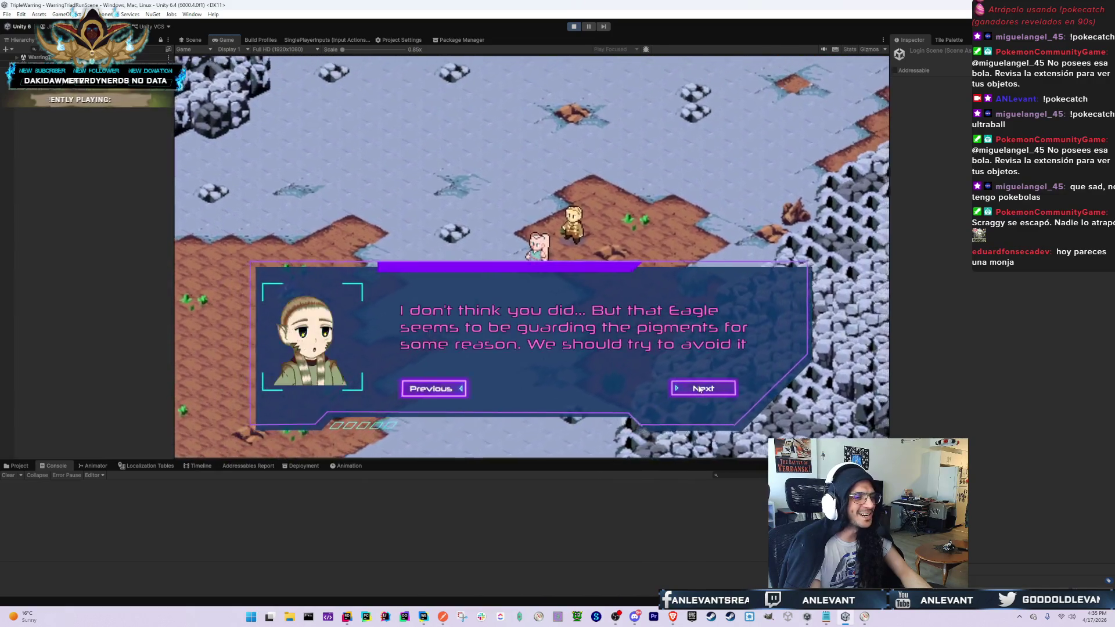
pyautogui.click(700, 389)
pyautogui.click(452, 392)
pyautogui.click(447, 393)
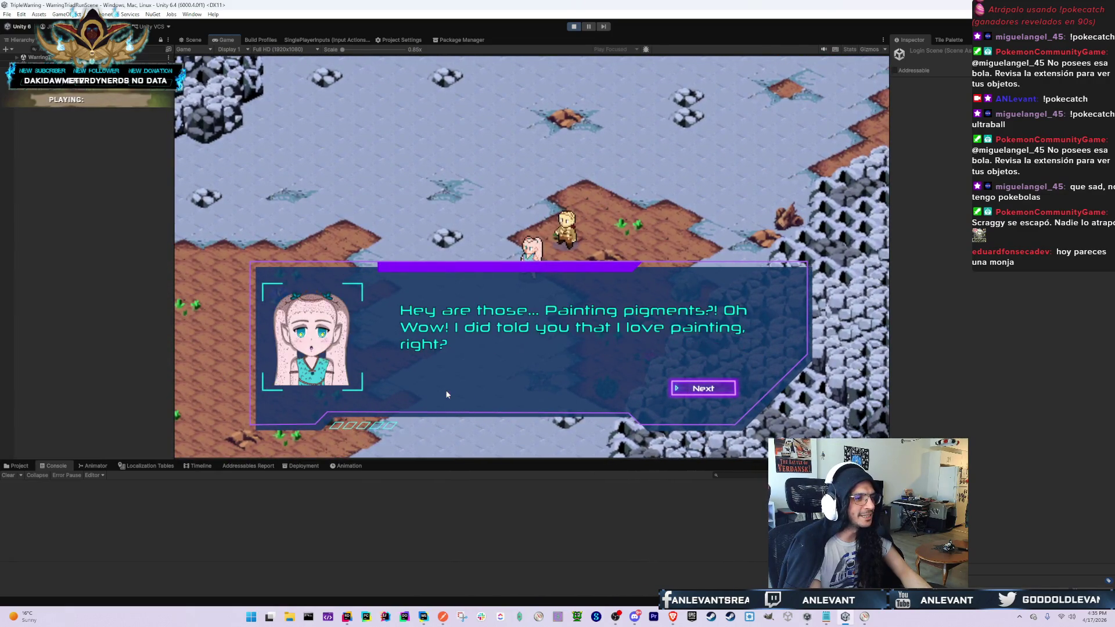
pyautogui.click(703, 388)
pyautogui.click(704, 389)
# Step: Read the rolling, jumping and enemy-chase tips, then close the tutorial dialog
pyautogui.click(706, 389)
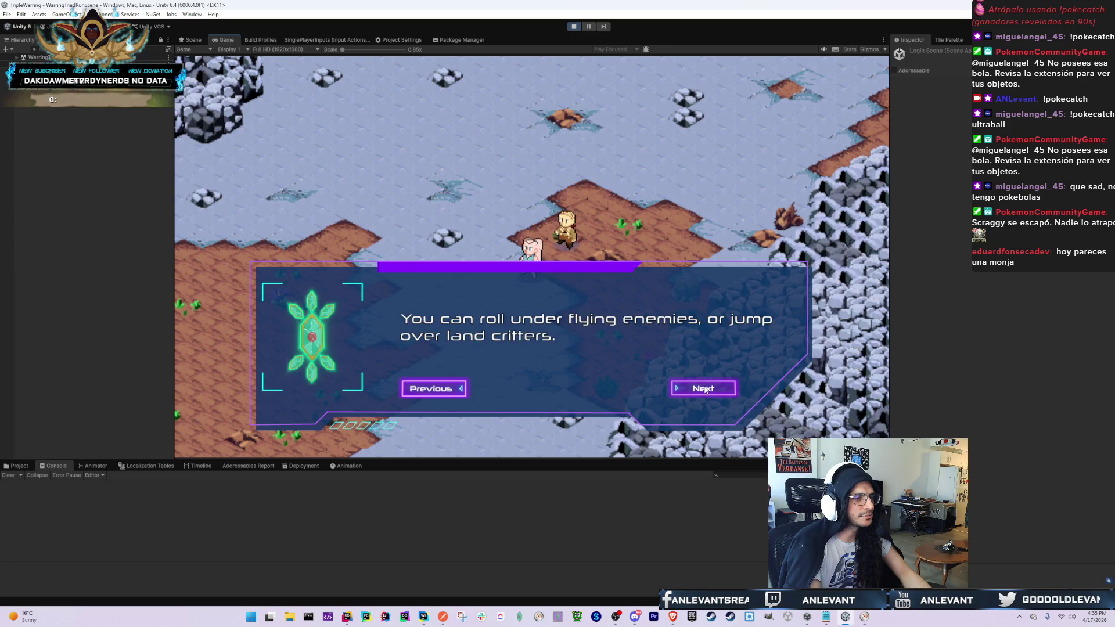
pyautogui.click(703, 389)
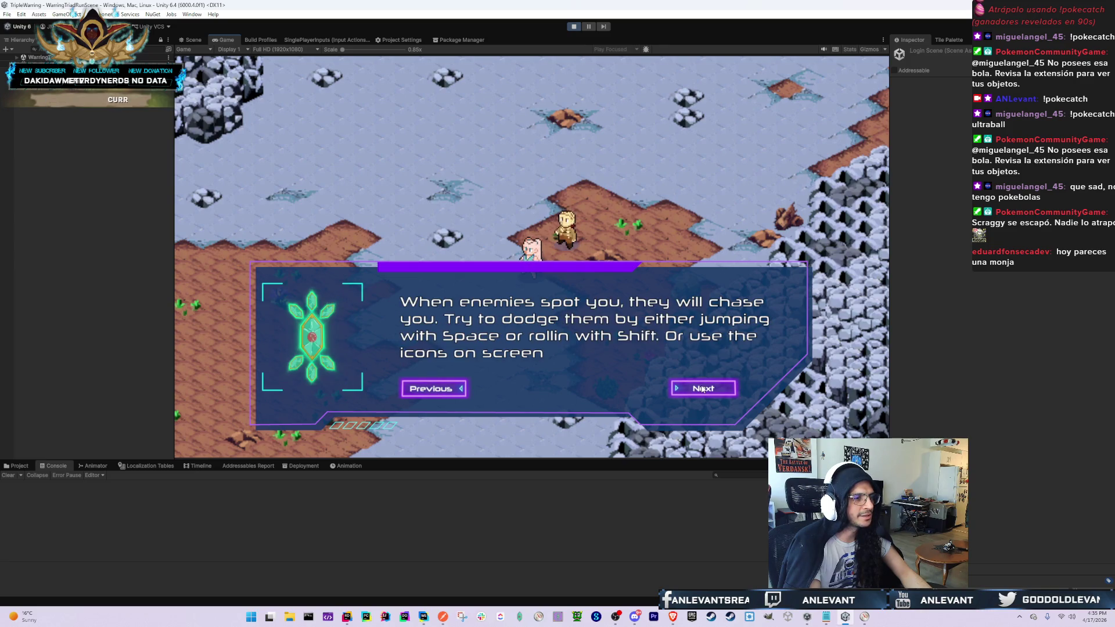
pyautogui.click(702, 389)
pyautogui.click(670, 395)
pyautogui.click(670, 392)
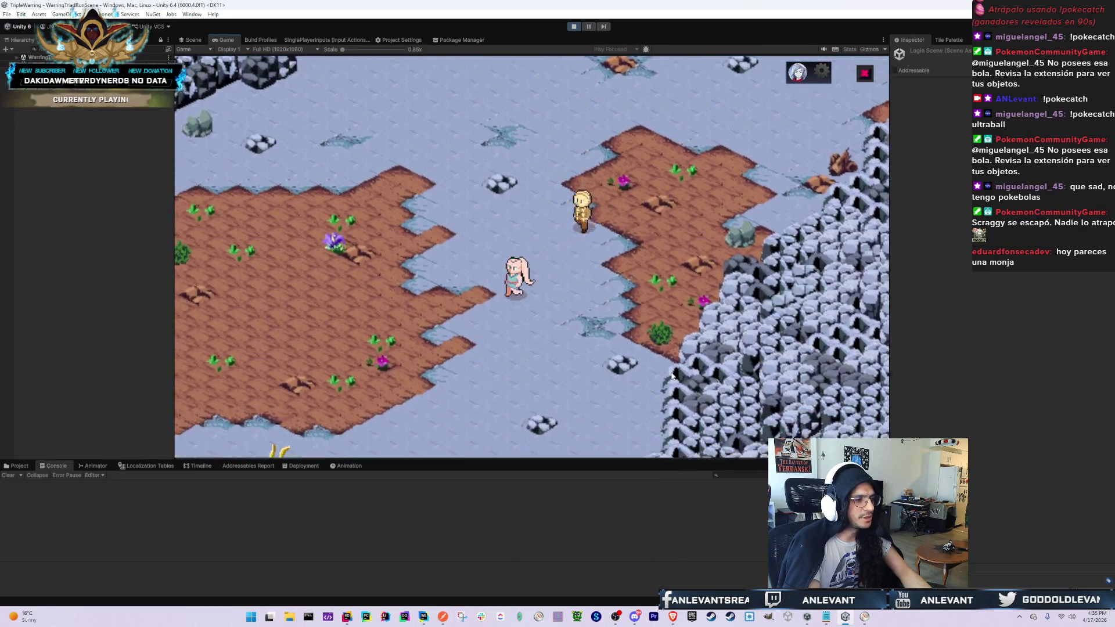
# Step: Walk the party across the snow onto the ice and pick up the blank cards with E
pyautogui.press('s')
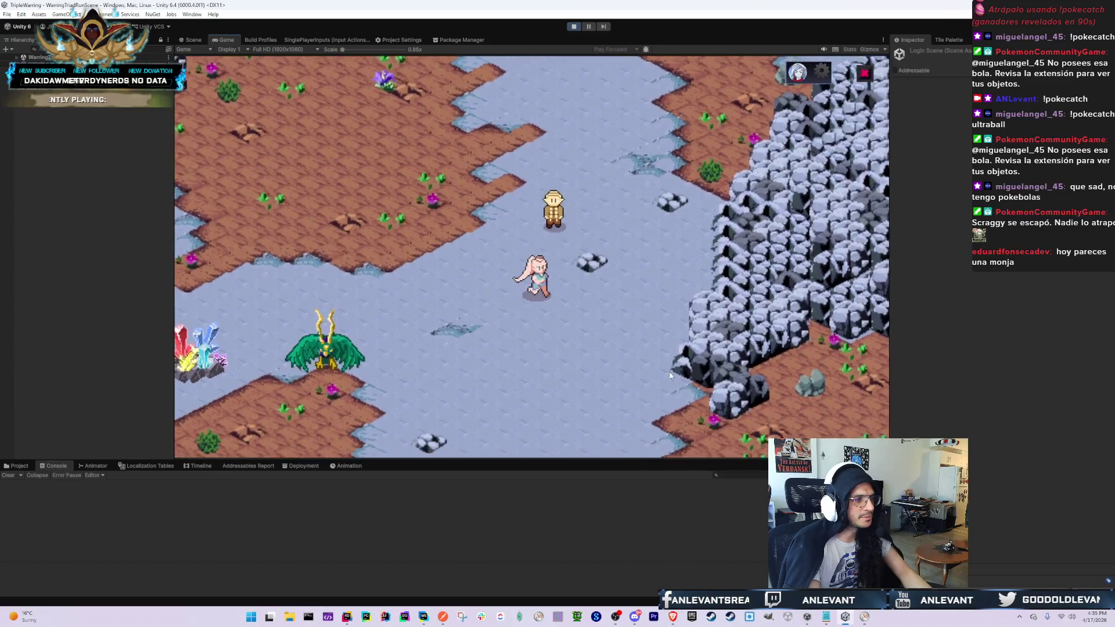
pyautogui.press('s')
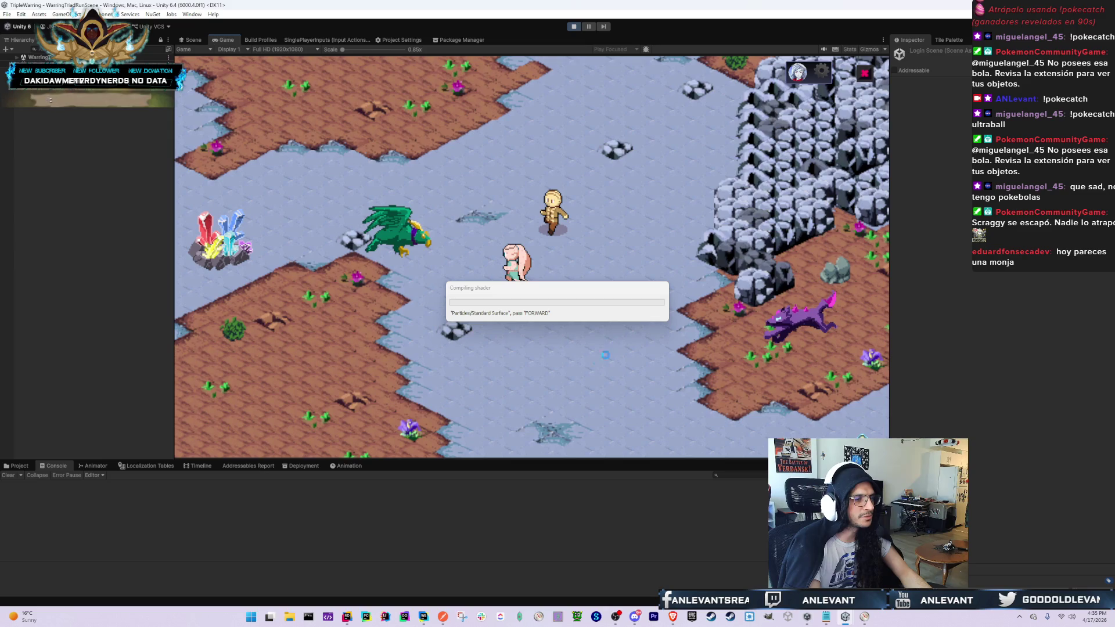
pyautogui.press('s')
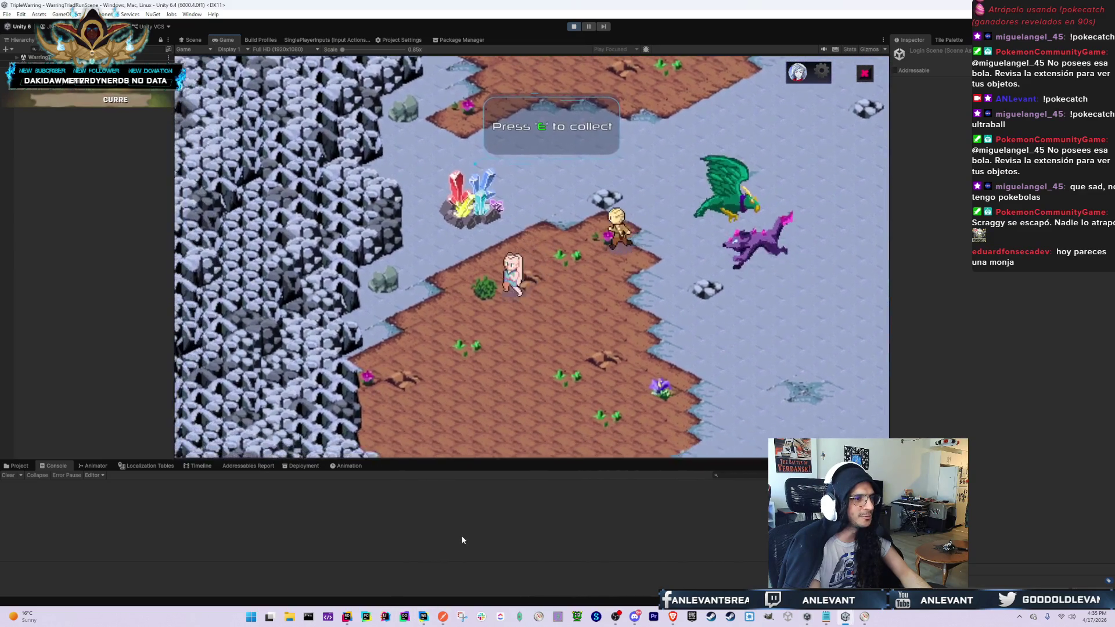
pyautogui.press('s')
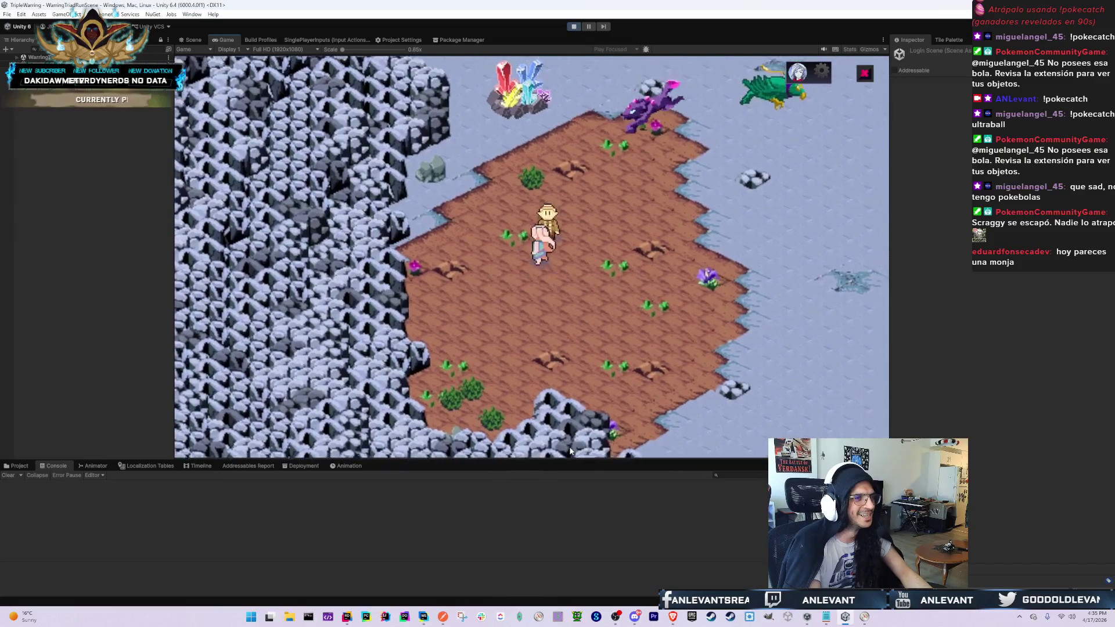
pyautogui.press('w')
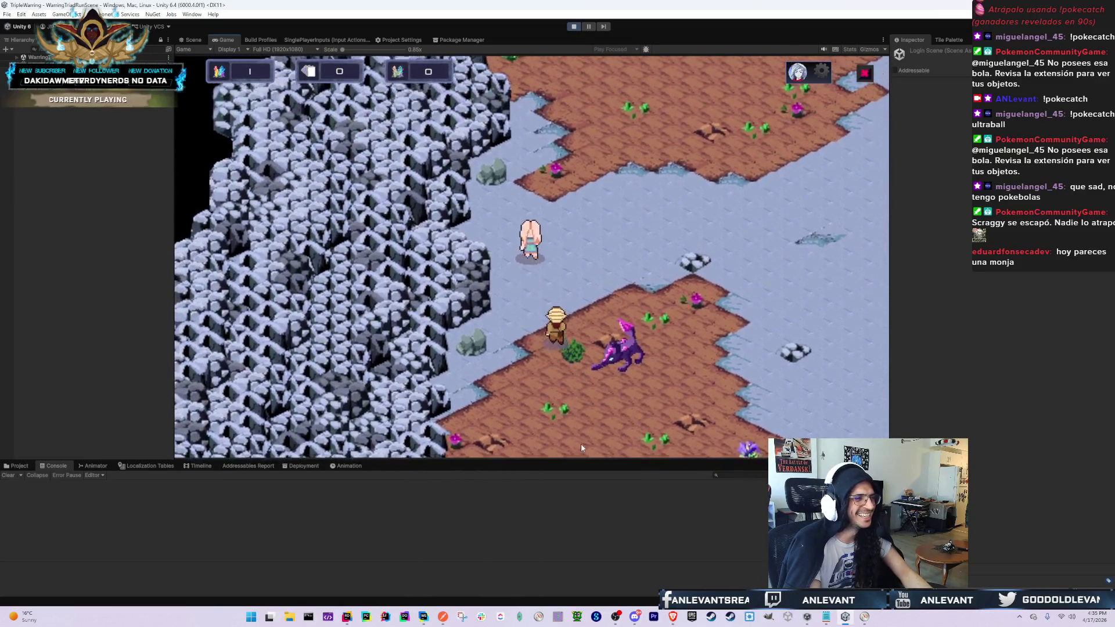
pyautogui.press('s')
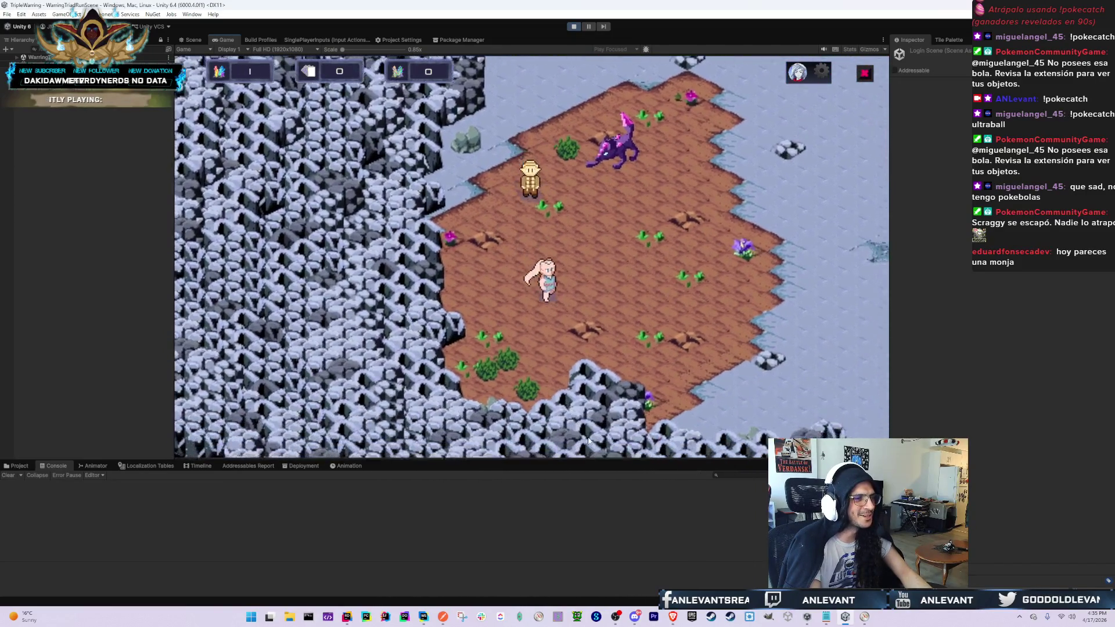
pyautogui.press('d')
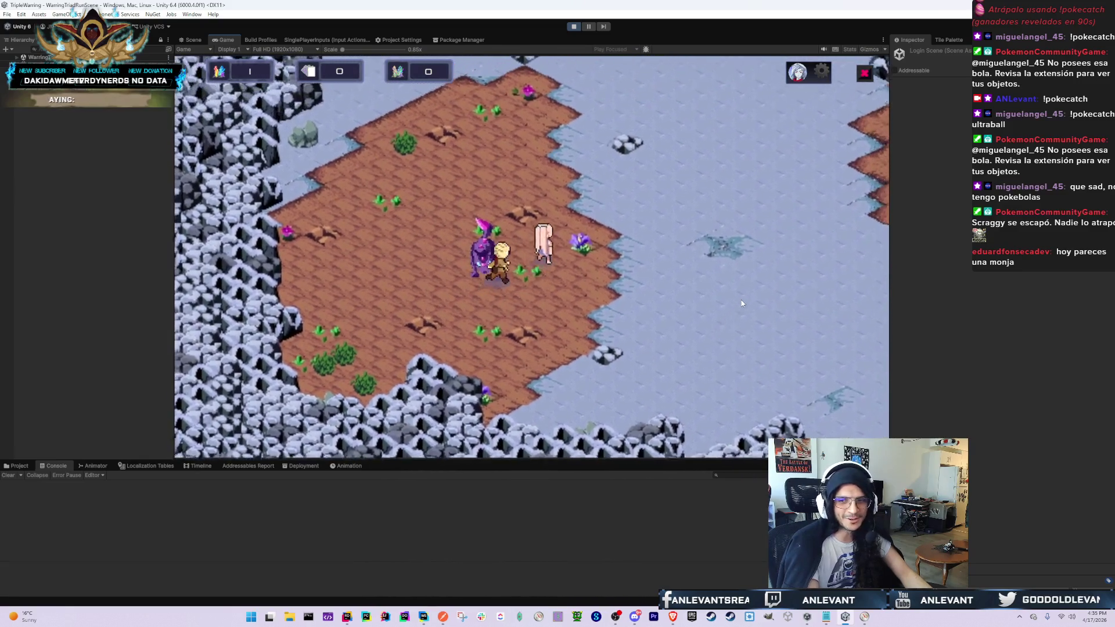
pyautogui.press('d')
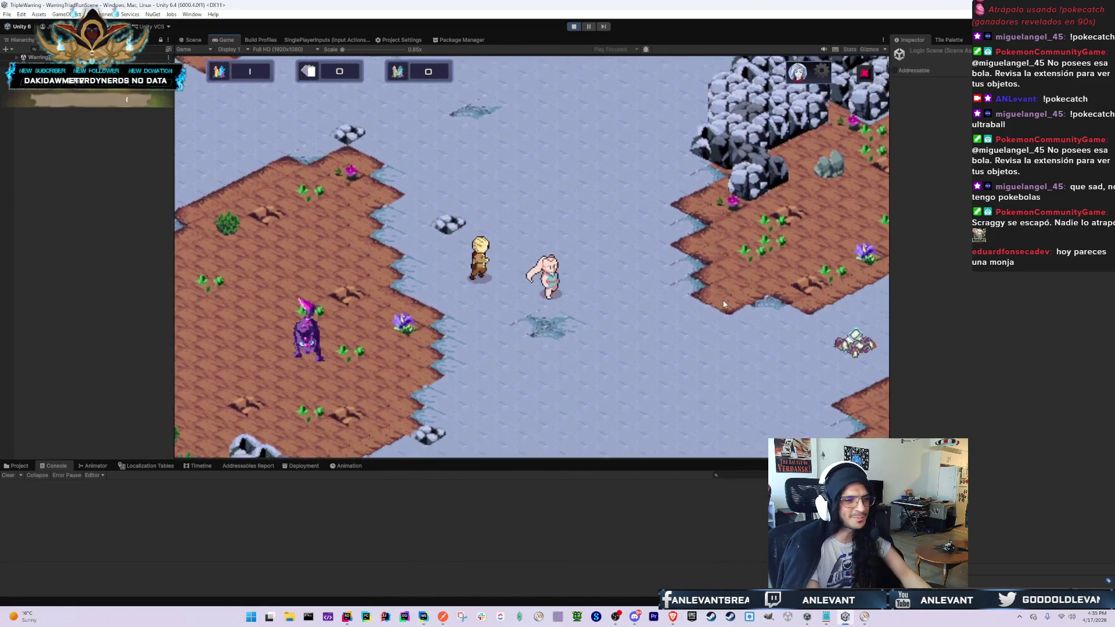
pyautogui.press('d')
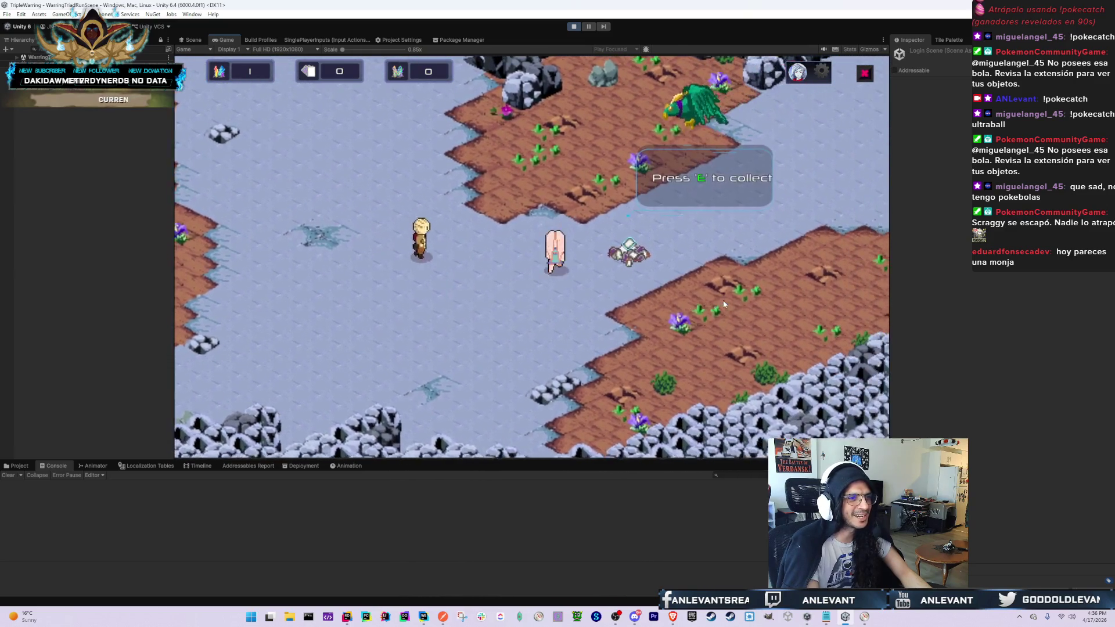
pyautogui.press('w')
pyautogui.press('e')
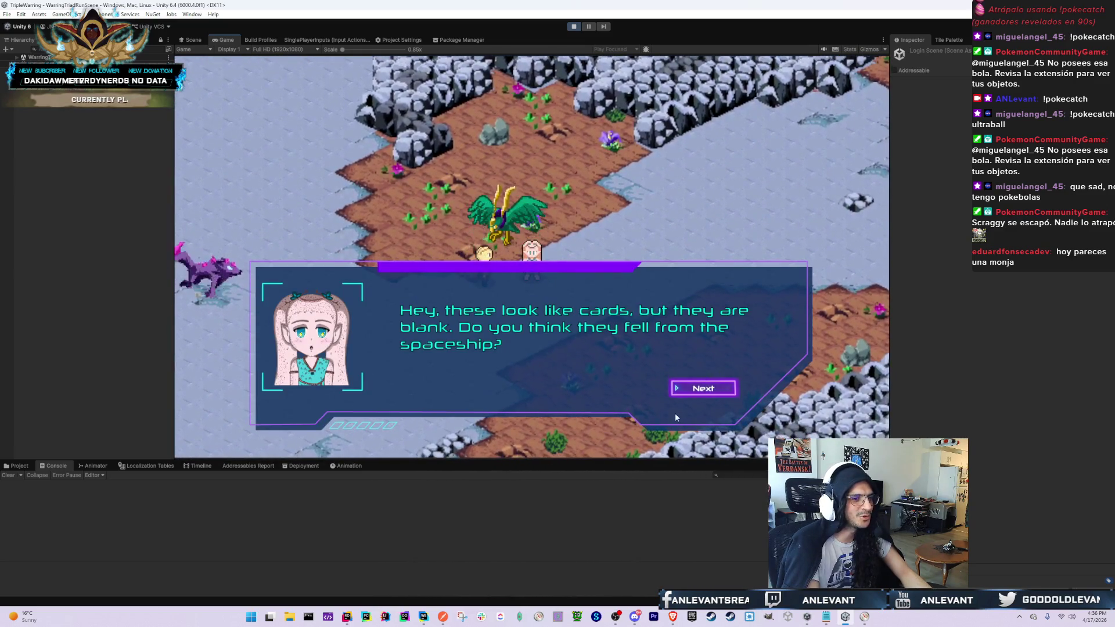
# Step: Close the blank-cards dialog and walk up the snowy path to collect the crystal pigments
pyautogui.click(713, 394)
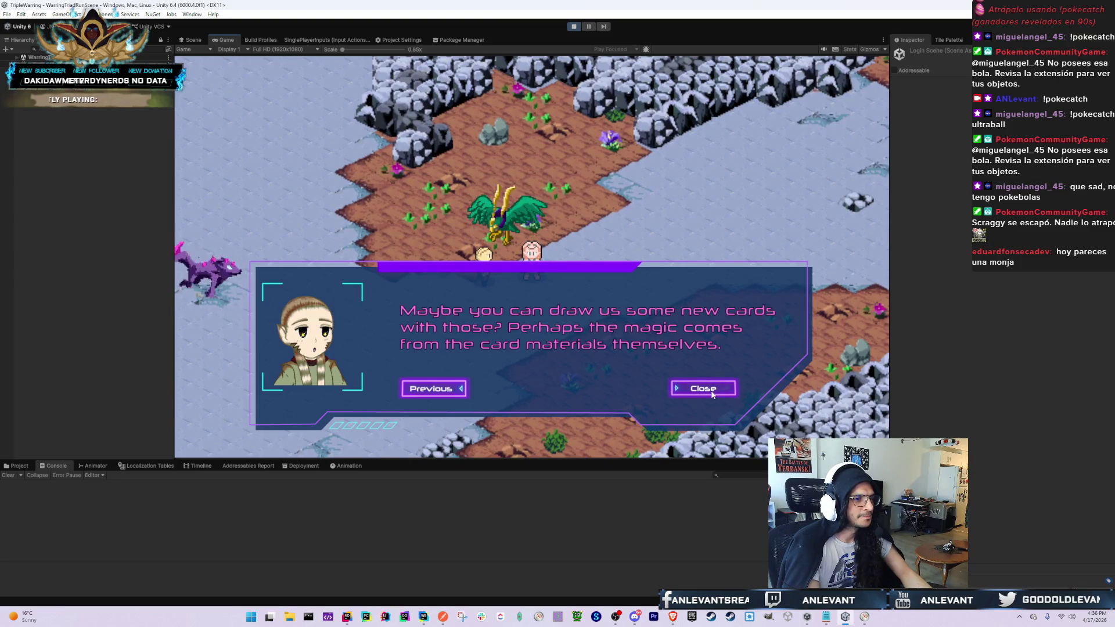
pyautogui.click(712, 395)
pyautogui.press('d')
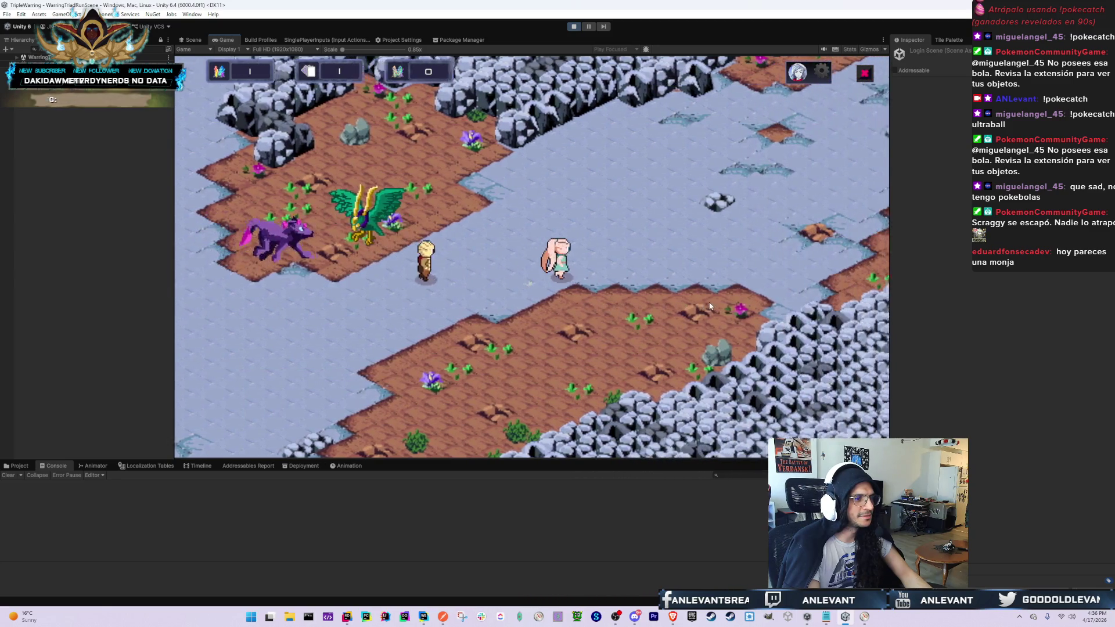
pyautogui.press('d')
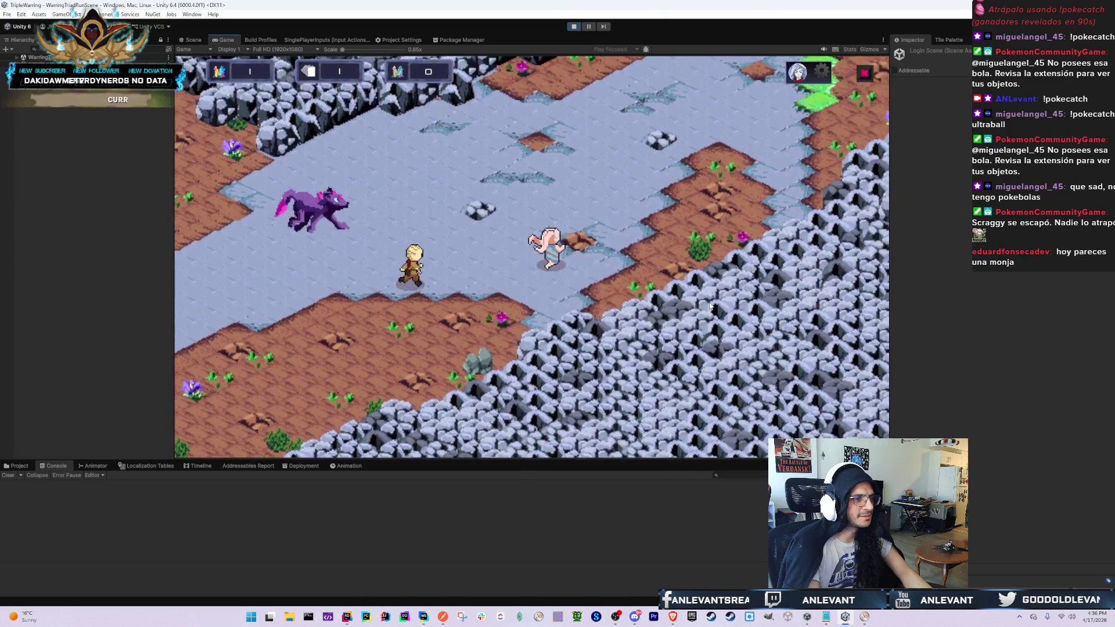
pyautogui.press('d')
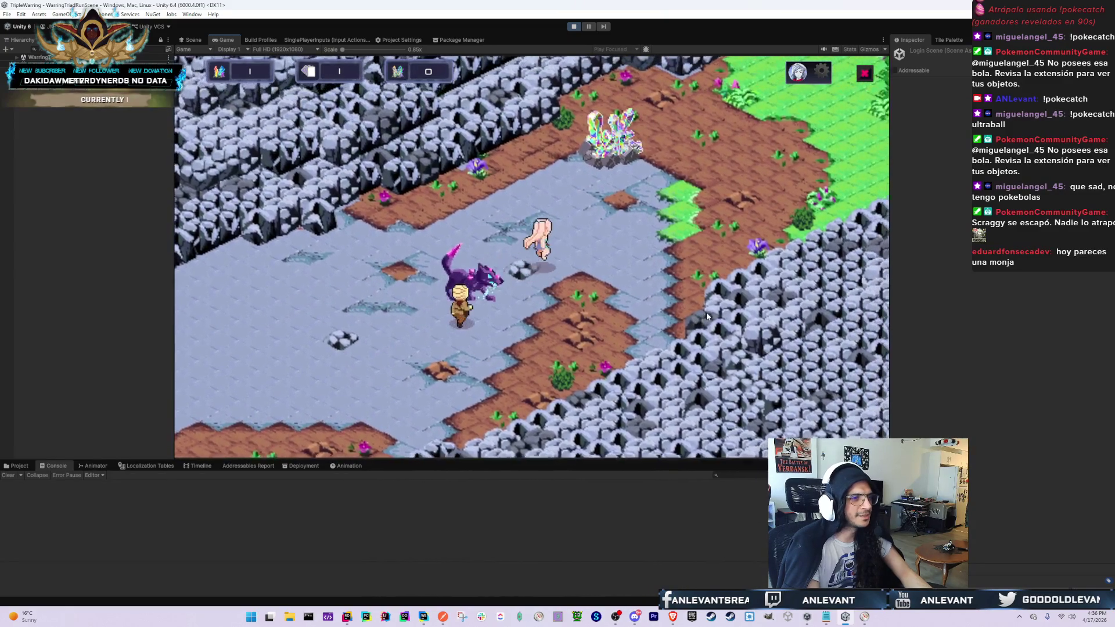
pyautogui.press('d')
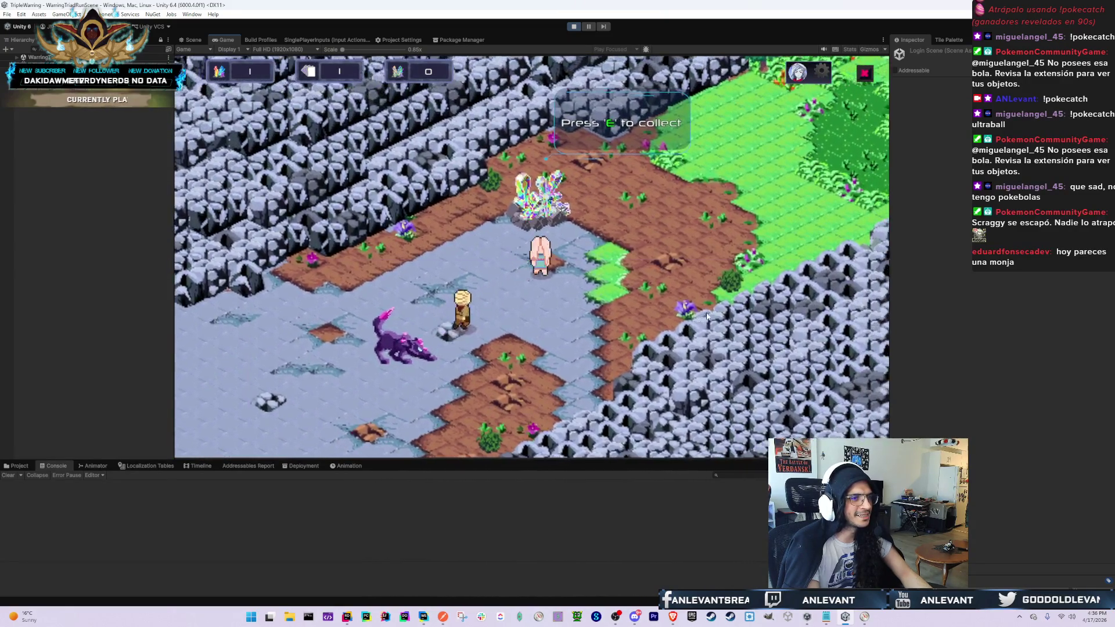
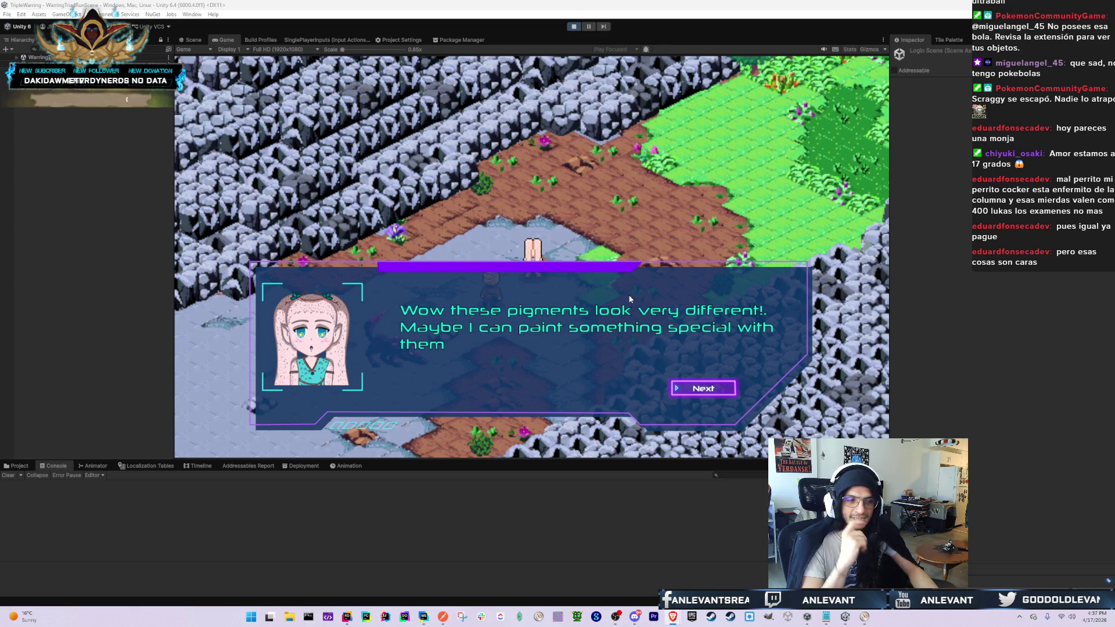
# Step: Step back and forth through the pigments dialogue, then close it to resume play
pyautogui.click(711, 390)
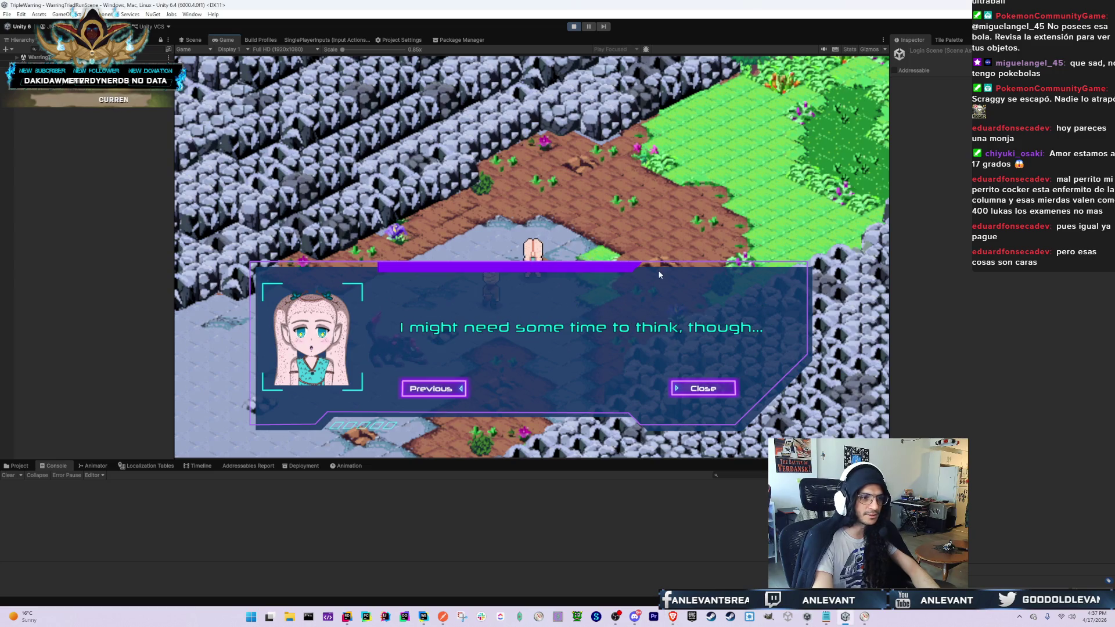
pyautogui.click(435, 388)
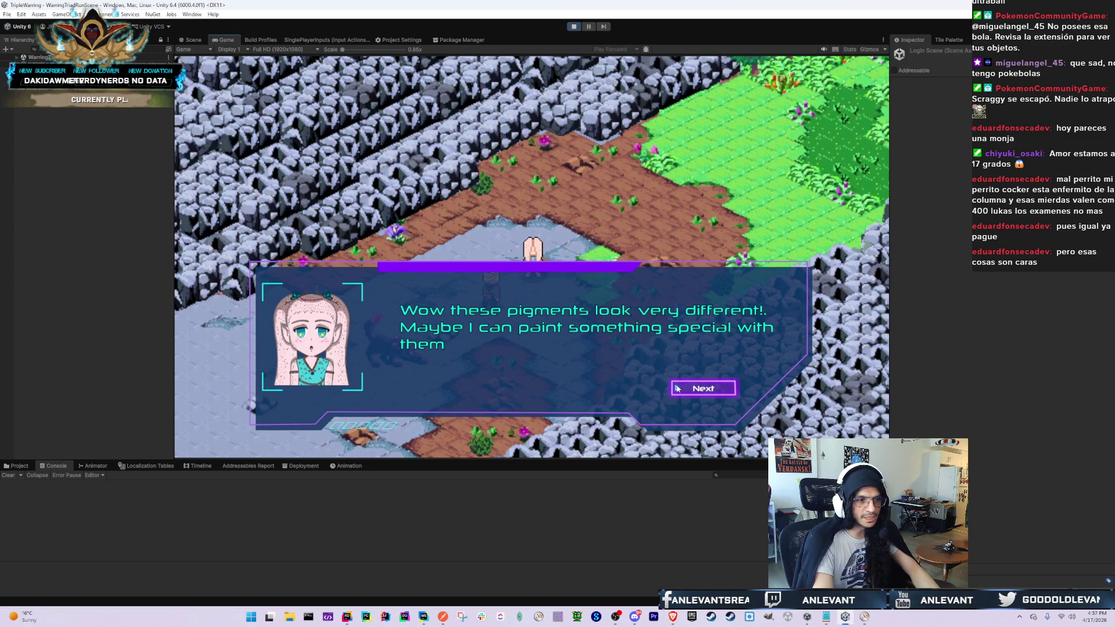
pyautogui.click(688, 389)
pyautogui.click(444, 393)
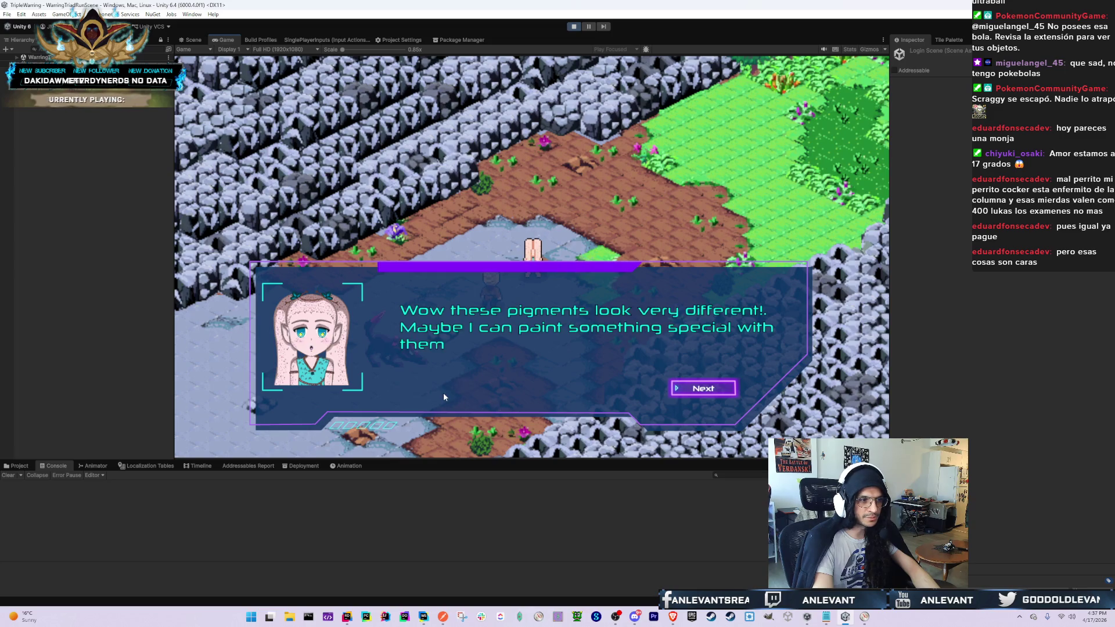
pyautogui.click(682, 395)
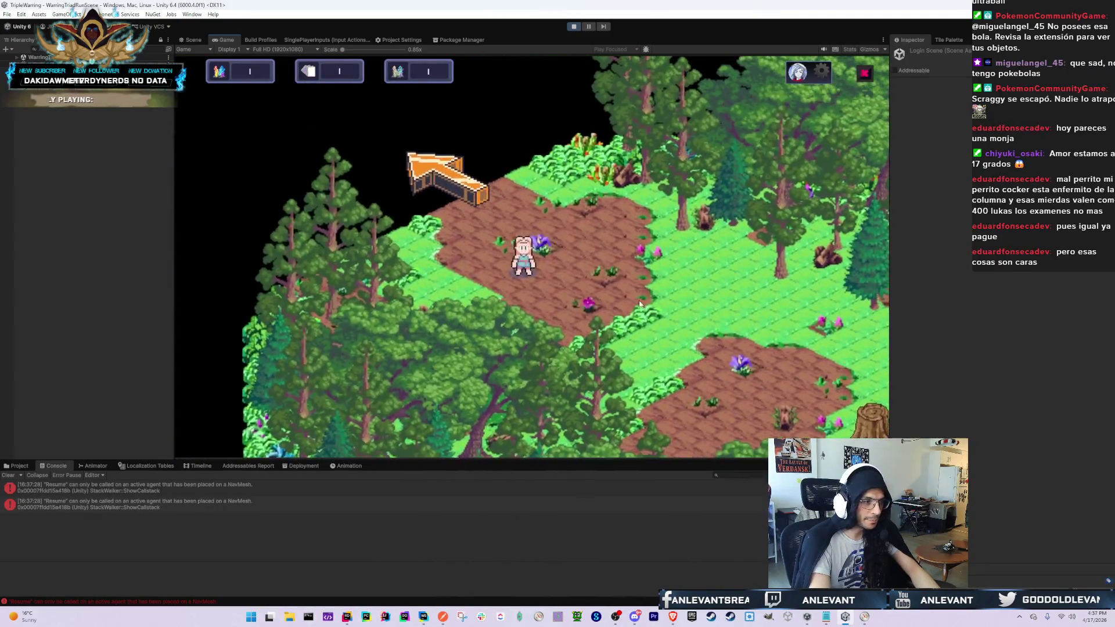
# Step: Clear the Console, finish the rest dialogue, and press E at the stump to paint cards
pyautogui.click(11, 478)
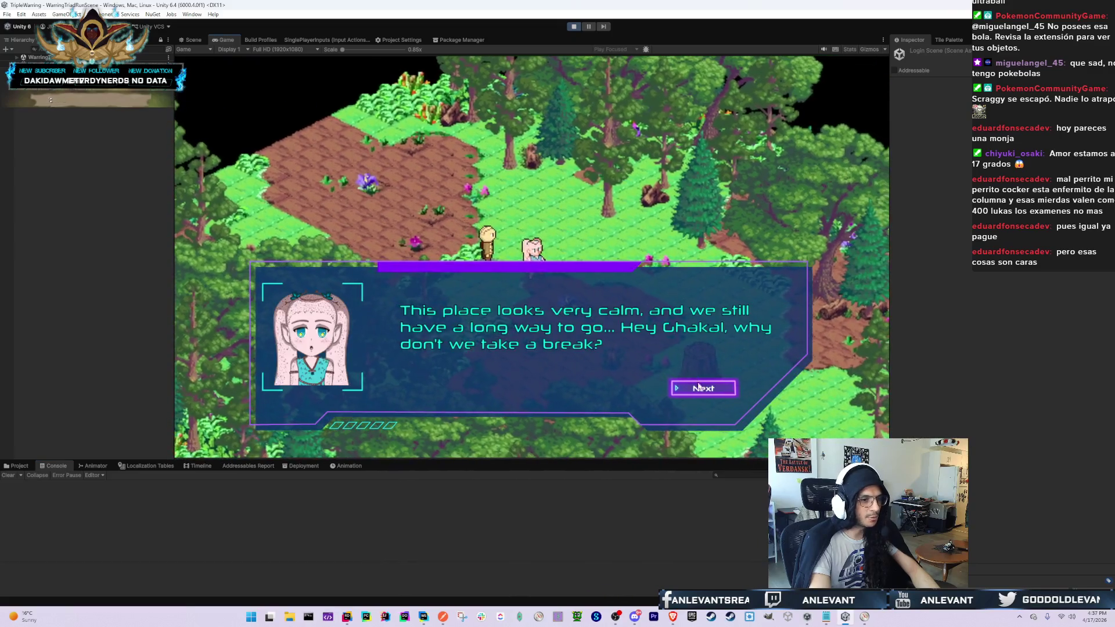
pyautogui.click(700, 388)
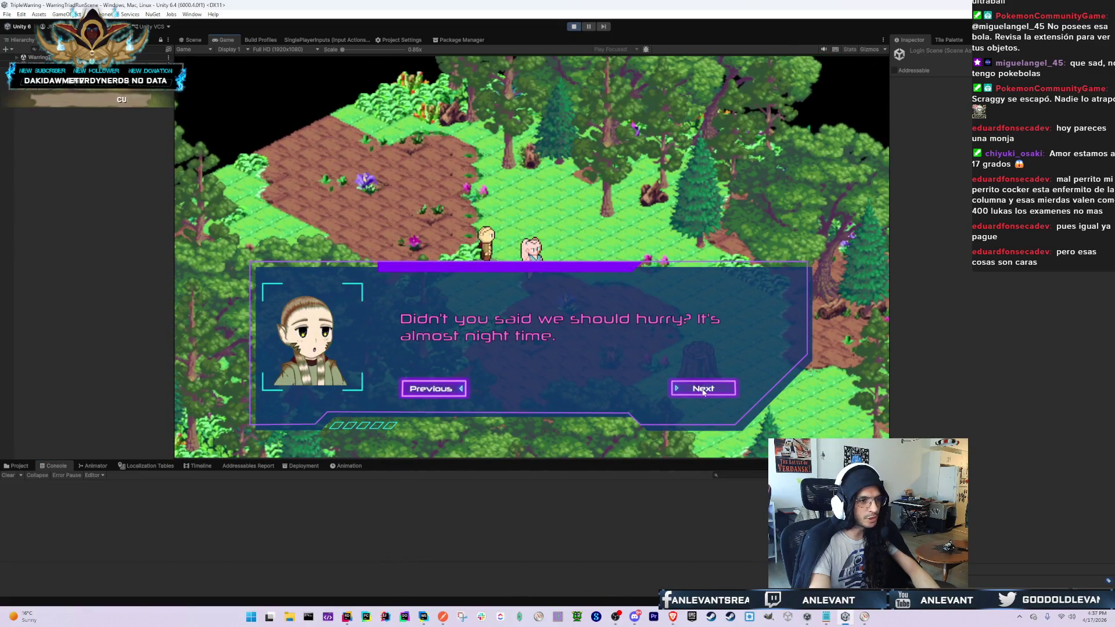
pyautogui.click(701, 389)
pyautogui.click(703, 391)
pyautogui.click(702, 390)
pyautogui.click(702, 389)
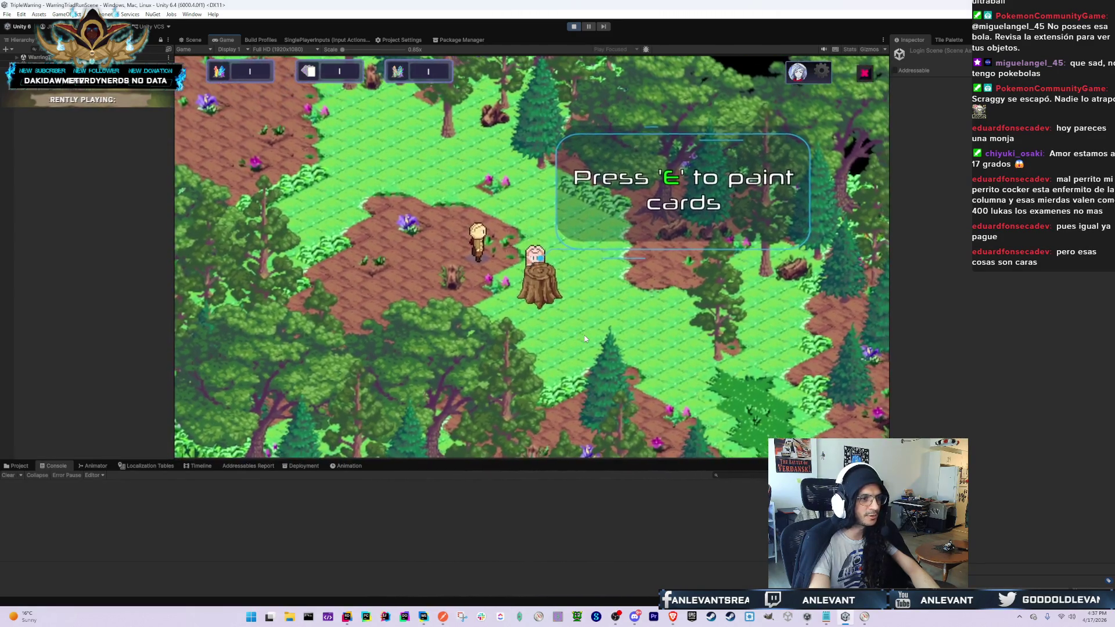
pyautogui.press('e')
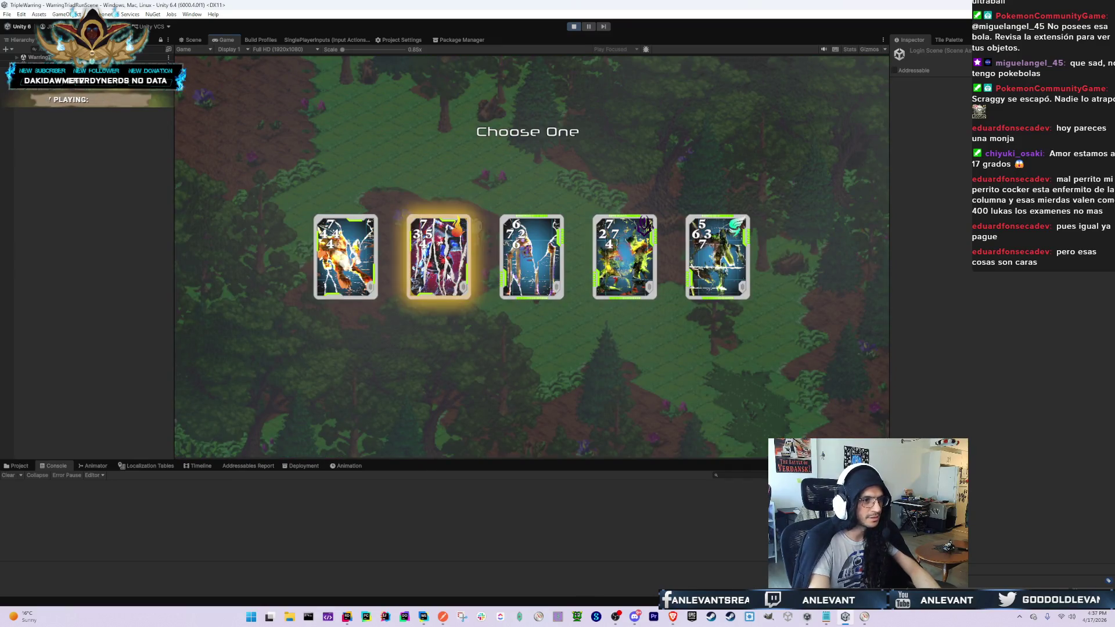
# Step: Choose one of the five cards offered on the Choose One screen
pyautogui.click(531, 256)
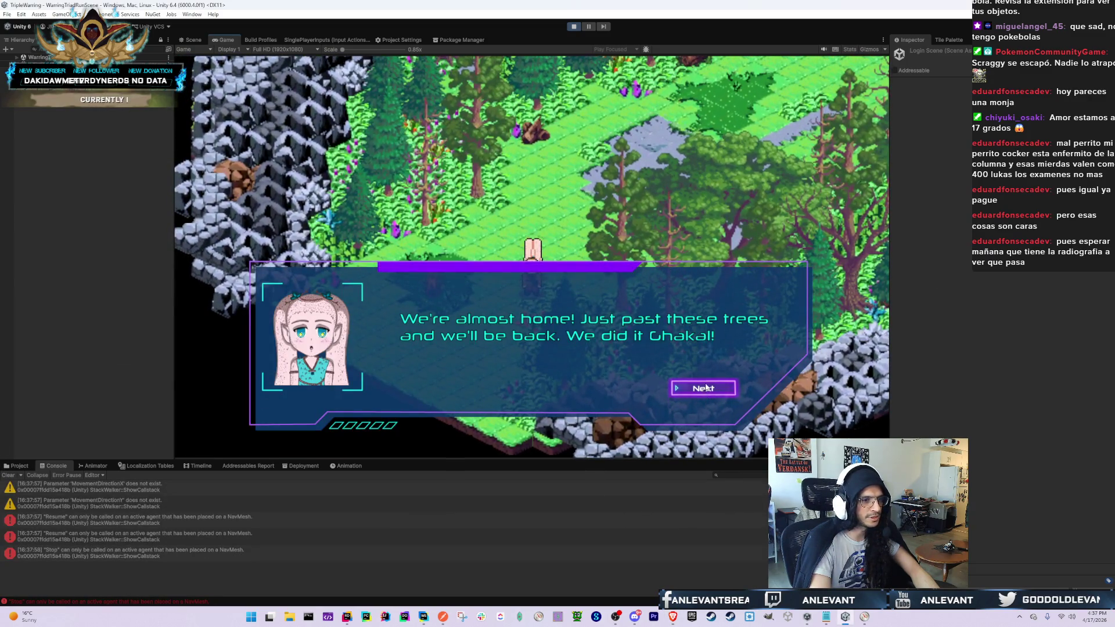
# Step: Close the 'We're almost home!' dialogue, clear the Console, walk up the forest path, and clear it again
pyautogui.click(709, 385)
pyautogui.click(709, 385)
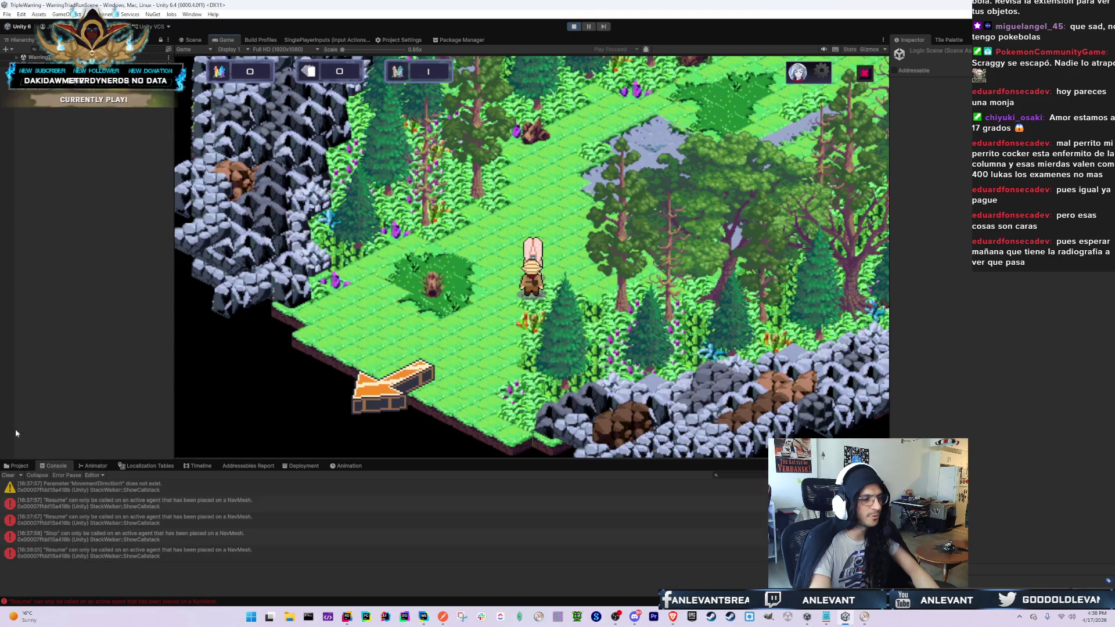
pyautogui.click(8, 475)
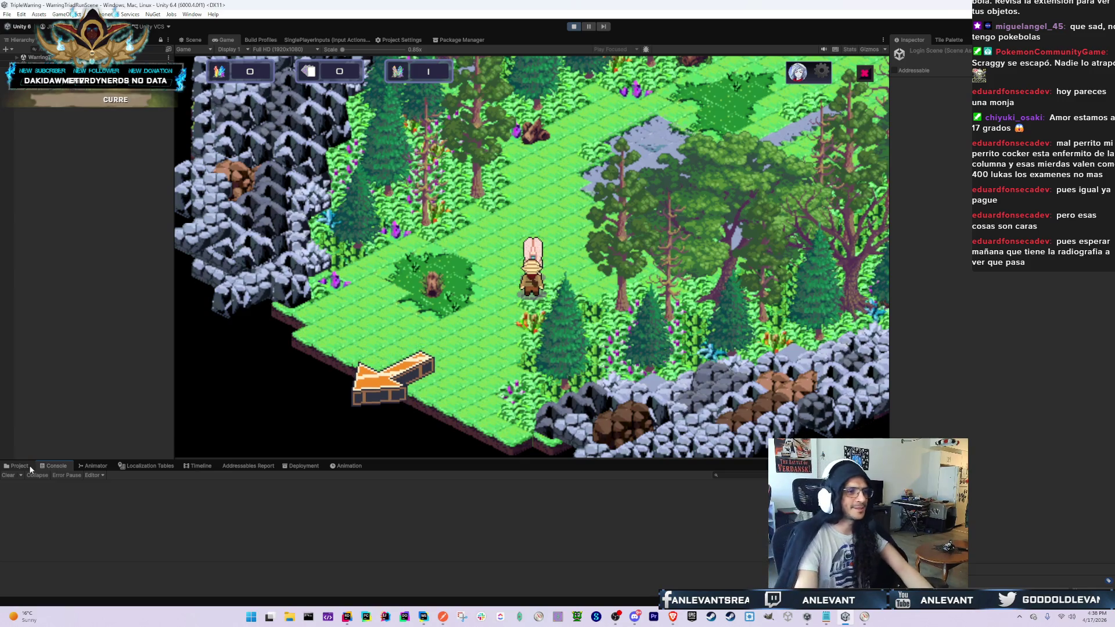
pyautogui.click(694, 201)
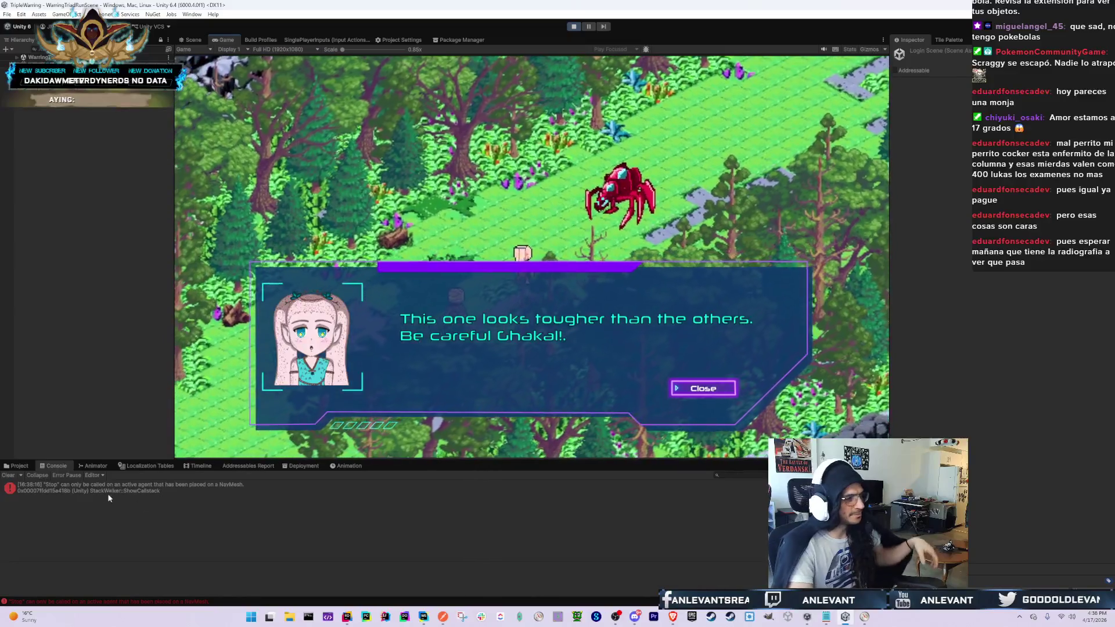
pyautogui.click(8, 475)
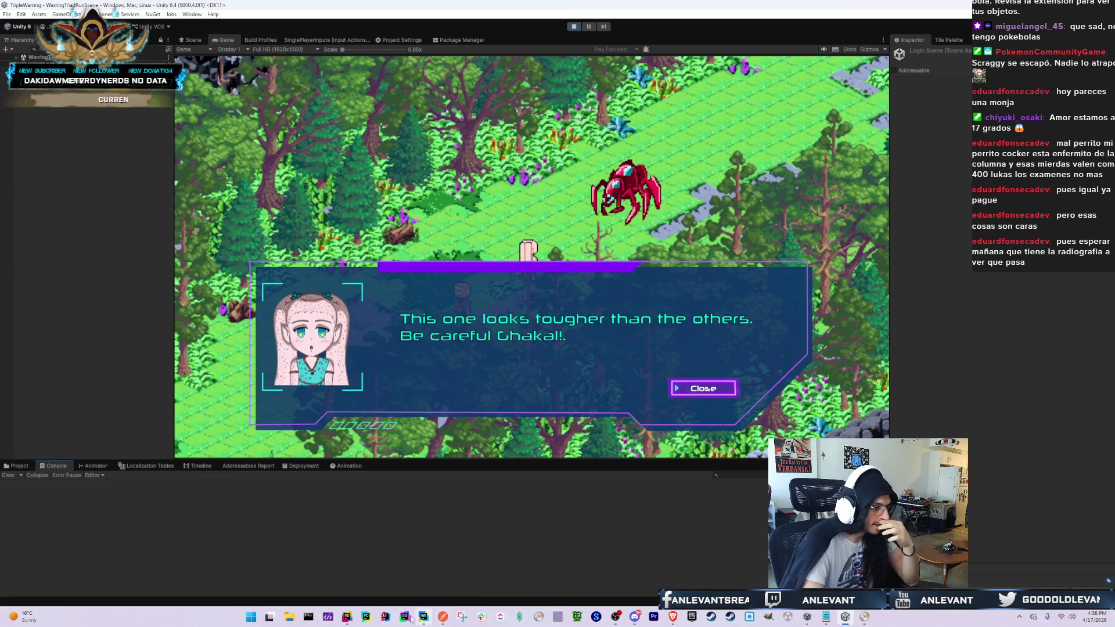
# Step: In WebStorm, approve the assistant's netstat port-check command
pyautogui.moveTo(347, 619)
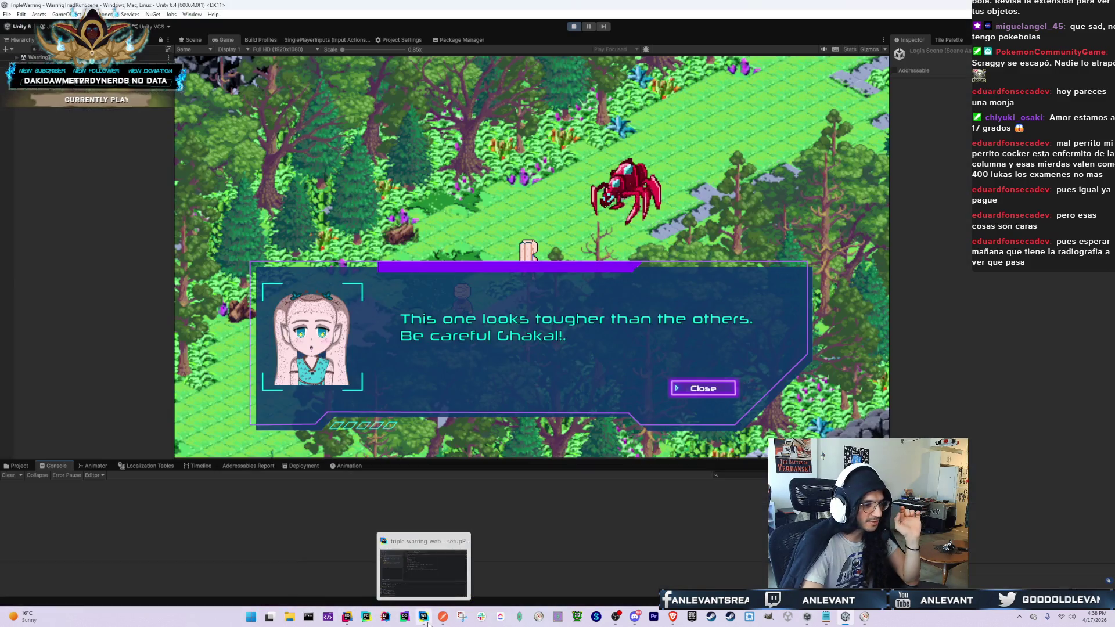
pyautogui.click(425, 618)
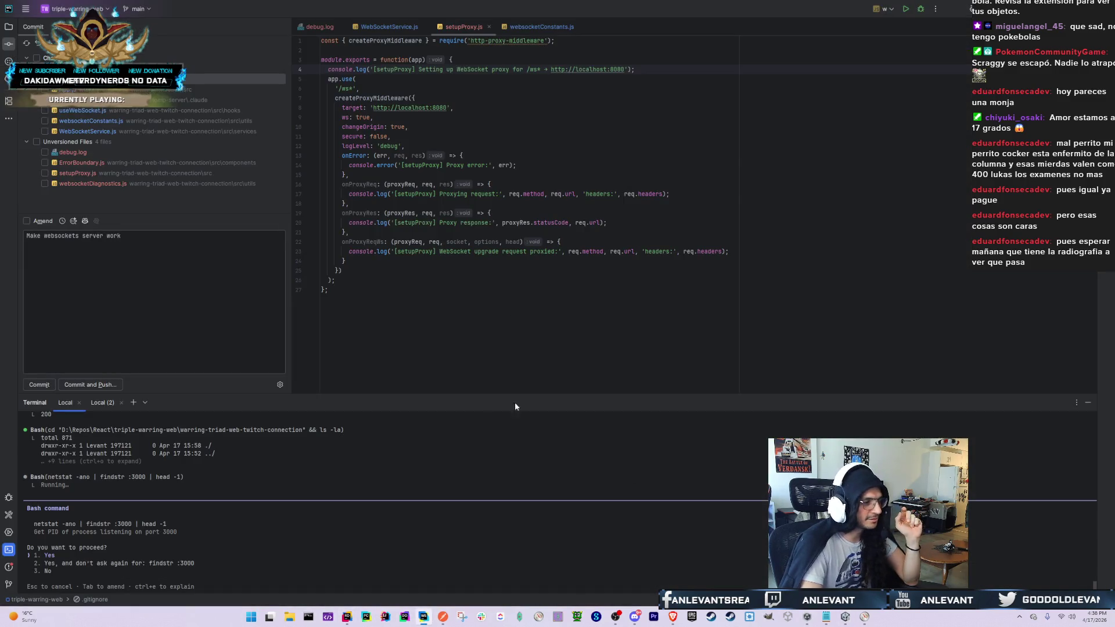
pyautogui.press('Return')
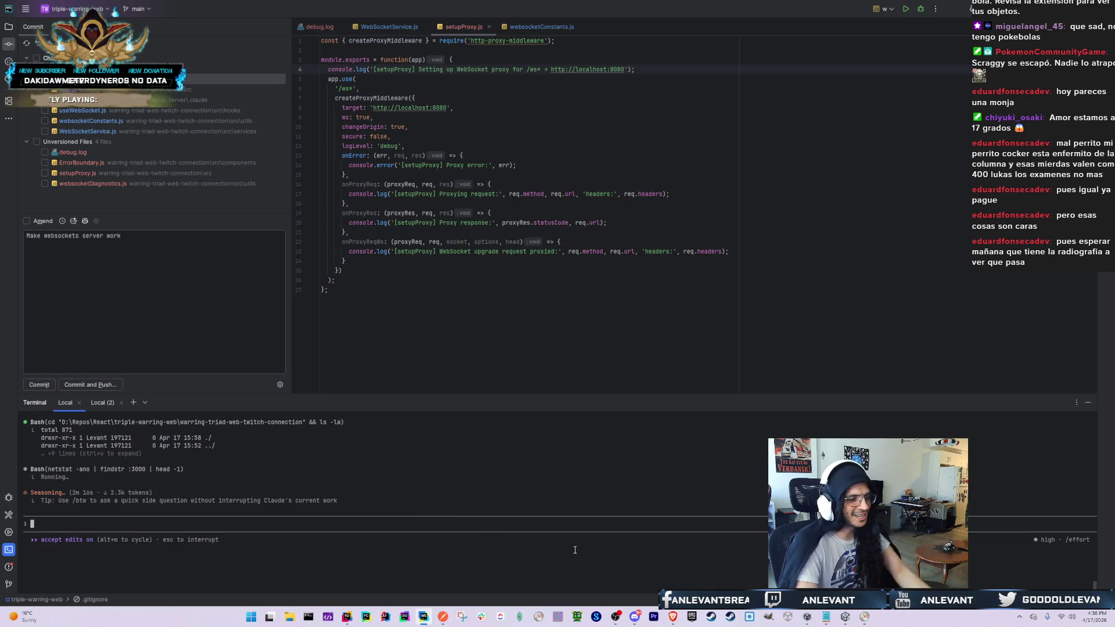
pyautogui.hotkey('alt', 'Tab')
pyautogui.press('Tab')
pyautogui.press('Tab')
pyautogui.press('Tab')
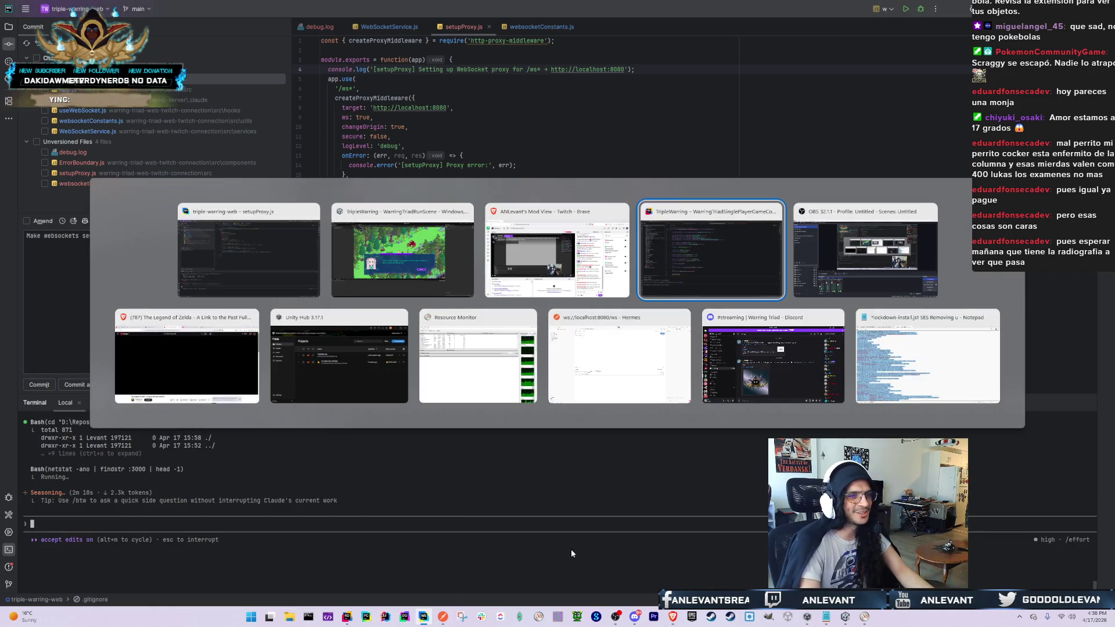
pyautogui.press('Escape')
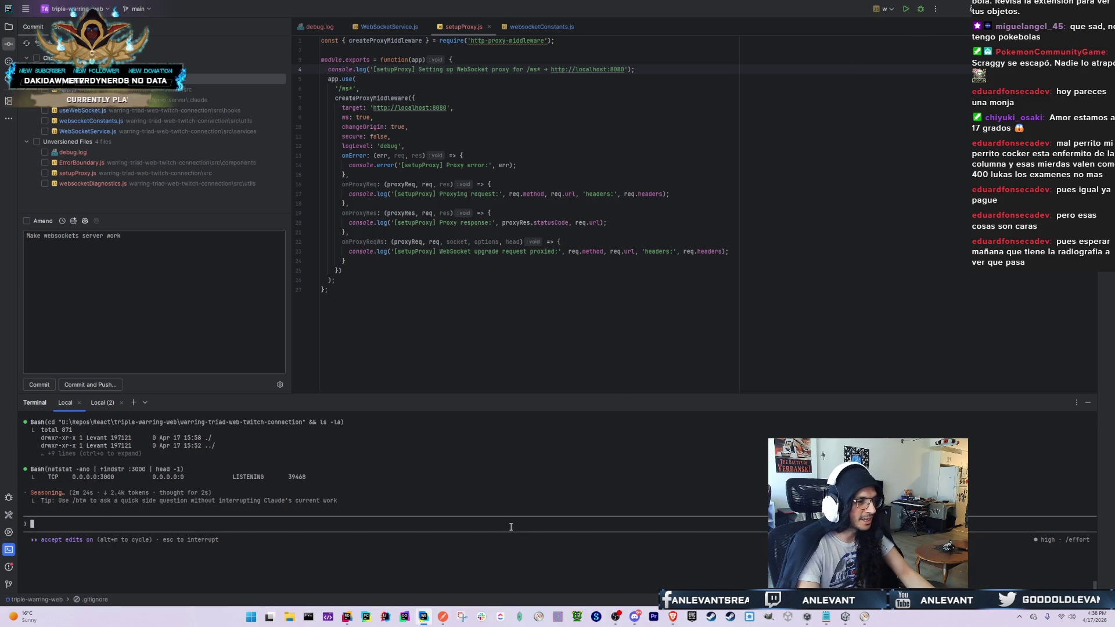
# Step: Approve the assistant's tasklist command, then return to the running Unity game
pyautogui.hotkey('alt', 'Tab')
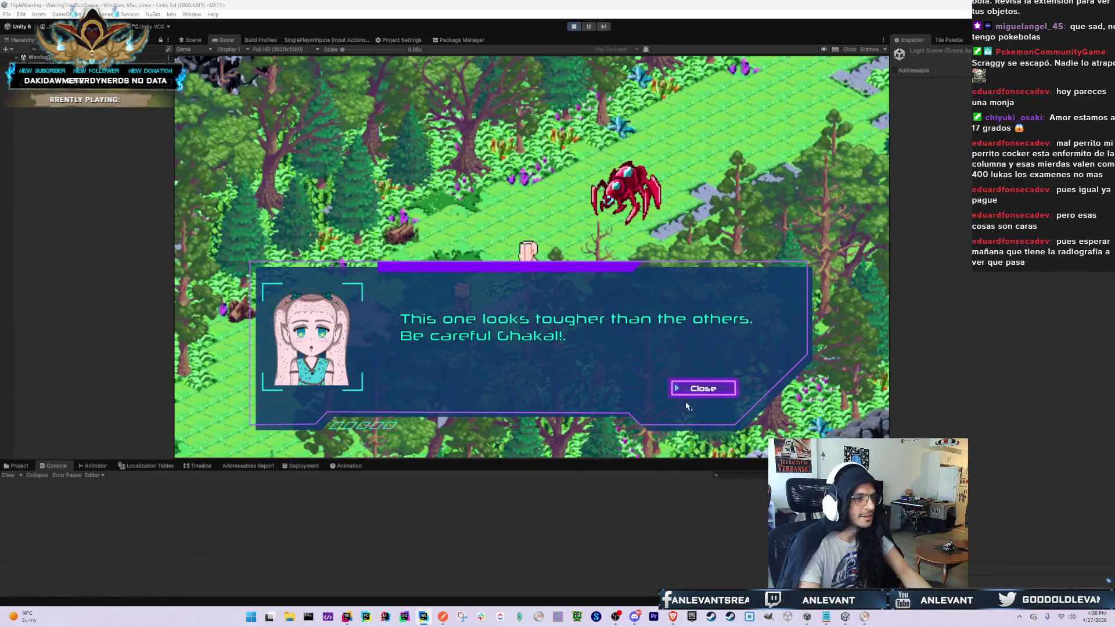
pyautogui.hotkey('alt', 'Tab')
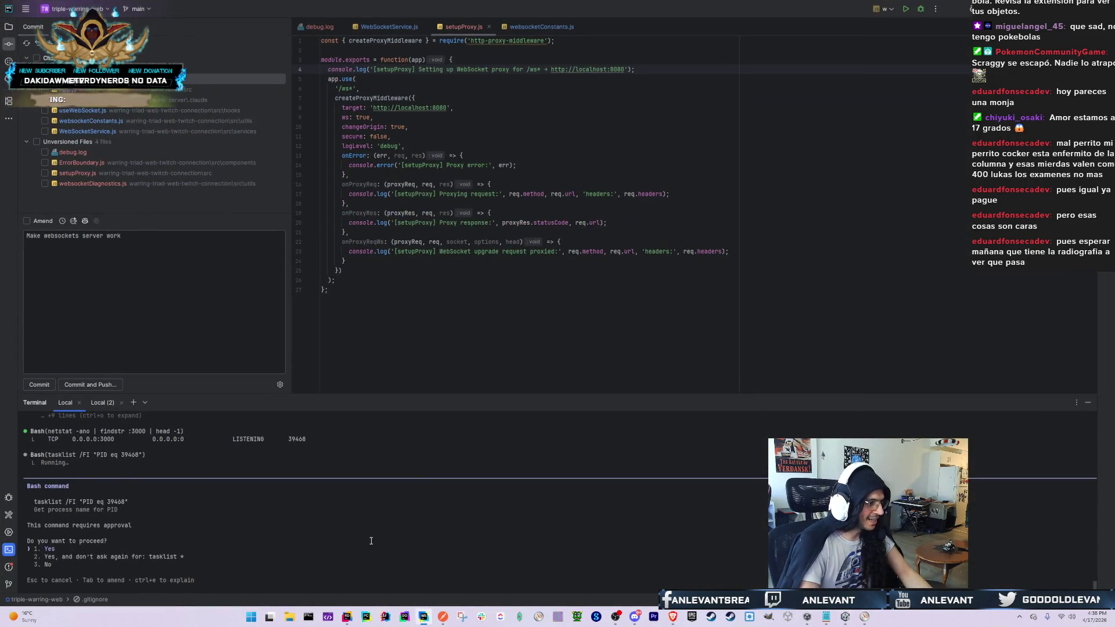
pyautogui.press('Return')
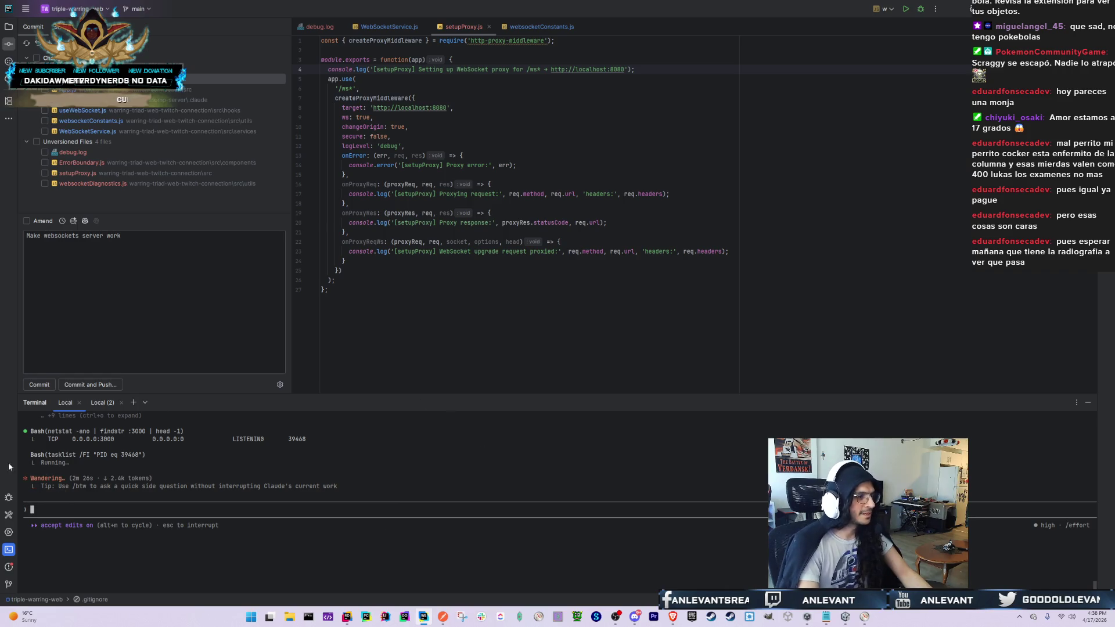
pyautogui.hotkey('alt', 'Tab')
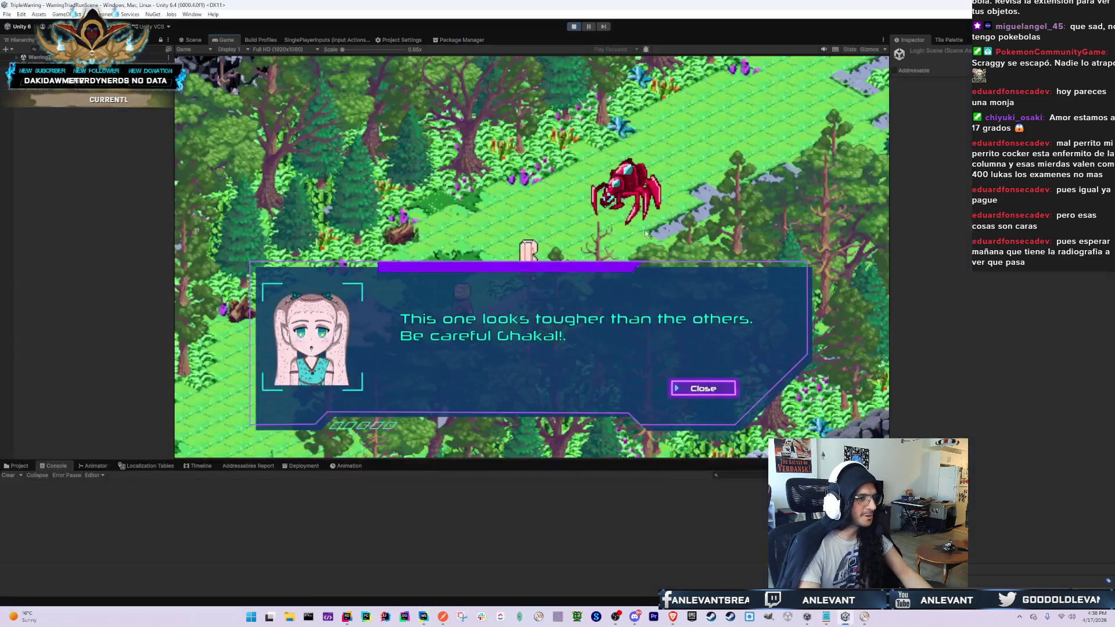
# Step: Dismiss the tougher-enemy warning, clear the Console, and close the special-effects card tutorial
pyautogui.click(707, 395)
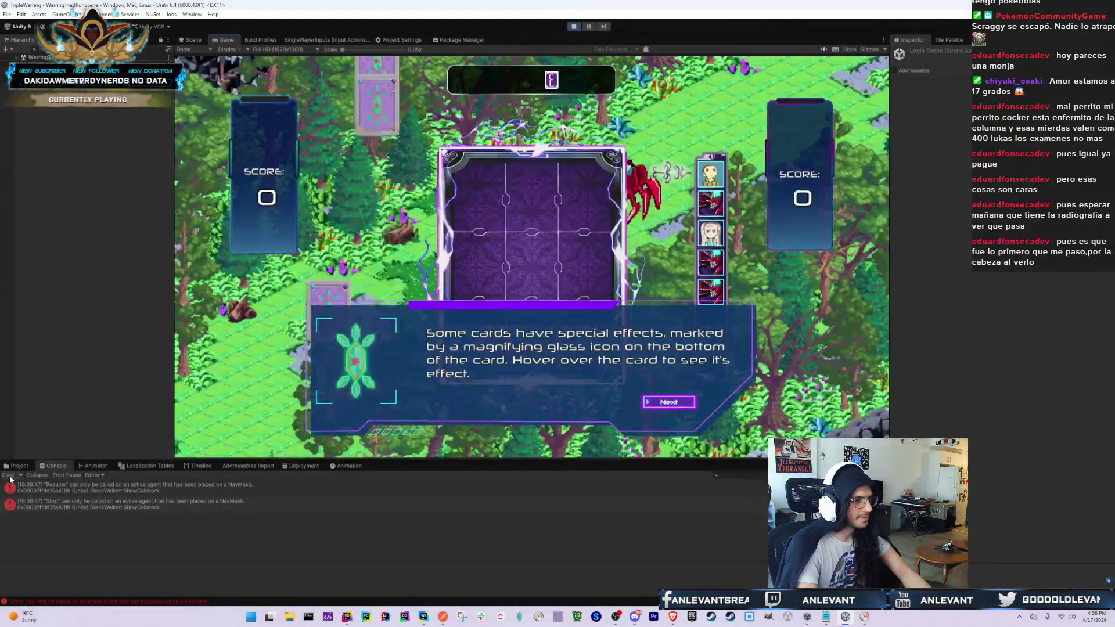
pyautogui.click(9, 476)
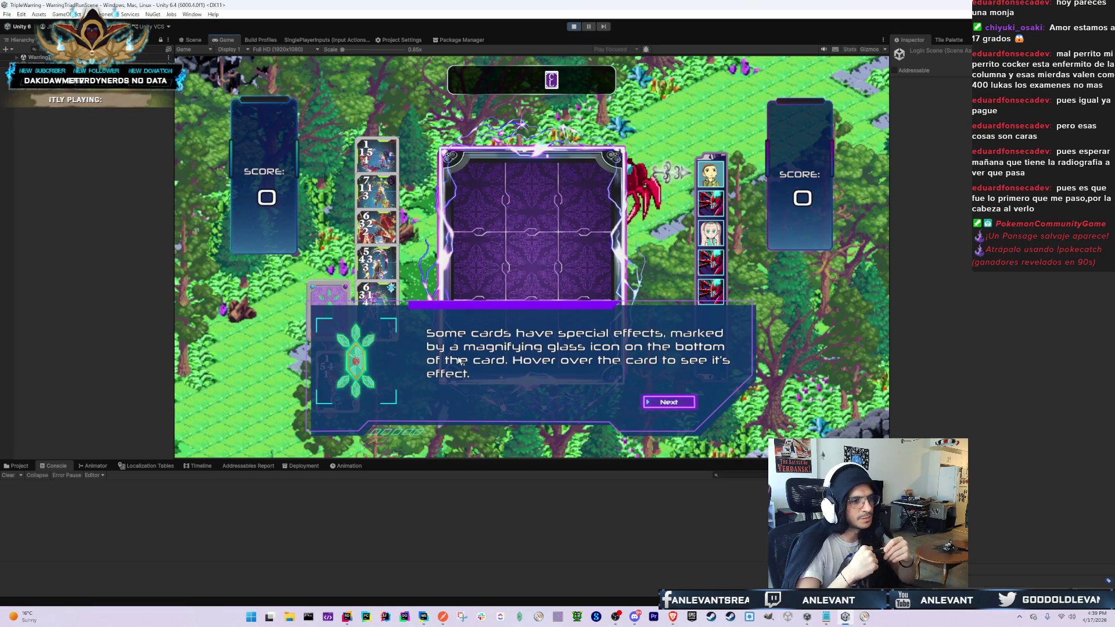
pyautogui.click(671, 406)
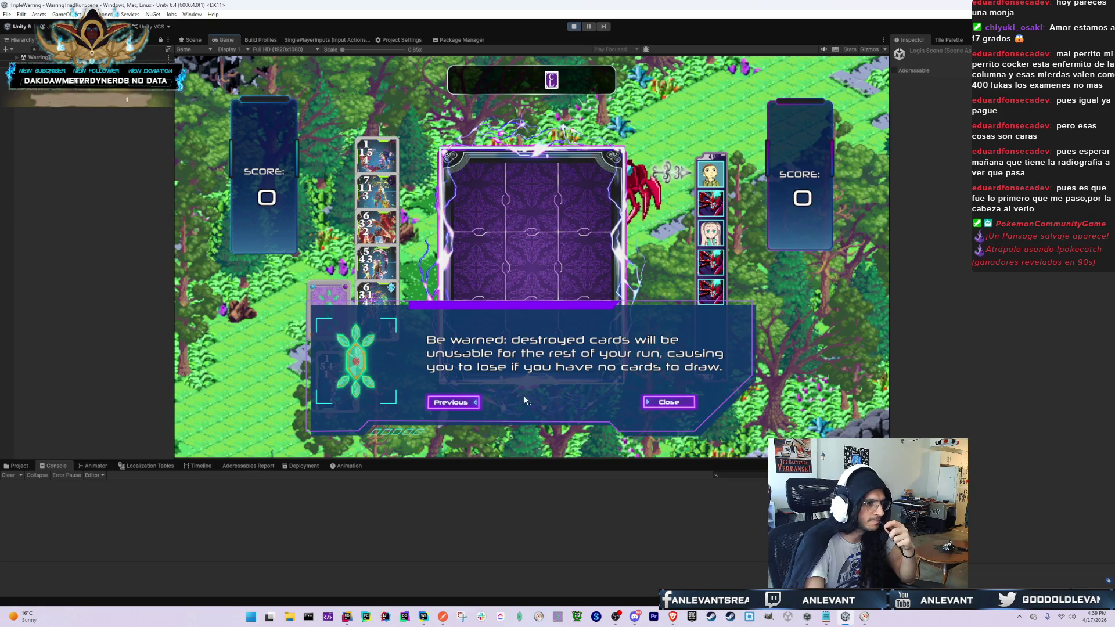
pyautogui.click(649, 403)
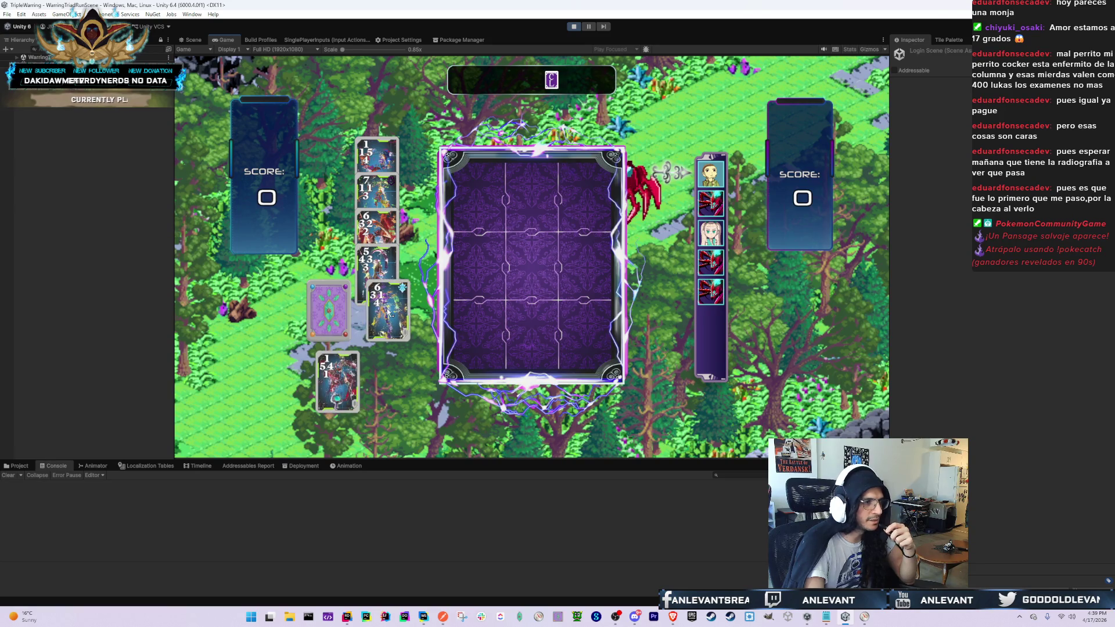
# Step: Play hand cards onto the board cells until winning the spider match 5–4
pyautogui.moveTo(388, 148)
pyautogui.mouseDown()
pyautogui.moveTo(442, 162)
pyautogui.moveTo(480, 202)
pyautogui.mouseUp()
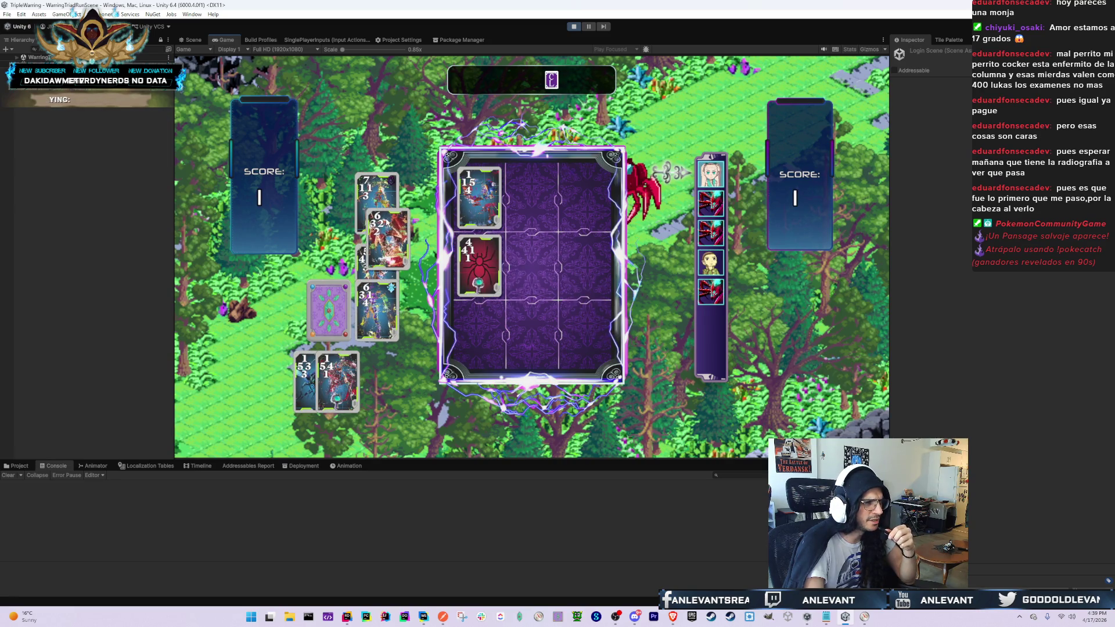
pyautogui.click(476, 273)
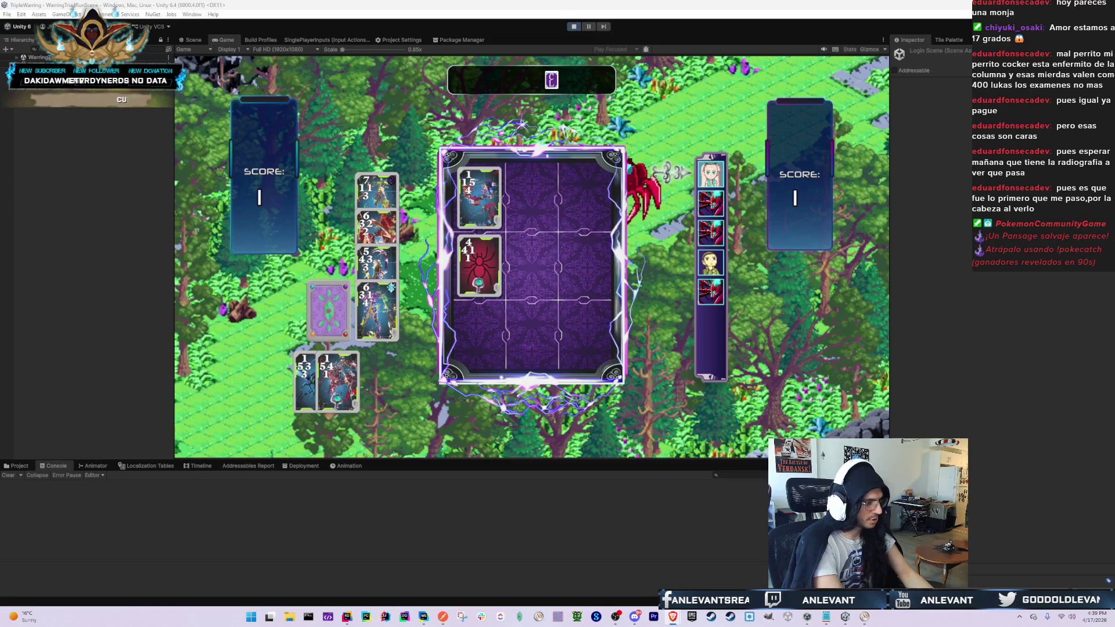
pyautogui.moveTo(381, 278)
pyautogui.mouseDown()
pyautogui.moveTo(433, 295)
pyautogui.moveTo(478, 332)
pyautogui.mouseUp()
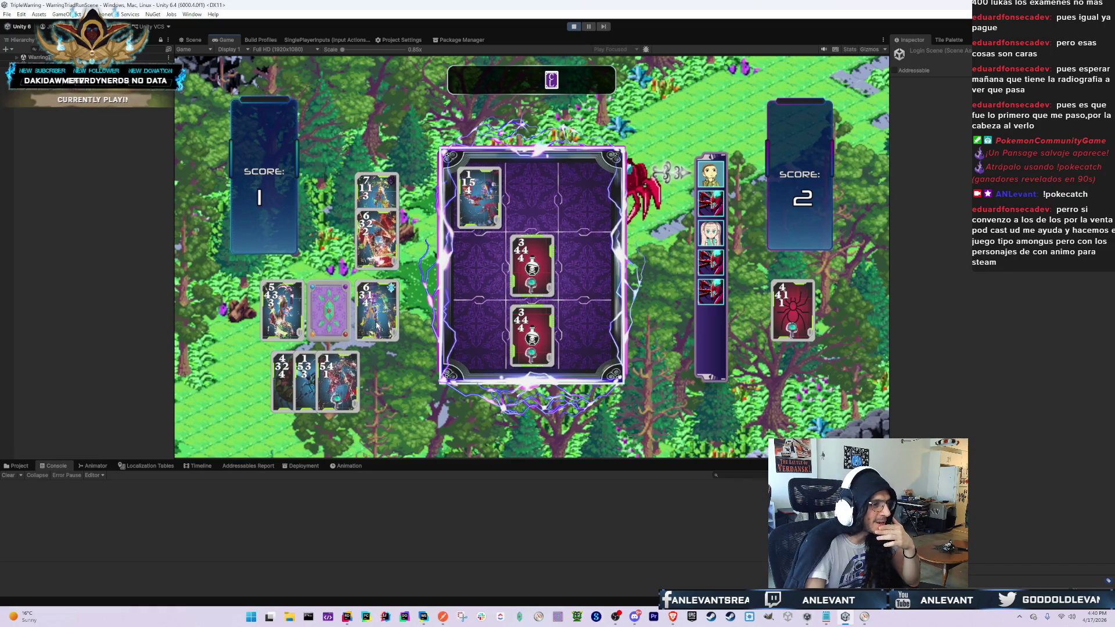
pyautogui.click(281, 377)
pyautogui.click(532, 198)
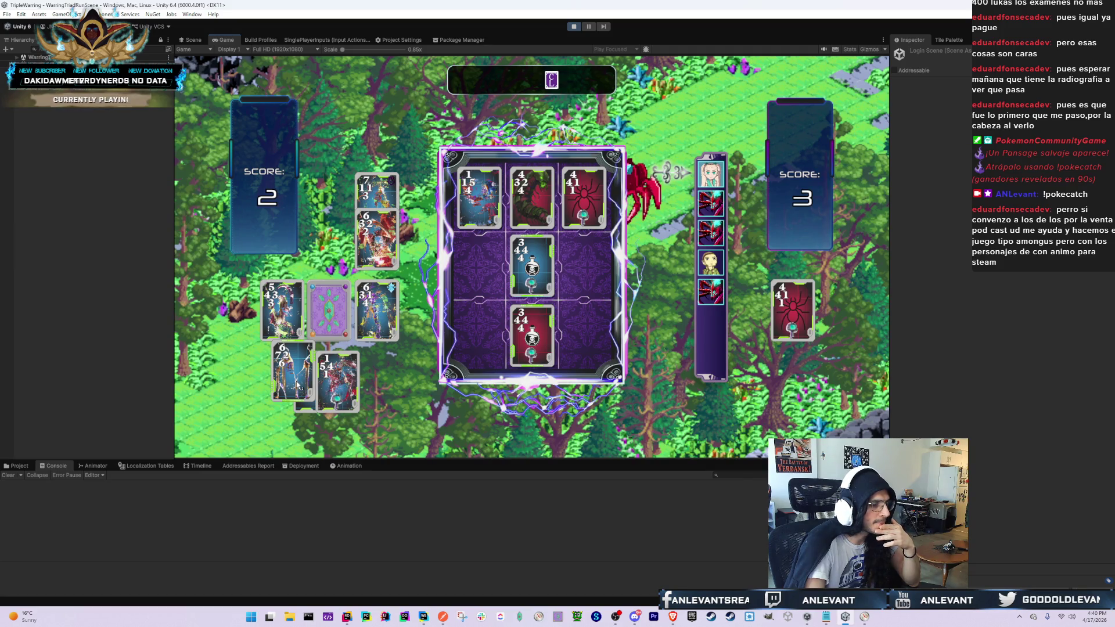
pyautogui.moveTo(384, 253)
pyautogui.mouseDown()
pyautogui.moveTo(489, 332)
pyautogui.moveTo(453, 304)
pyautogui.moveTo(426, 234)
pyautogui.mouseUp()
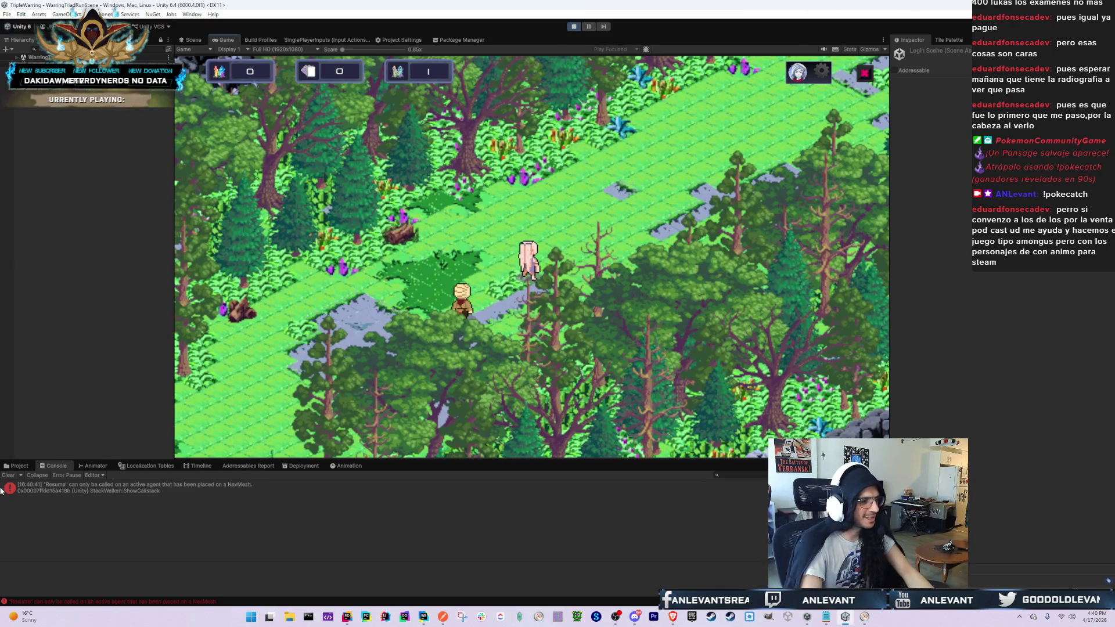
# Step: Walk the girl right along the forest path and travel on to the village base scene
pyautogui.press('d')
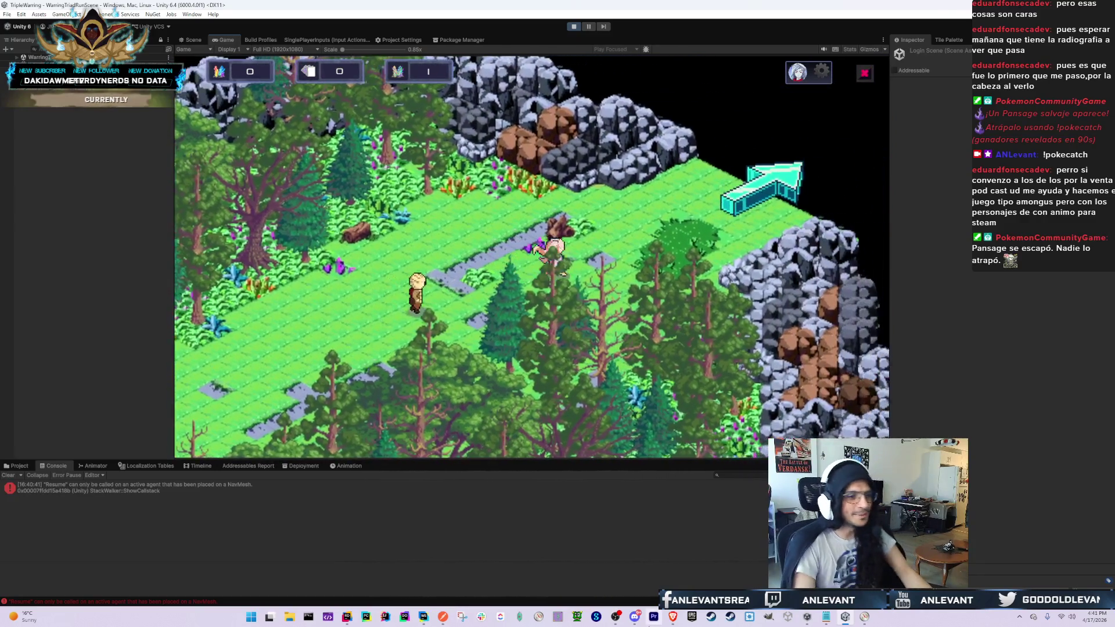
pyautogui.click(16, 475)
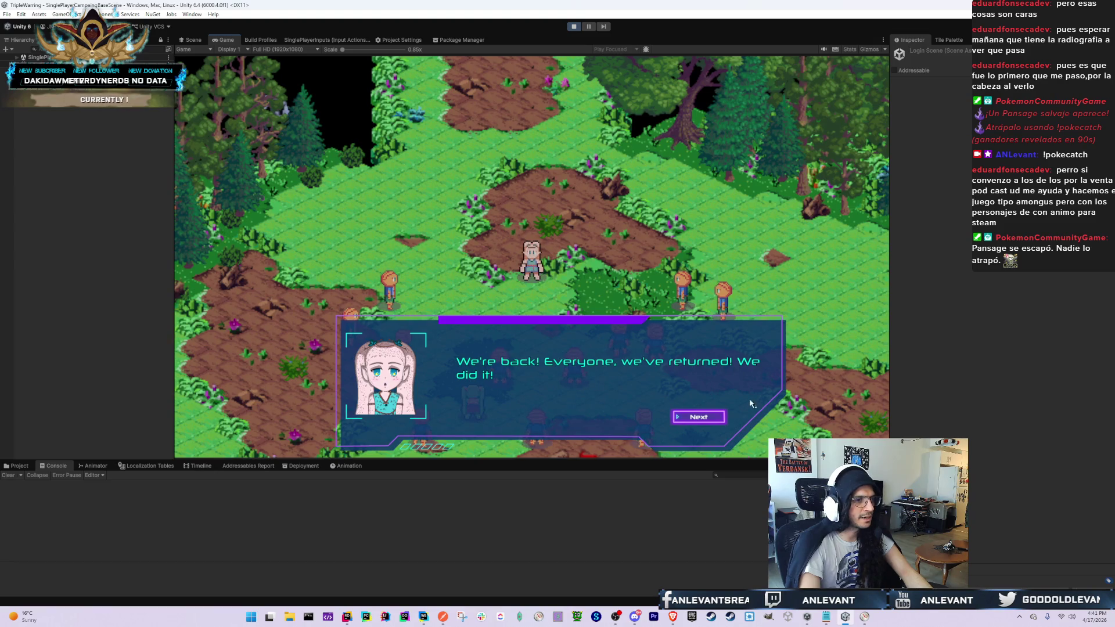
# Step: Read through the 'We're back!' homecoming dialogue to its final line
pyautogui.click(706, 420)
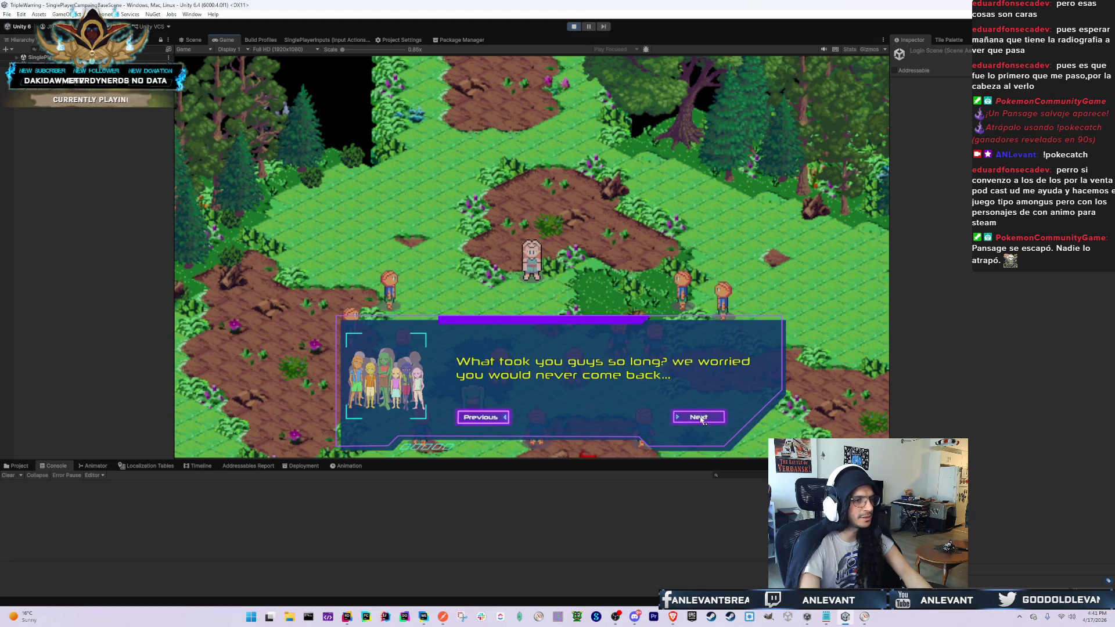
pyautogui.click(701, 419)
pyautogui.click(701, 420)
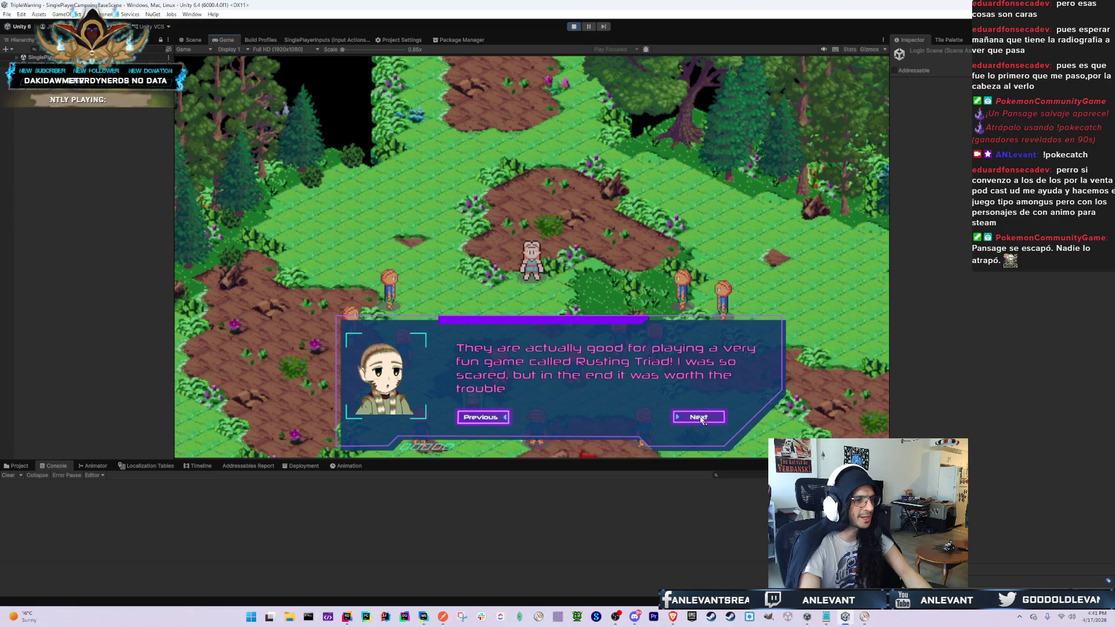
pyautogui.click(701, 419)
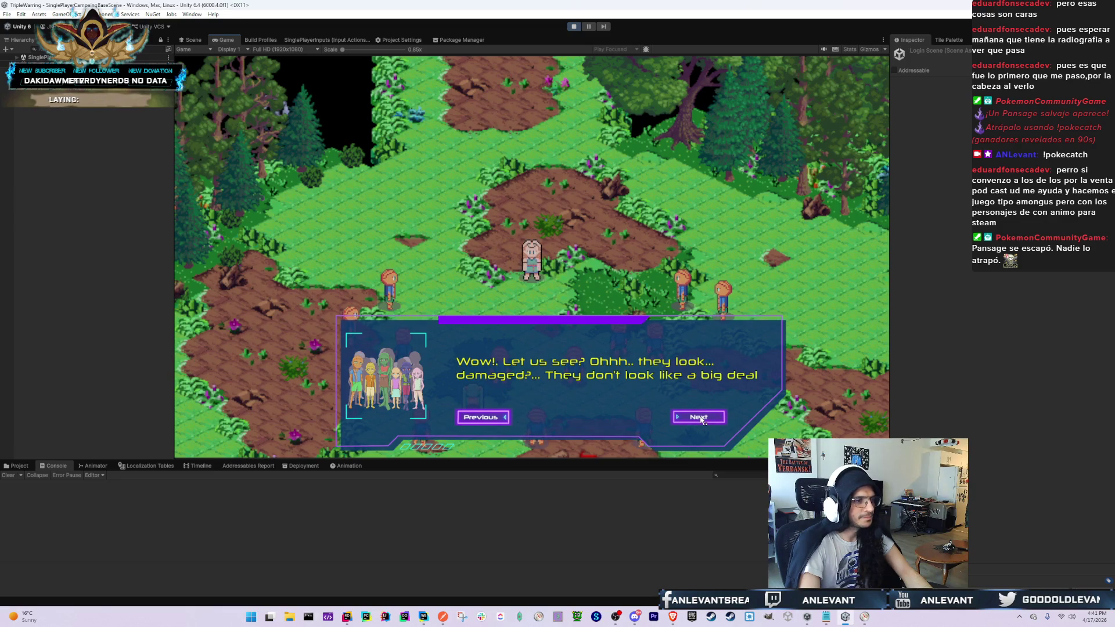
pyautogui.click(701, 420)
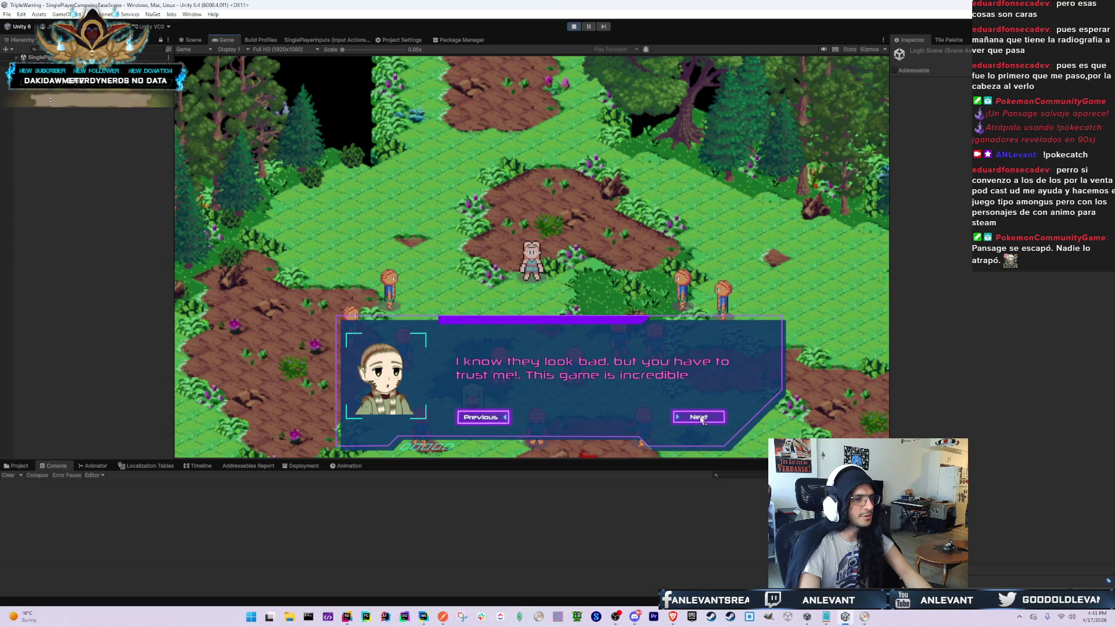
pyautogui.click(702, 419)
pyautogui.click(701, 419)
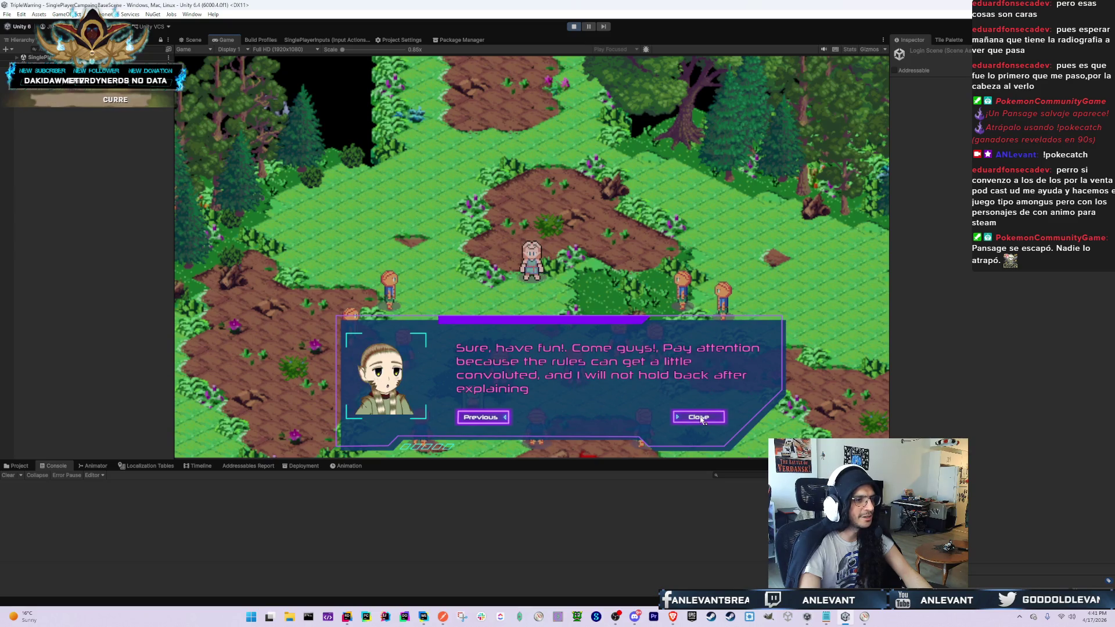
# Step: Close the dialogue, press E at Tala's house, and open the NullReferenceException source in BaseRoomController.cs
pyautogui.click(701, 419)
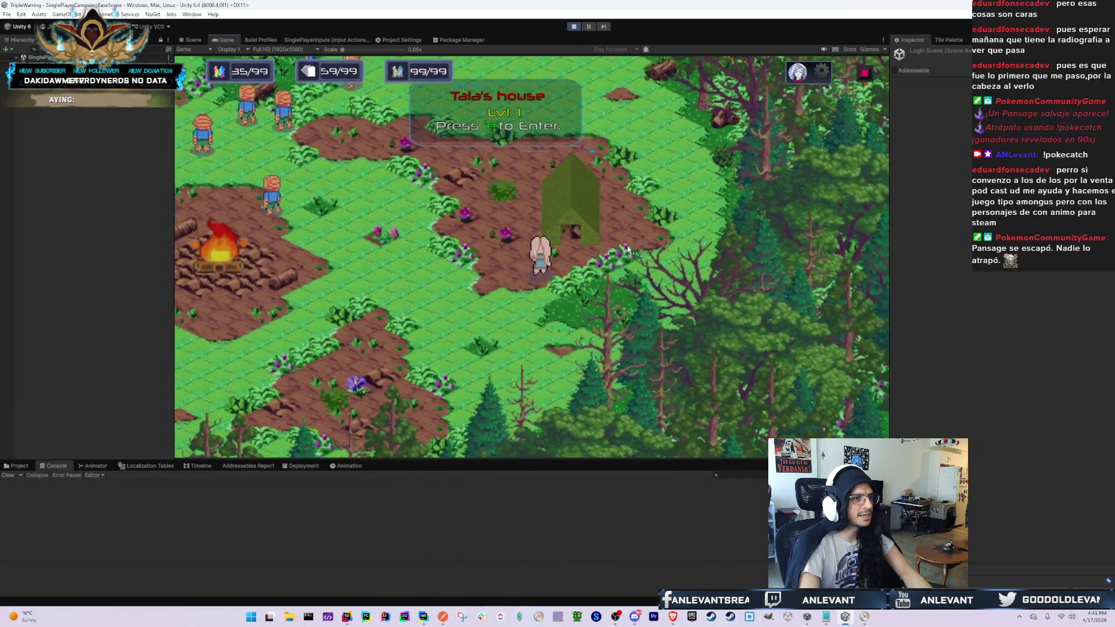
pyautogui.press('e')
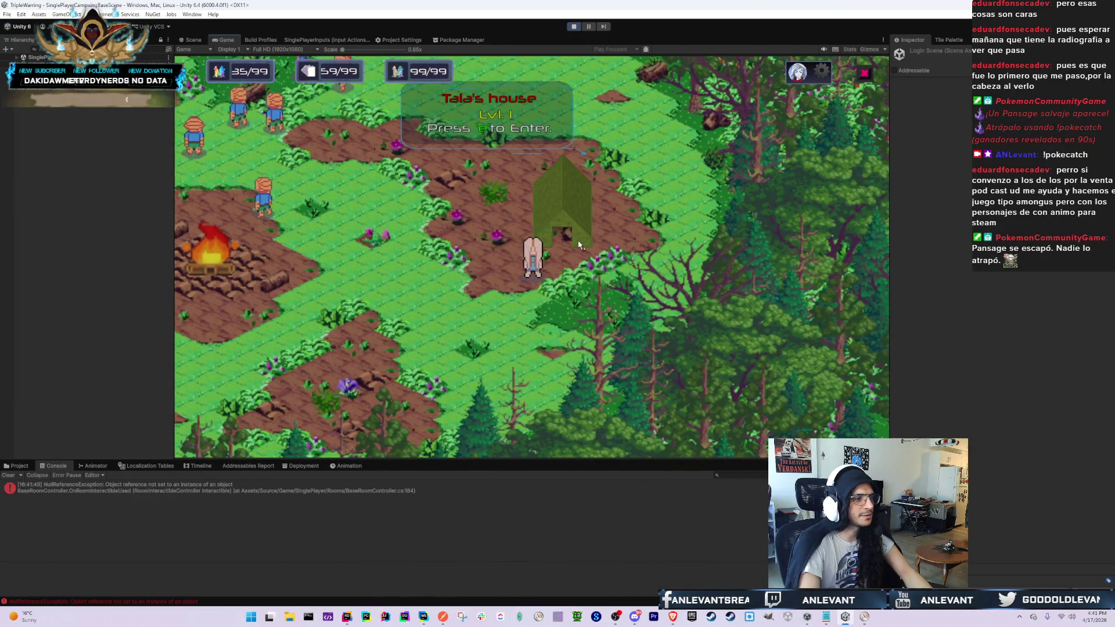
pyautogui.doubleClick(249, 487)
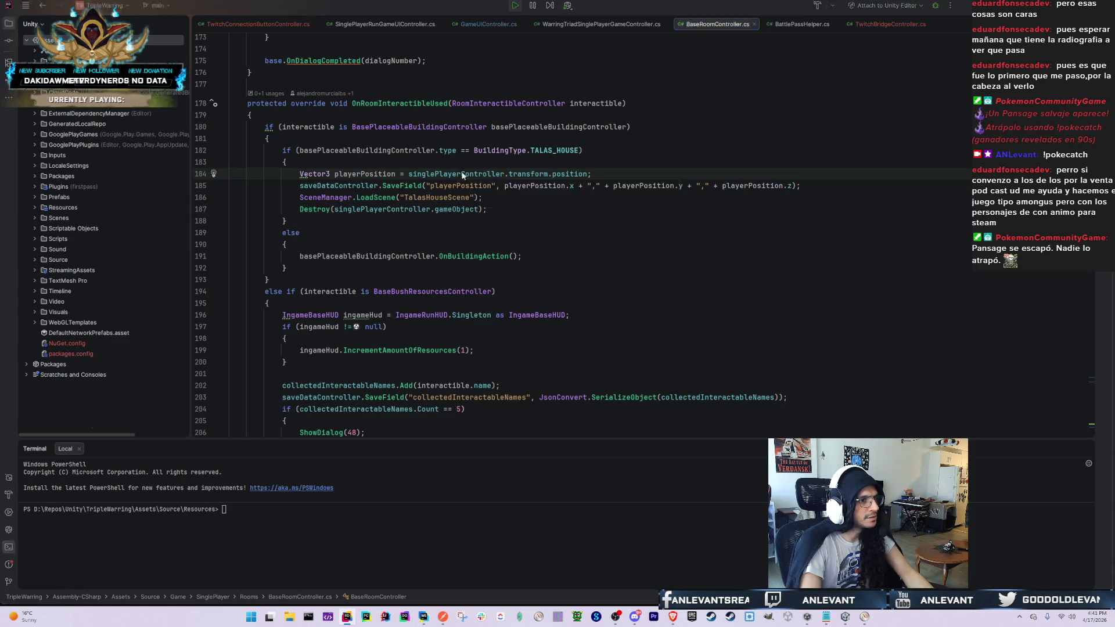
# Step: Set a breakpoint on line 184 of BaseRoomController.cs in Rider
pyautogui.hotkey('alt', 'Tab')
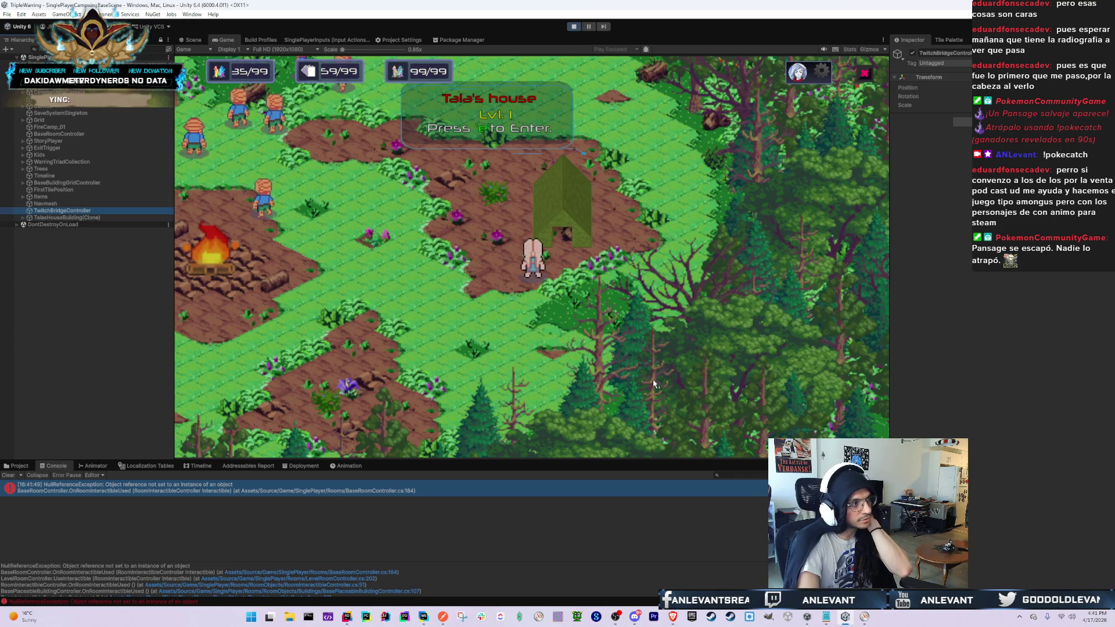
pyautogui.click(348, 572)
pyautogui.click(203, 174)
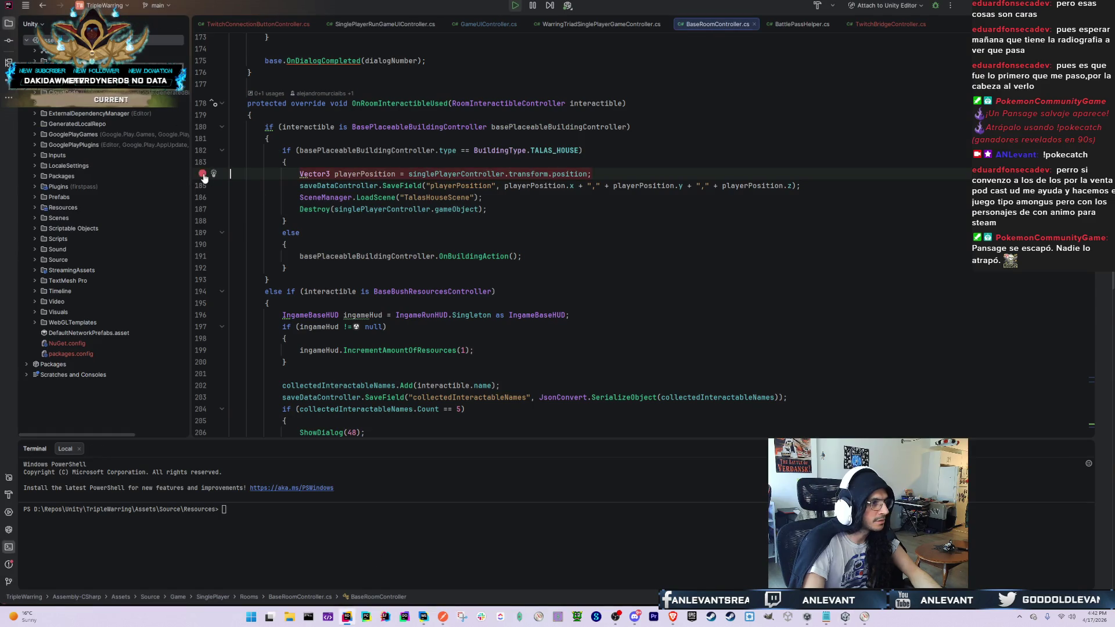
# Step: Attach Rider's debugger to the Unity Editor, approve the pending terminal command, and return to Unity
pyautogui.hotkey('alt', 'Tab')
pyautogui.hotkey('alt', 'Tab')
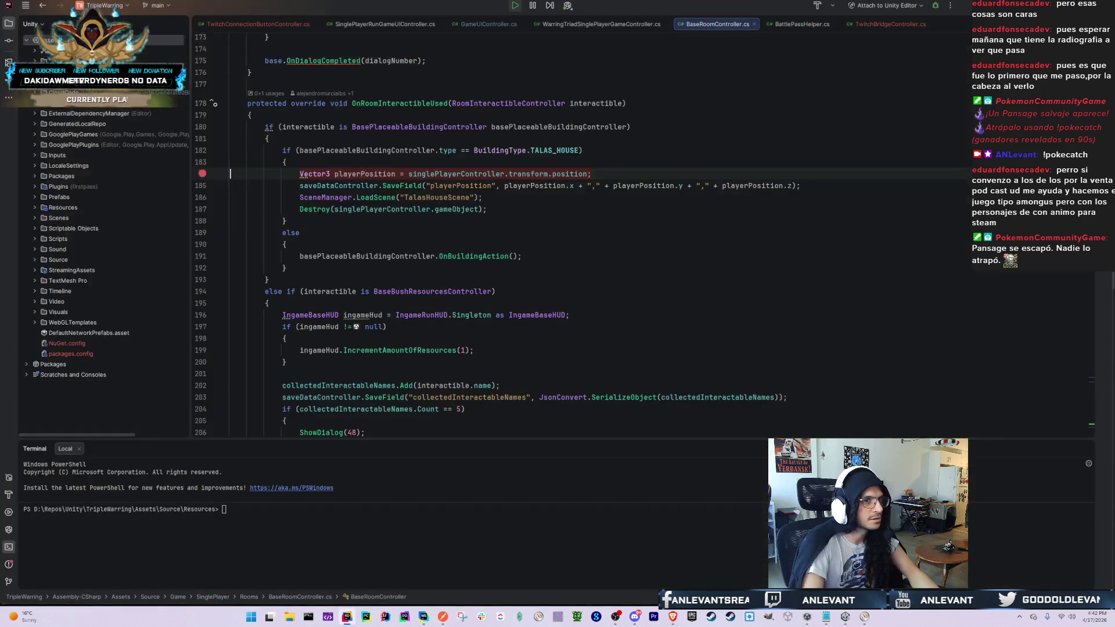
pyautogui.click(935, 6)
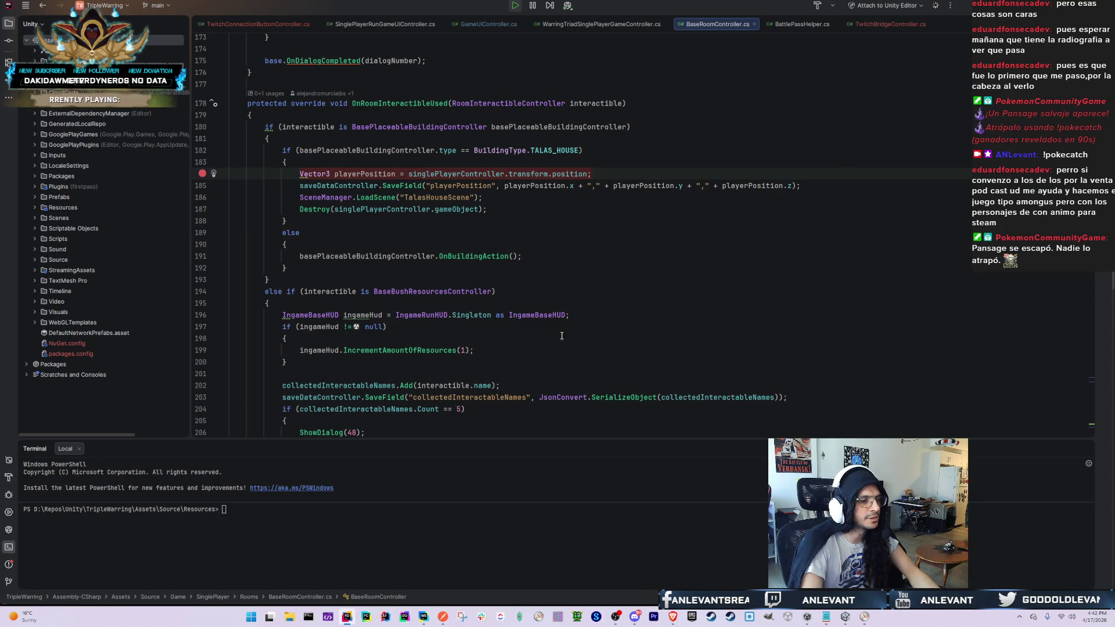
pyautogui.hotkey('alt', 'Tab')
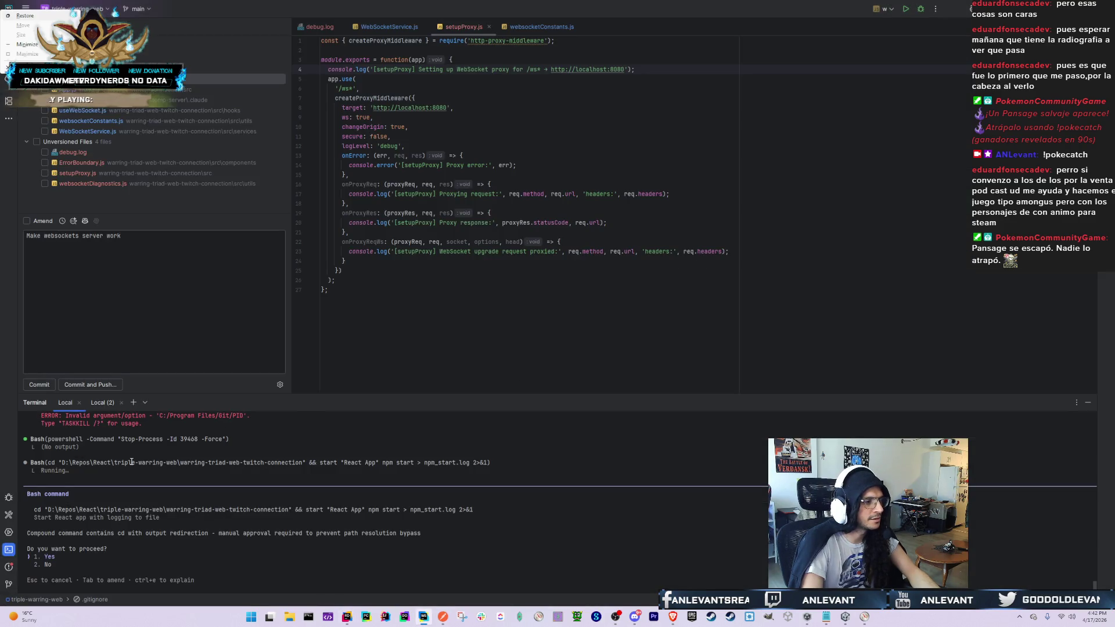
pyautogui.press('Return')
pyautogui.hotkey('alt', 'Tab')
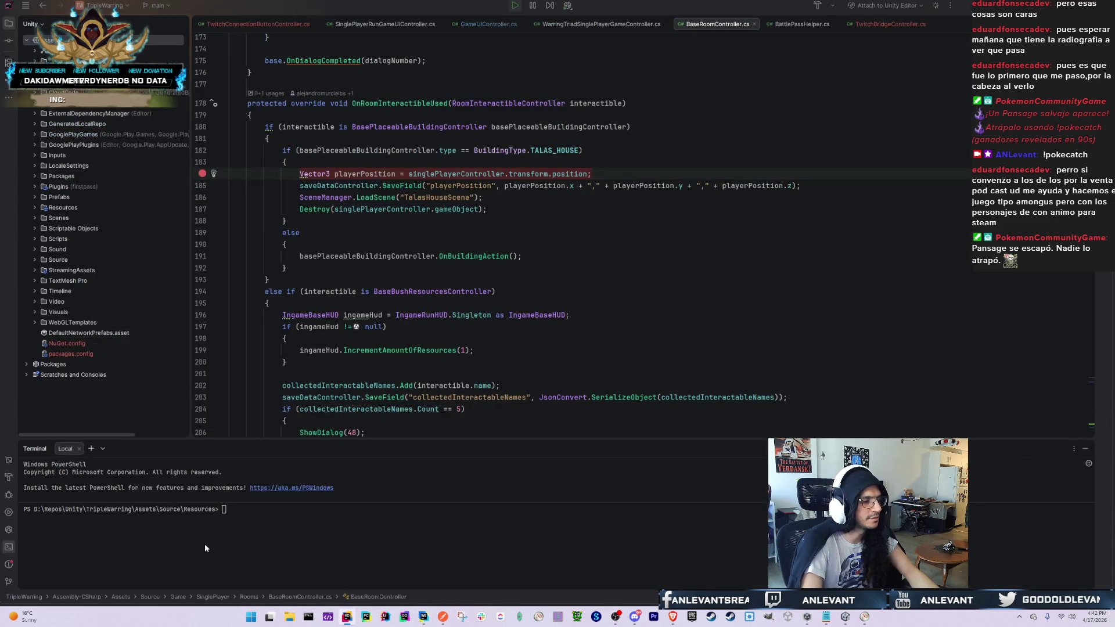
pyautogui.hotkey('alt', 'Tab')
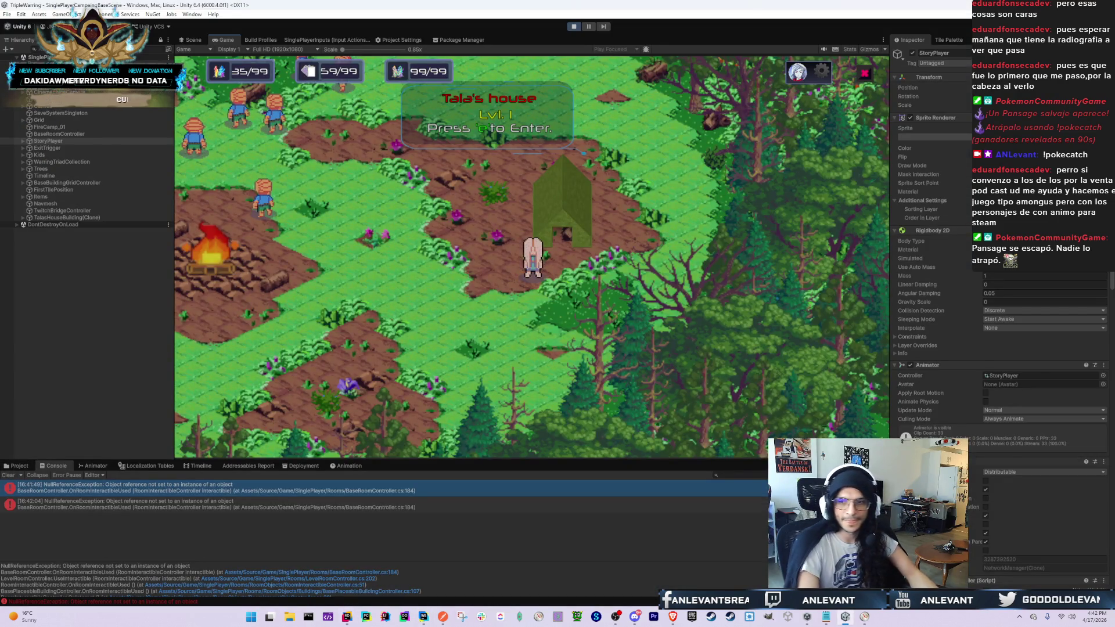
# Step: Check the terminal's successful triple-warring-web compile, then see Rider's 'Unable to connect to Unity Editor' error
pyautogui.press('super+2')
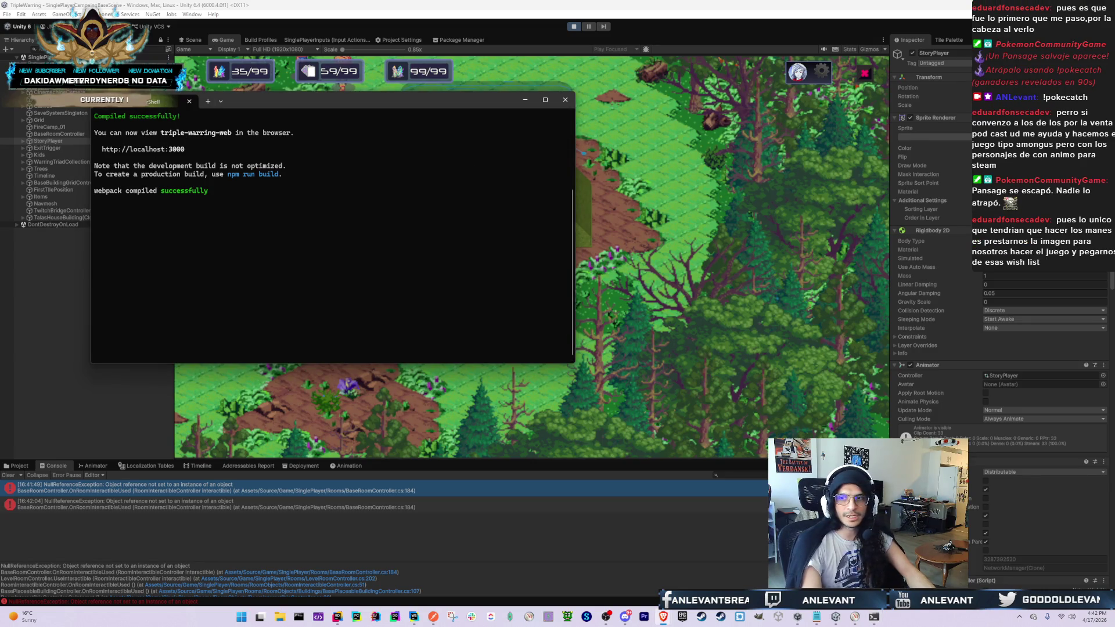
pyautogui.hotkey('alt', 'Tab')
pyautogui.press('Tab')
pyautogui.press('Tab')
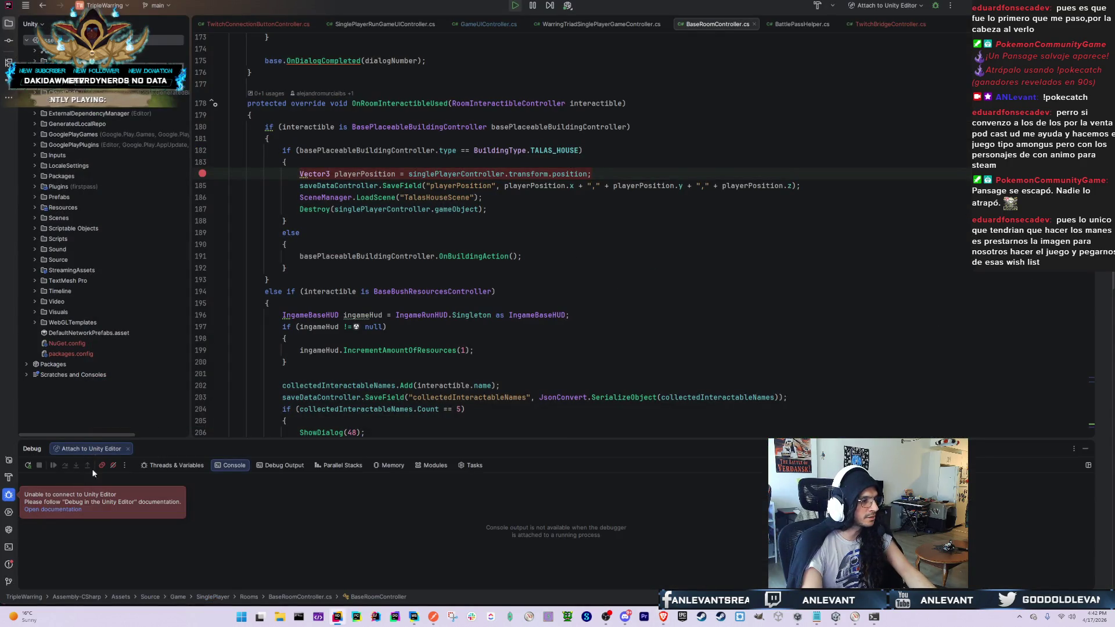
pyautogui.hotkey('alt', 'Tab')
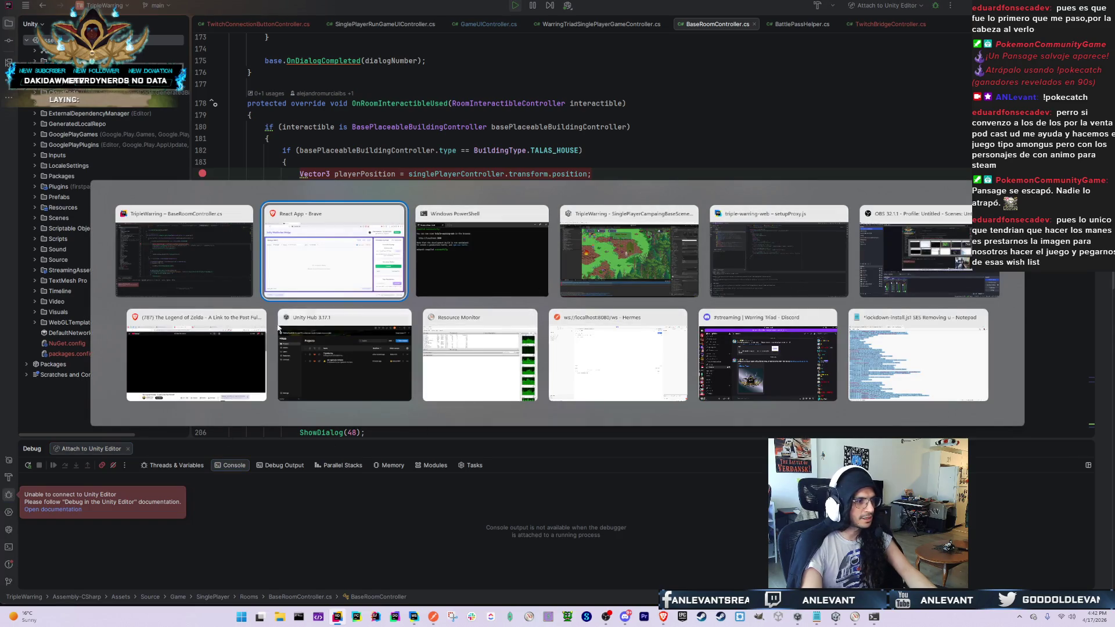
# Step: Run mvn spring-boot:run in warring-triad-stomp-server from a new WebStorm terminal tab
pyautogui.click(743, 255)
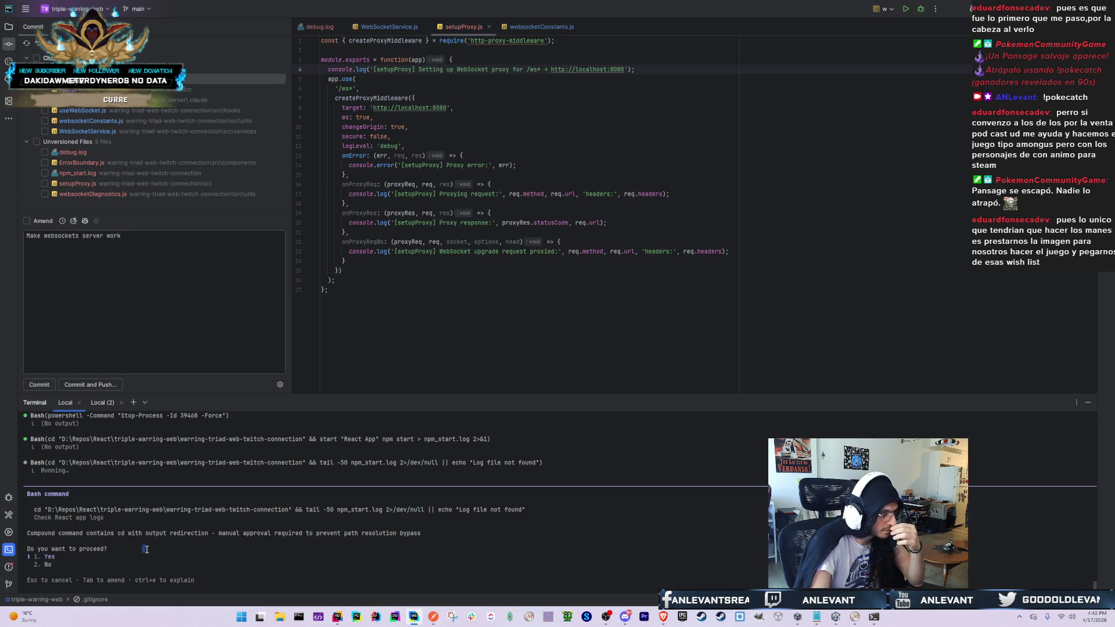
pyautogui.click(102, 402)
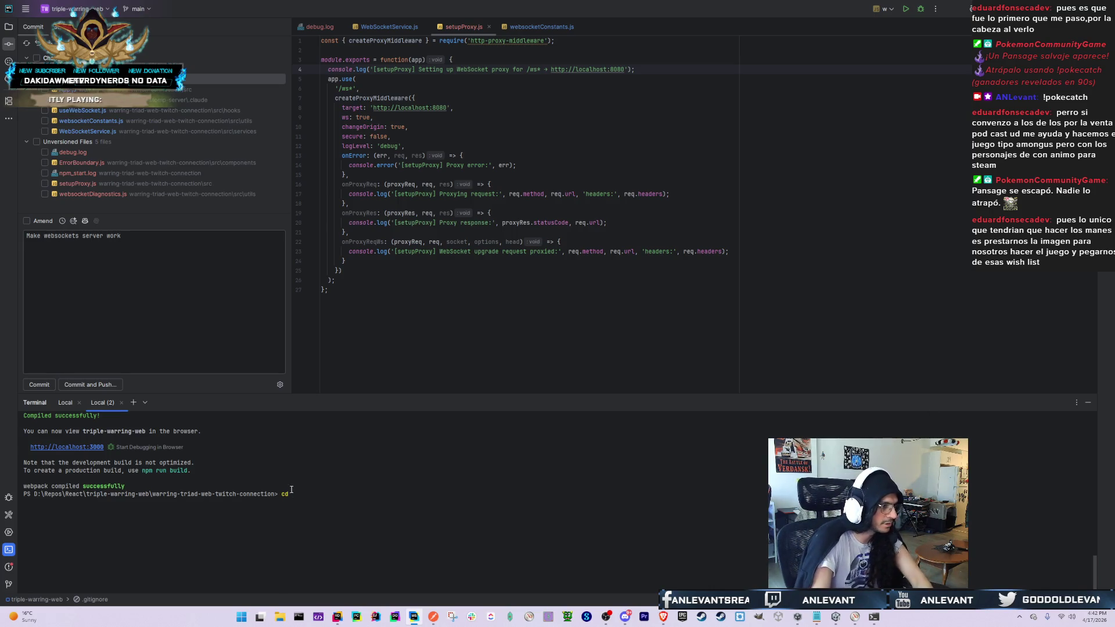
pyautogui.click(134, 403)
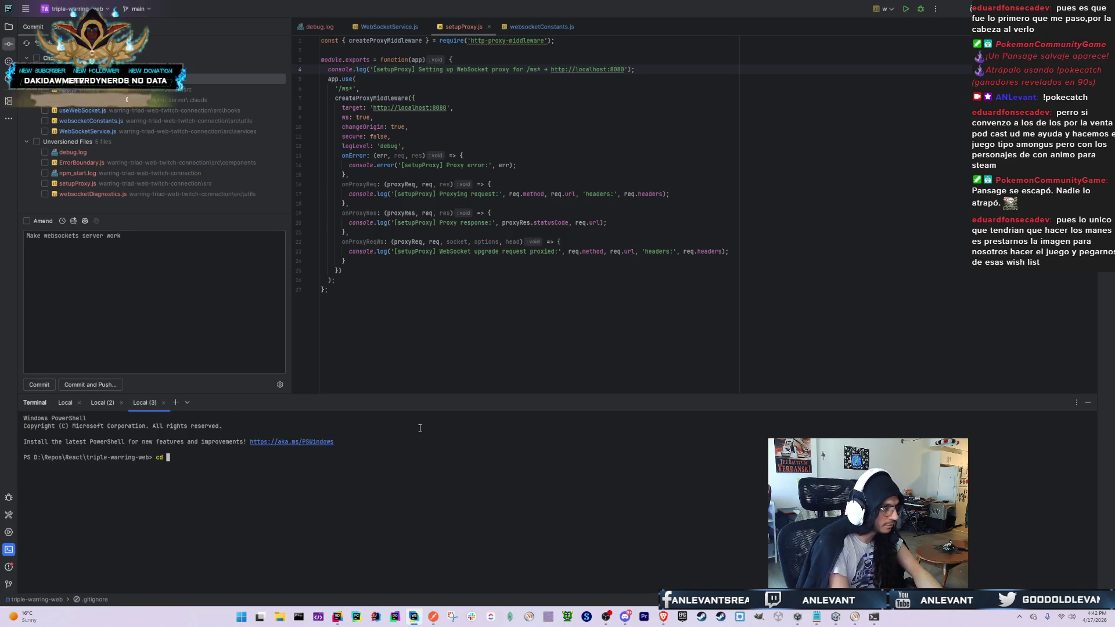
pyautogui.press('Tab')
pyautogui.press('Return')
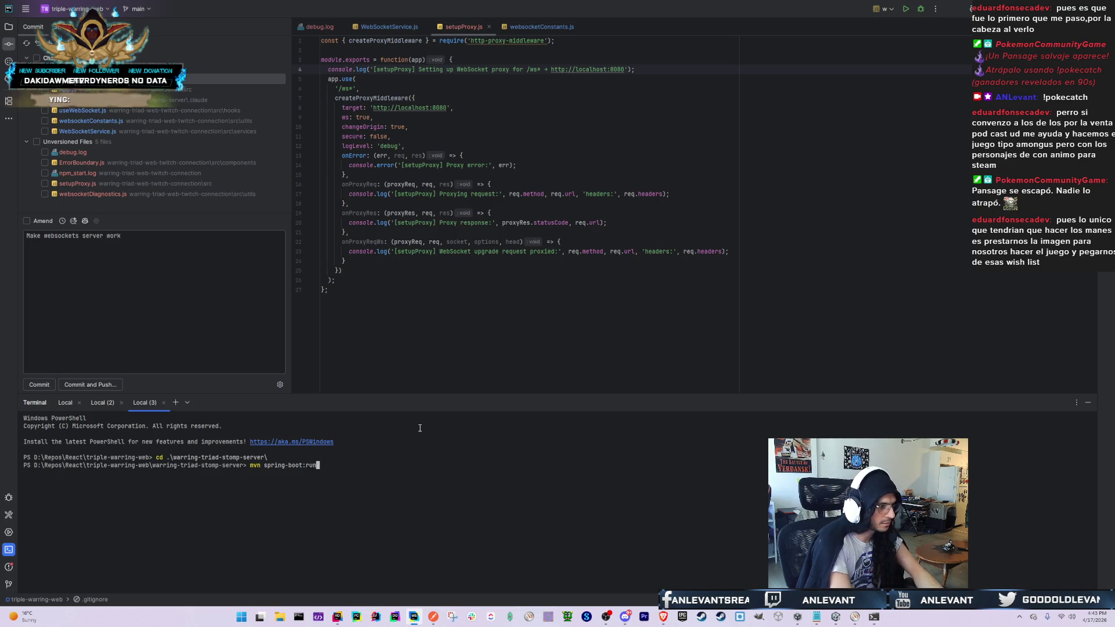
pyautogui.press('Return')
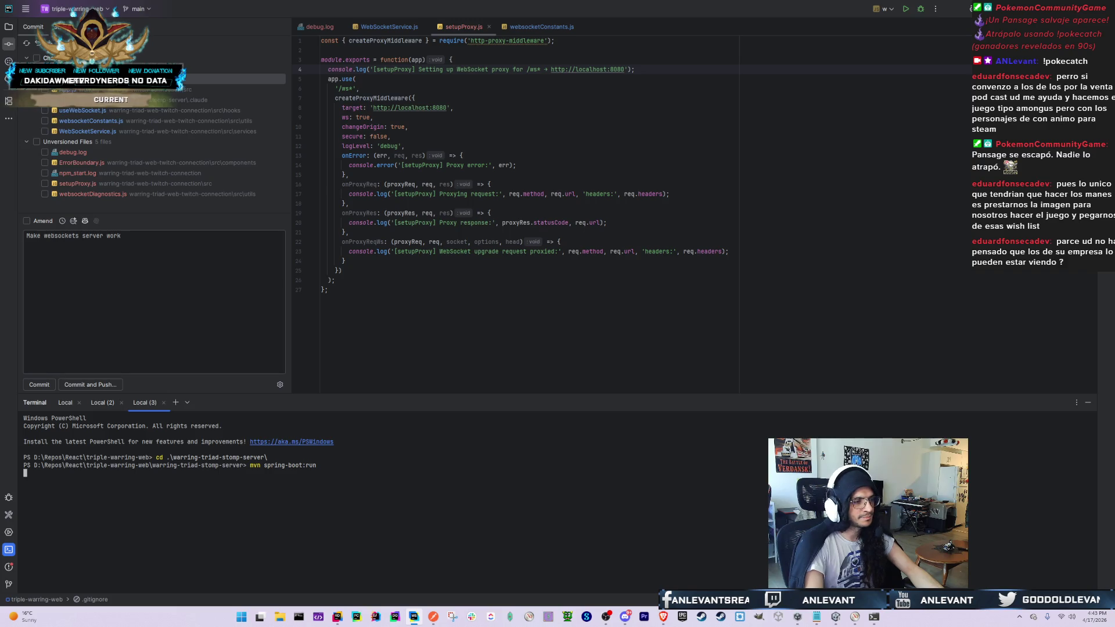
pyautogui.hotkey('alt', 'Tab')
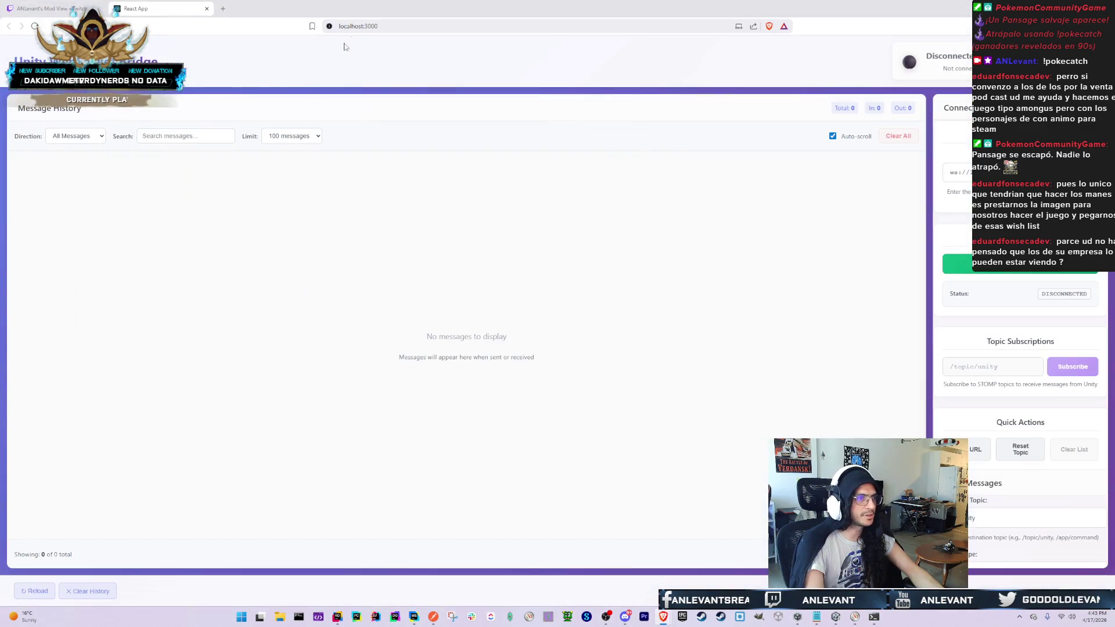
# Step: Open DevTools on the React app and connect it to the WebSocket server
pyautogui.hotkey('alt', 'Tab')
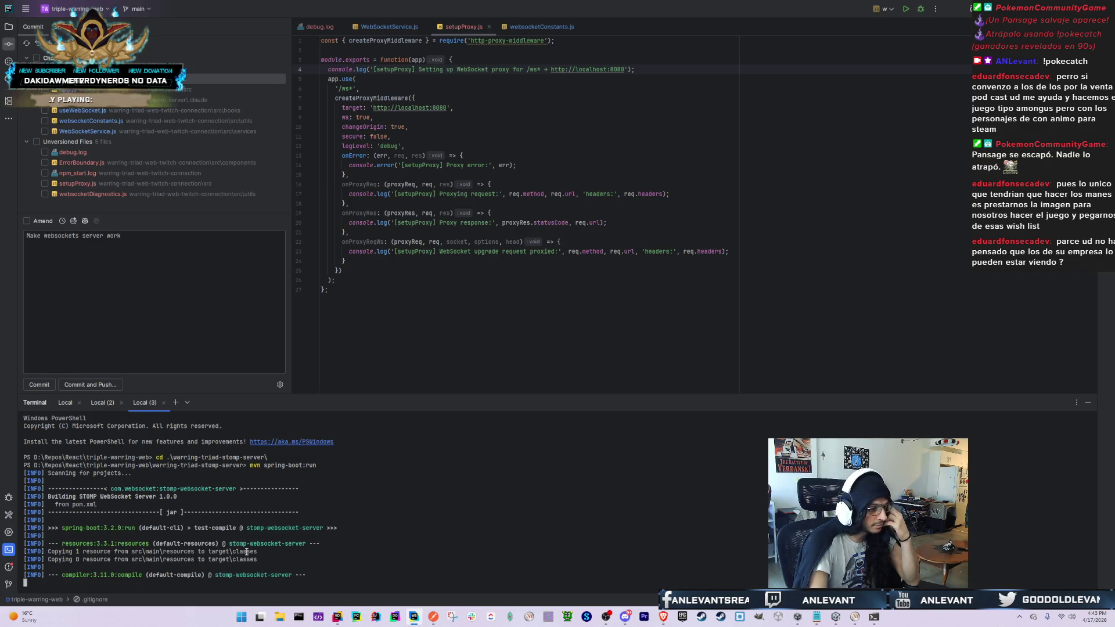
pyautogui.click(434, 615)
pyautogui.moveTo(851, 24)
pyautogui.mouseDown()
pyautogui.moveTo(697, 464)
pyautogui.moveTo(870, 6)
pyautogui.moveTo(889, 4)
pyautogui.mouseUp()
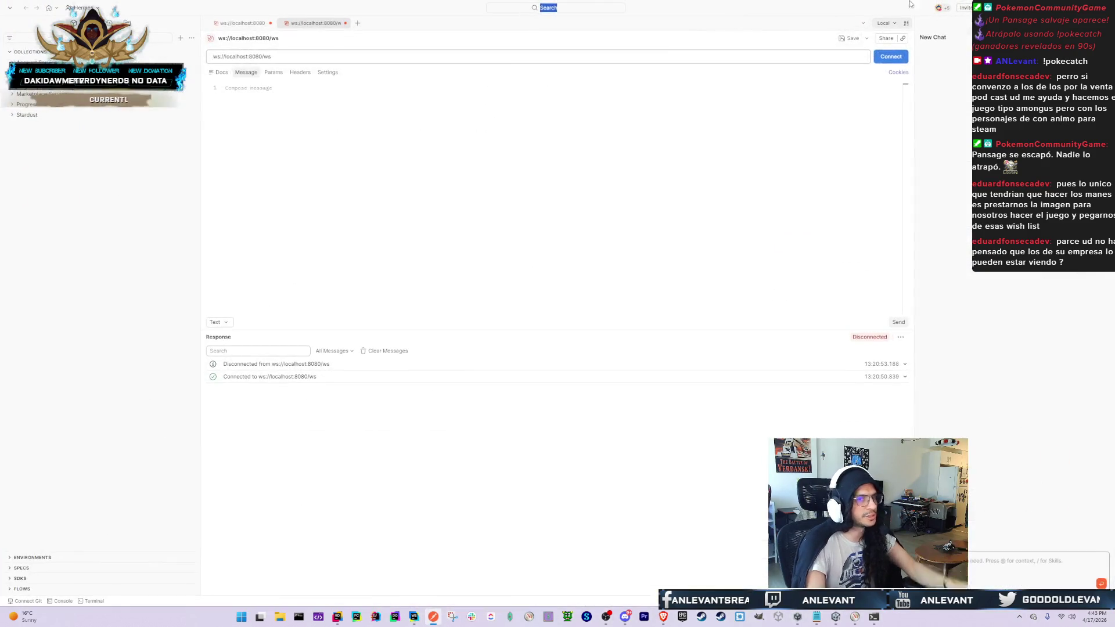
pyautogui.hotkey('alt', 'Tab')
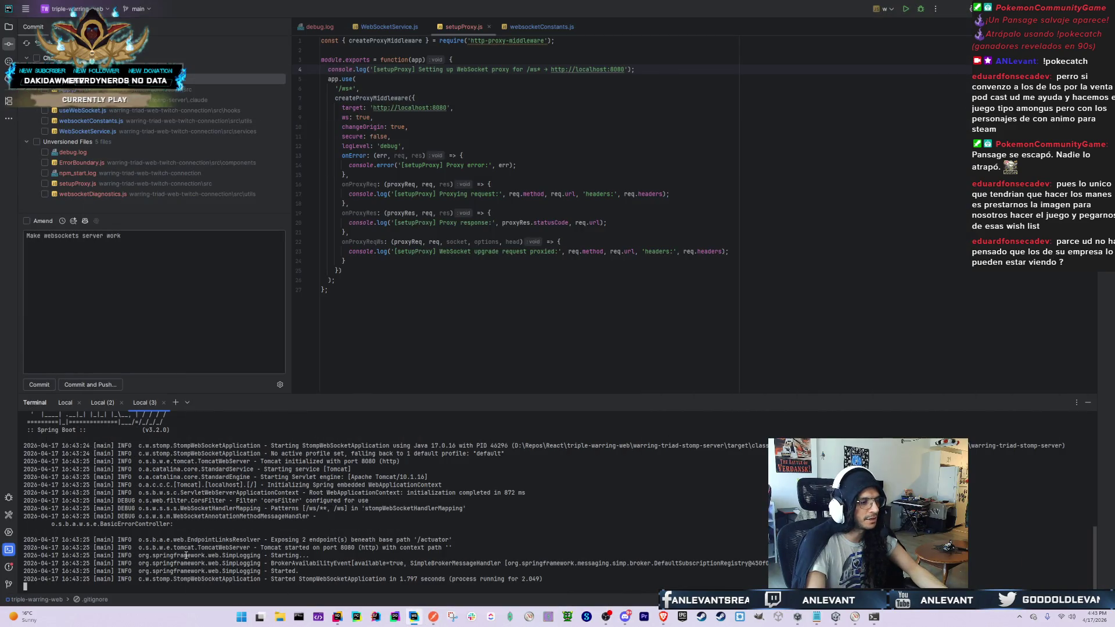
pyautogui.hotkey('alt', 'Tab')
pyautogui.hotkey('alt', 'Tab')
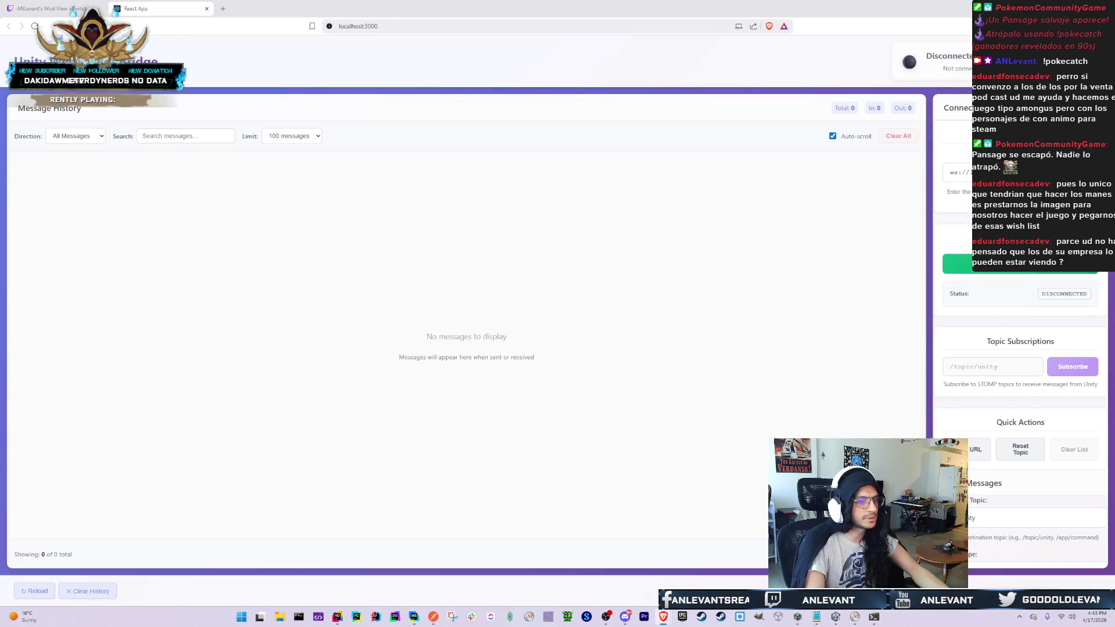
pyautogui.press('F12')
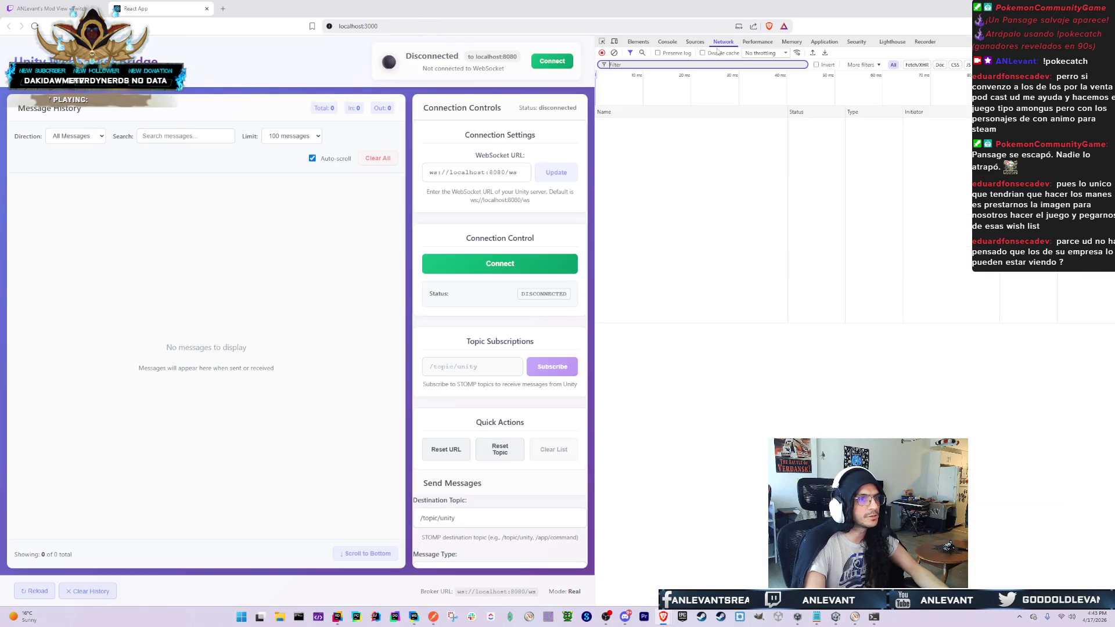
pyautogui.click(695, 41)
pyautogui.click(723, 41)
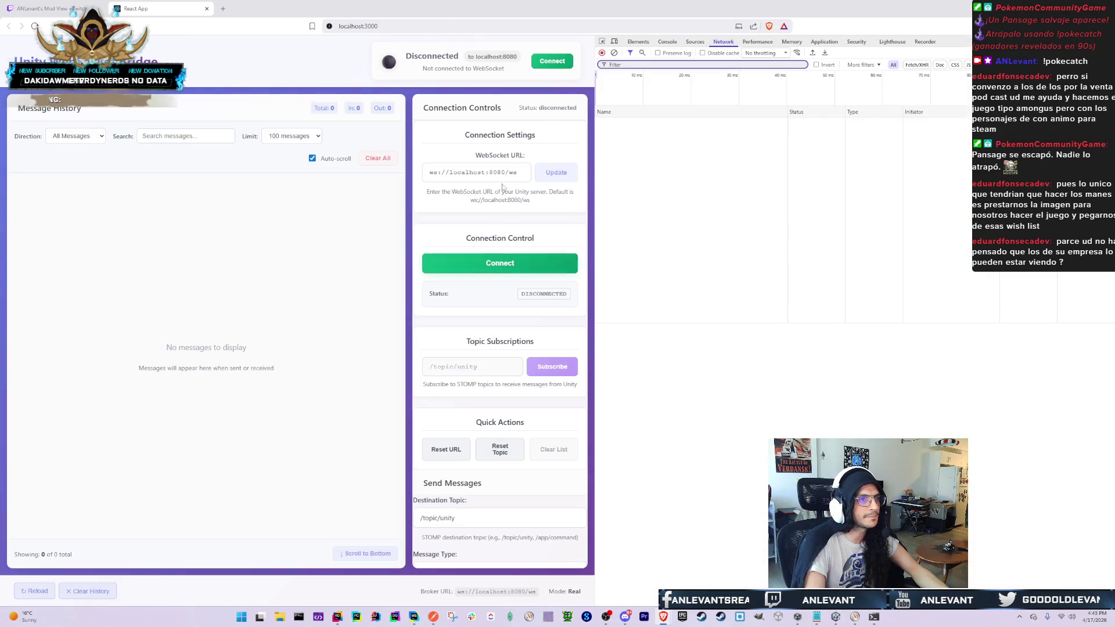
pyautogui.click(667, 41)
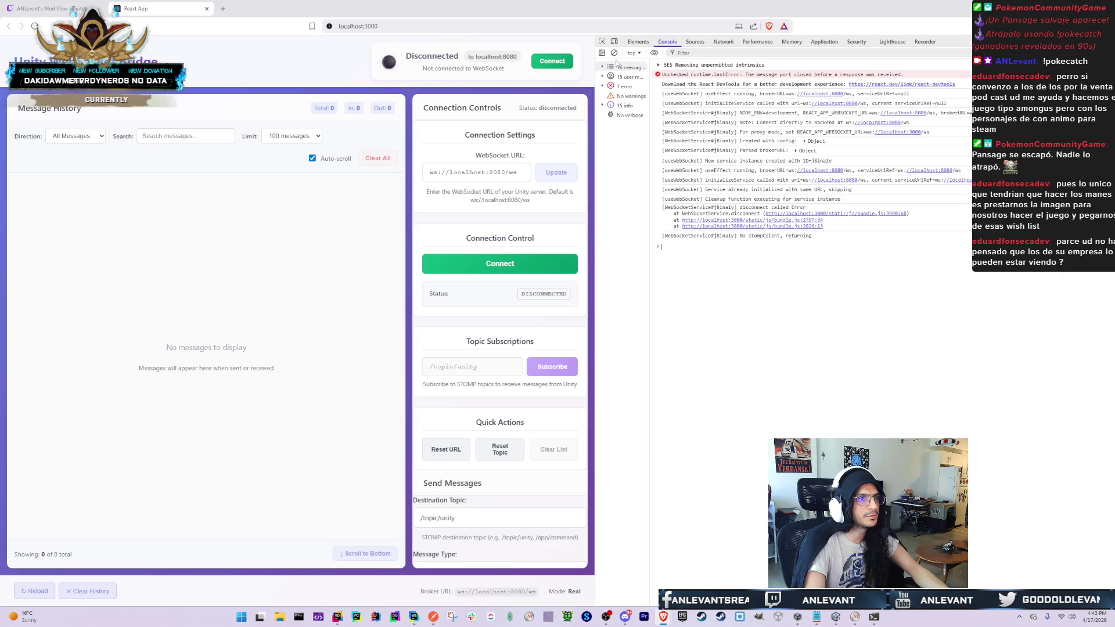
pyautogui.click(724, 41)
pyautogui.click(503, 262)
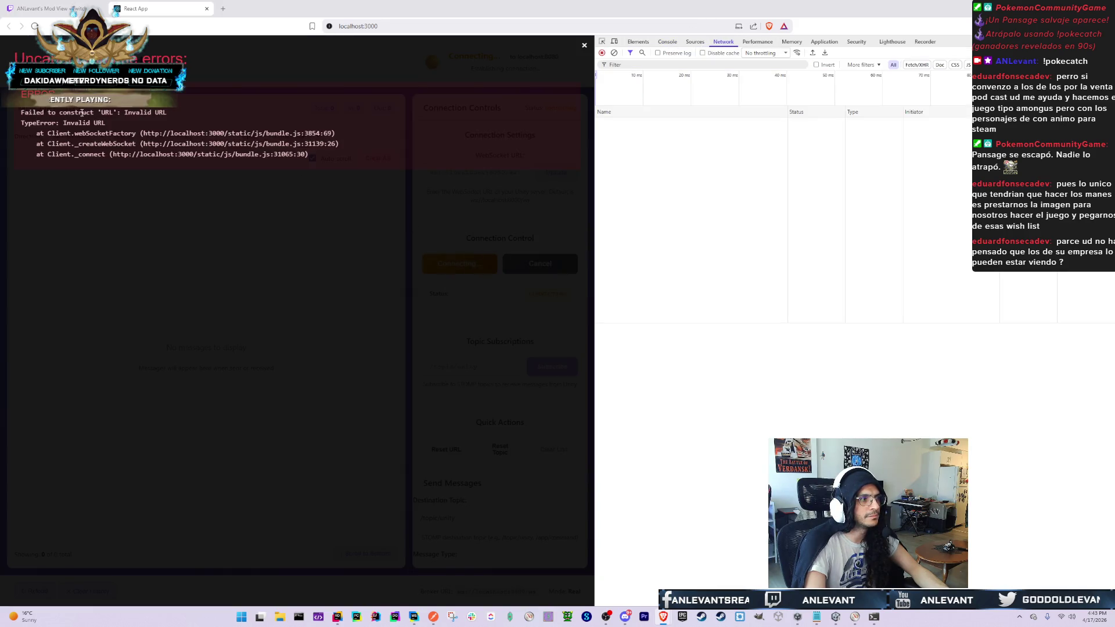
# Step: Copy the Invalid URL error and full console log, then return to WebStorm's terminal
pyautogui.moveTo(52, 115)
pyautogui.mouseDown()
pyautogui.moveTo(302, 133)
pyautogui.moveTo(29, 133)
pyautogui.moveTo(49, 113)
pyautogui.mouseUp()
pyautogui.hotkey('ctrl', 'shift', 'j')
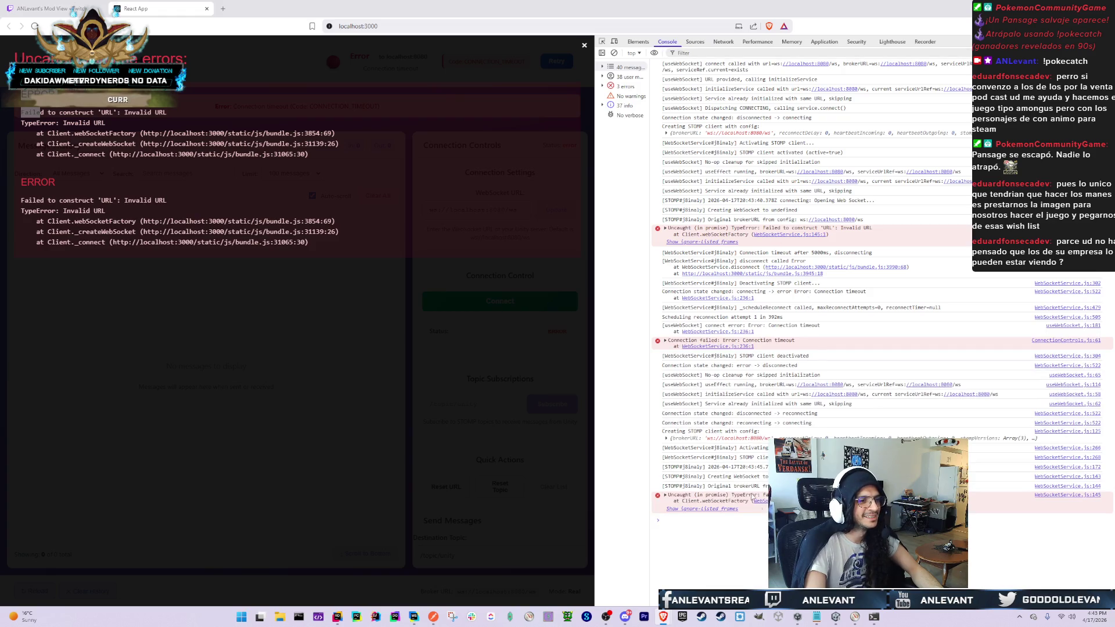
pyautogui.moveTo(741, 510)
pyautogui.mouseDown()
pyautogui.moveTo(697, 494)
pyautogui.moveTo(697, 69)
pyautogui.moveTo(704, 105)
pyautogui.mouseUp()
pyautogui.rightClick(785, 287)
pyautogui.click(831, 381)
pyautogui.hotkey('alt', 'Tab')
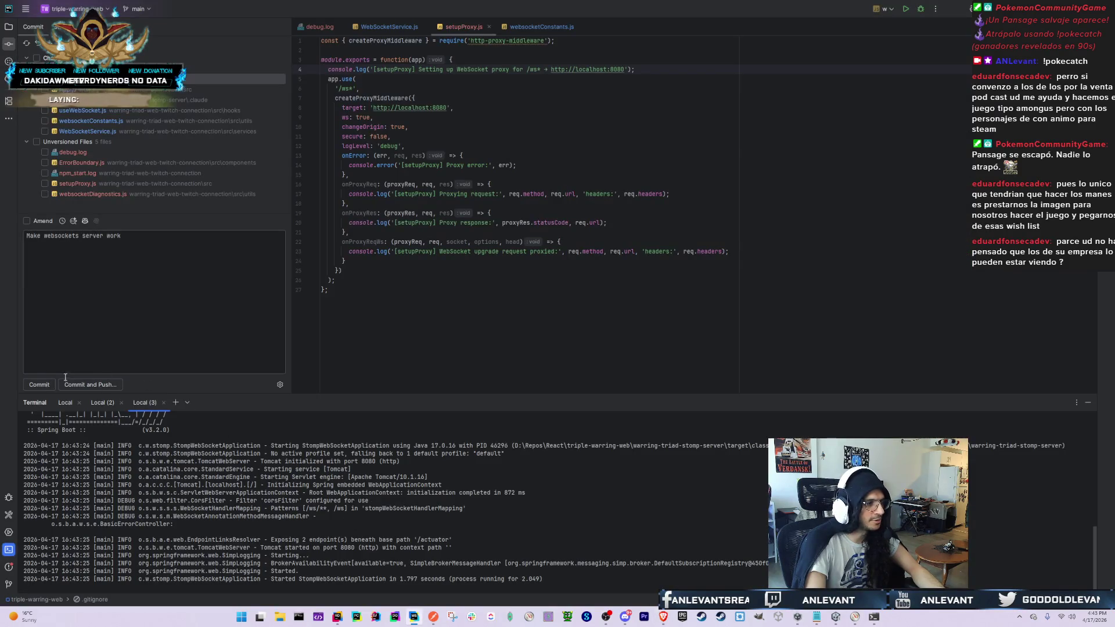
pyautogui.click(100, 403)
# Step: Approve the assistant's npm_start.log tail command and return to Unity
pyautogui.click(65, 403)
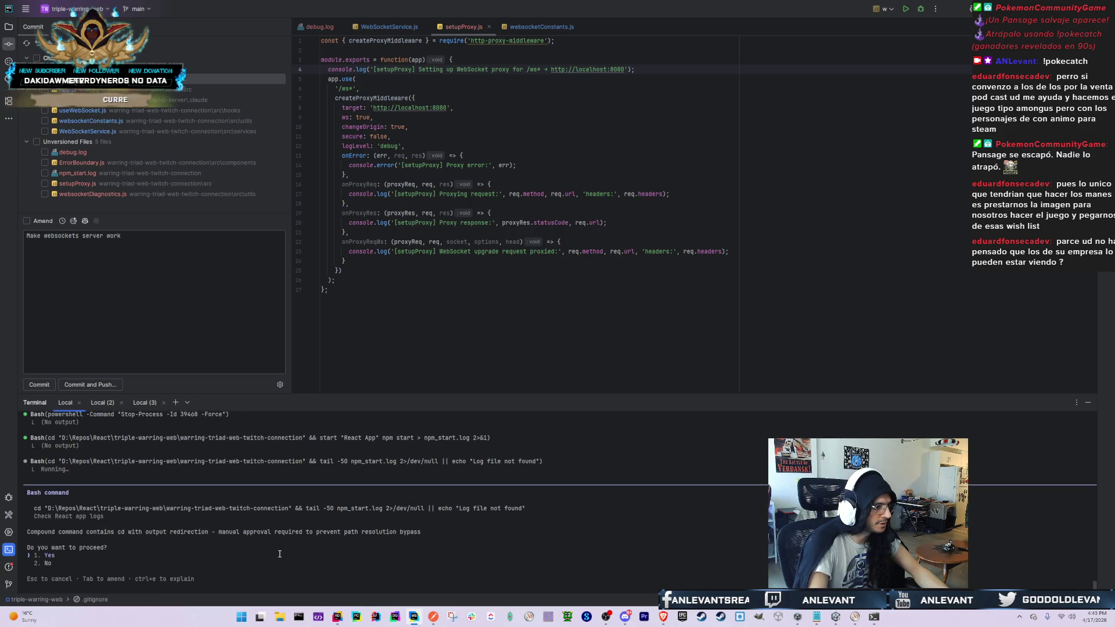
pyautogui.press('Return')
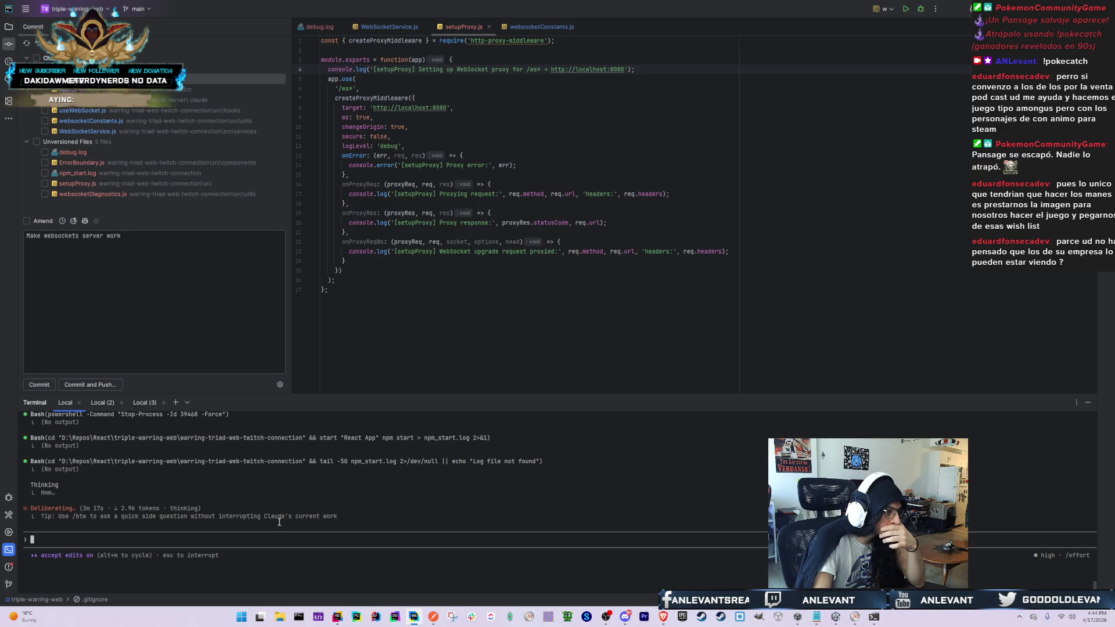
pyautogui.hotkey('alt', 'Tab')
pyautogui.hotkey('alt', 'Tab')
pyautogui.hotkey('alt', 'Tab')
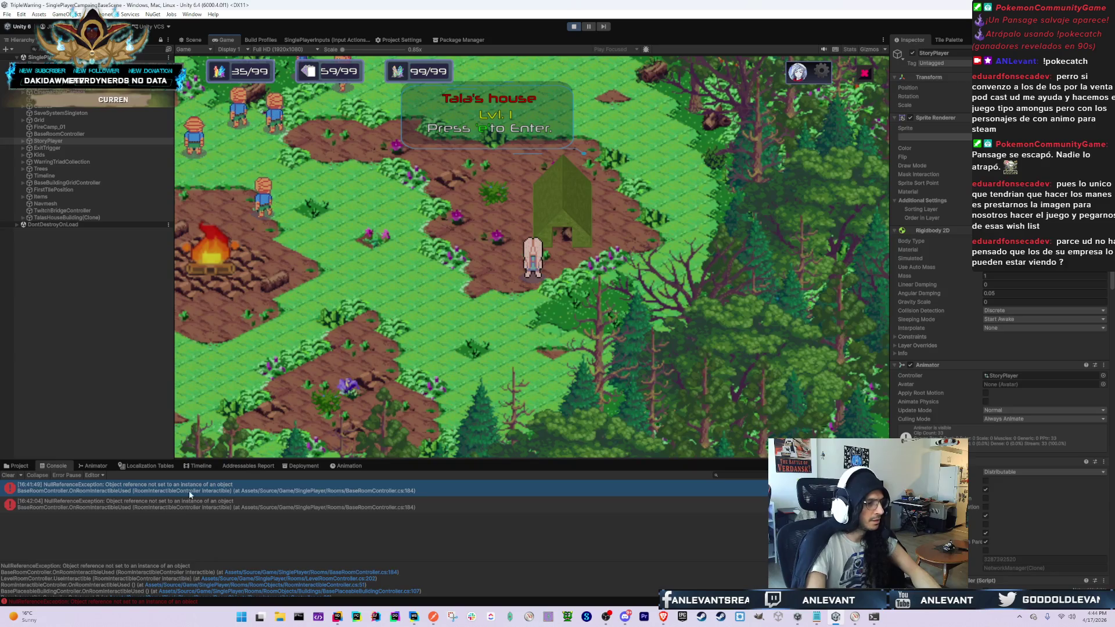
# Step: Open the NullReferenceException at BaseRoomController.cs line 184 and launch the Start Unity debug configuration
pyautogui.doubleClick(331, 495)
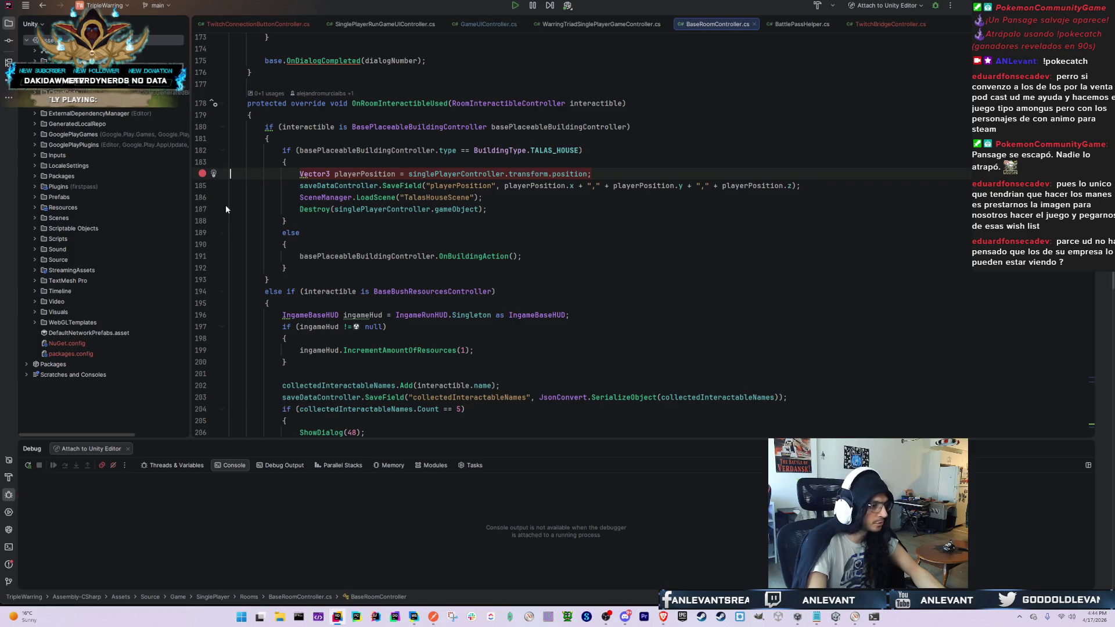
pyautogui.hotkey('alt', 'Tab')
pyautogui.hotkey('alt', 'Tab')
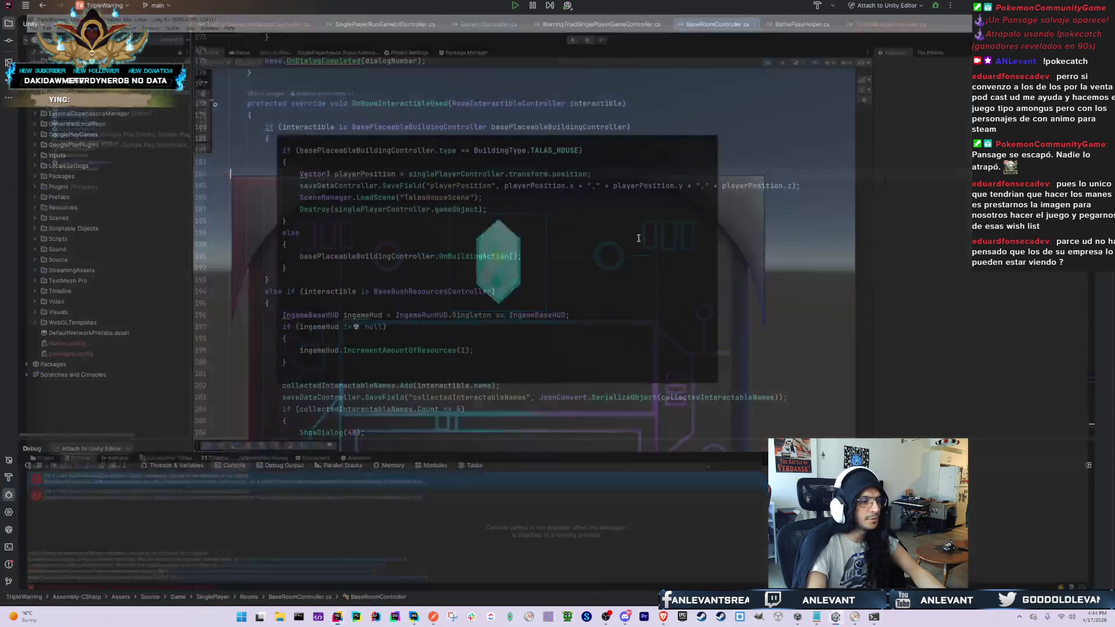
pyautogui.click(921, 5)
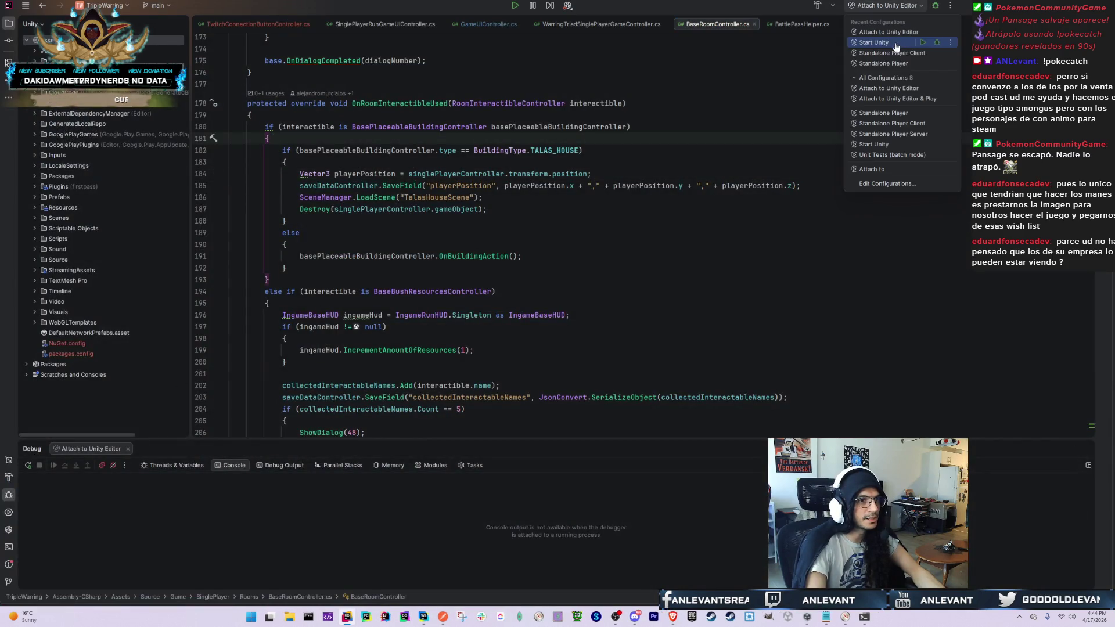
pyautogui.click(934, 43)
pyautogui.hotkey('alt', 'Tab')
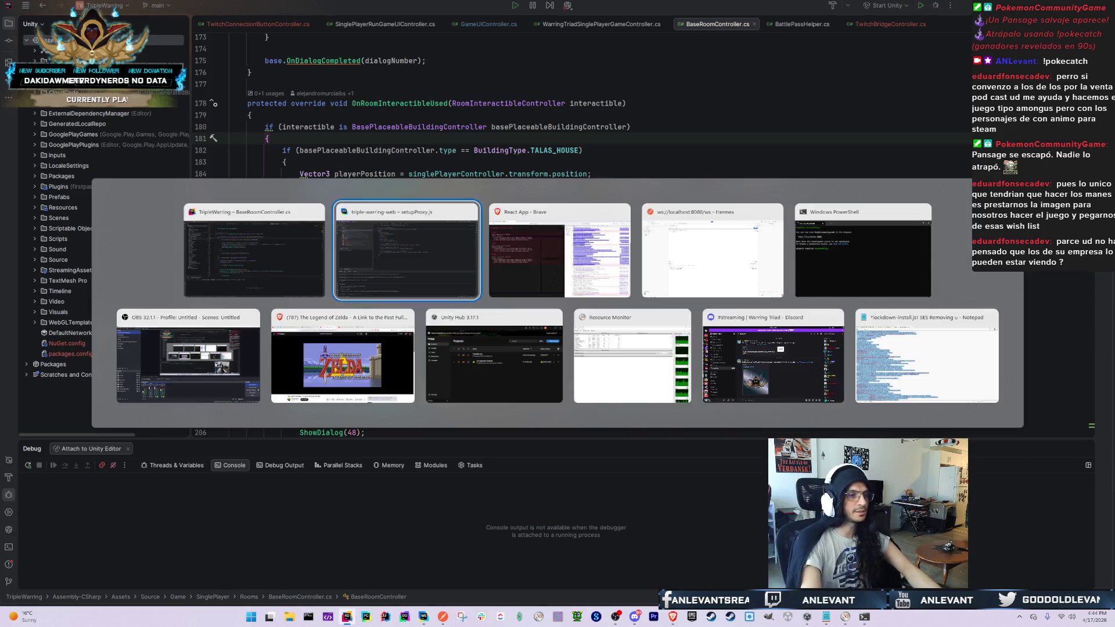
pyautogui.click(574, 288)
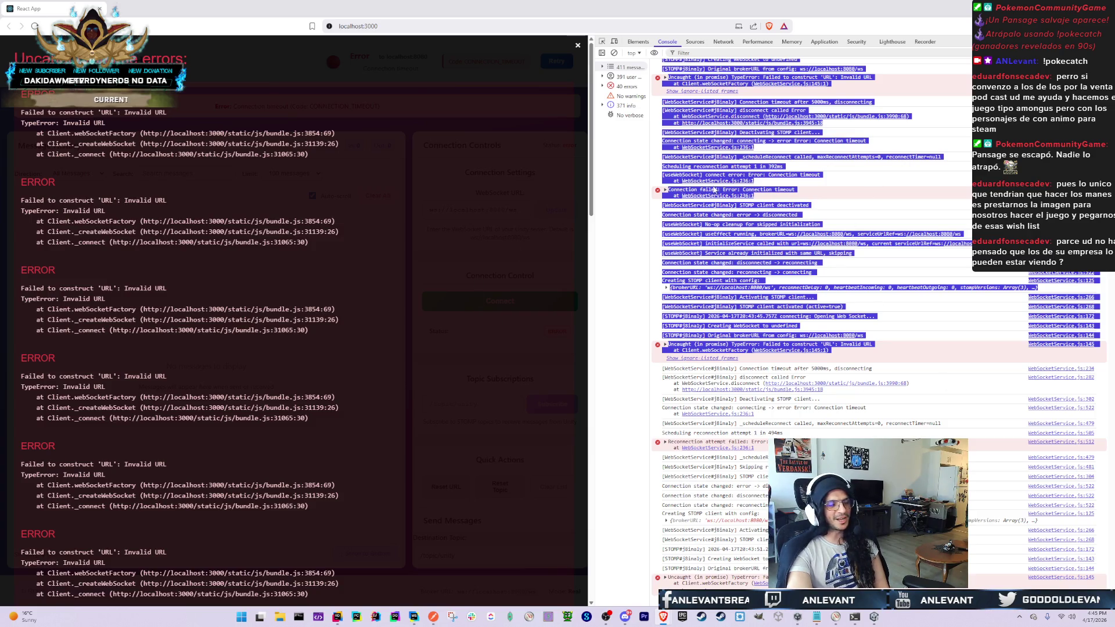
# Step: Close DevTools and dismiss the Invalid URL error overlay, then return to Rider
pyautogui.click(1106, 41)
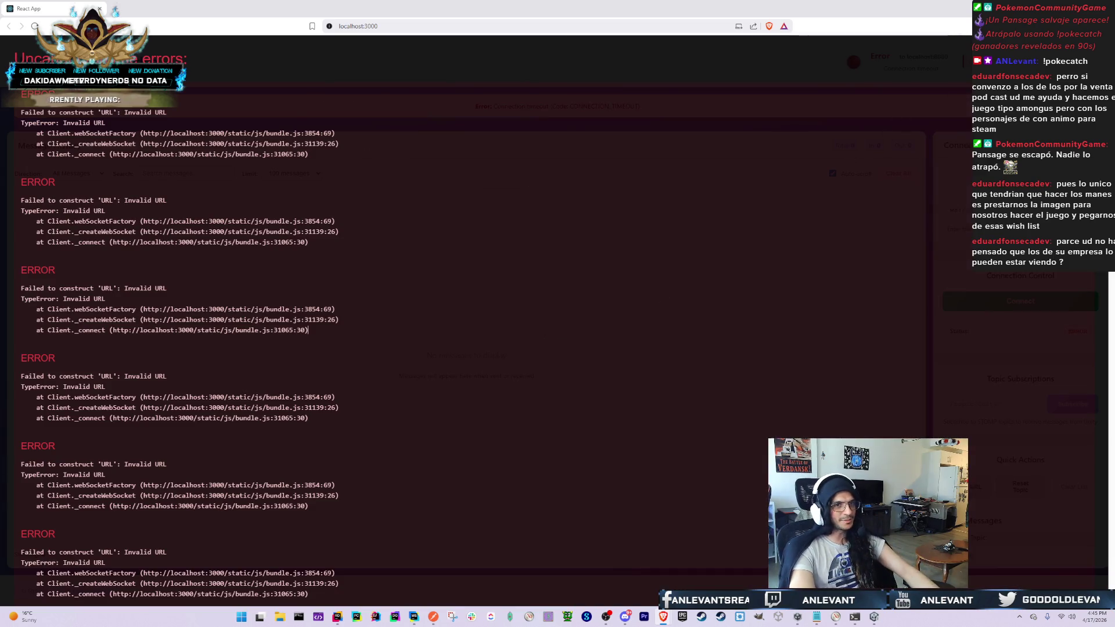
pyautogui.press('Escape')
pyautogui.hotkey('alt', 'Tab')
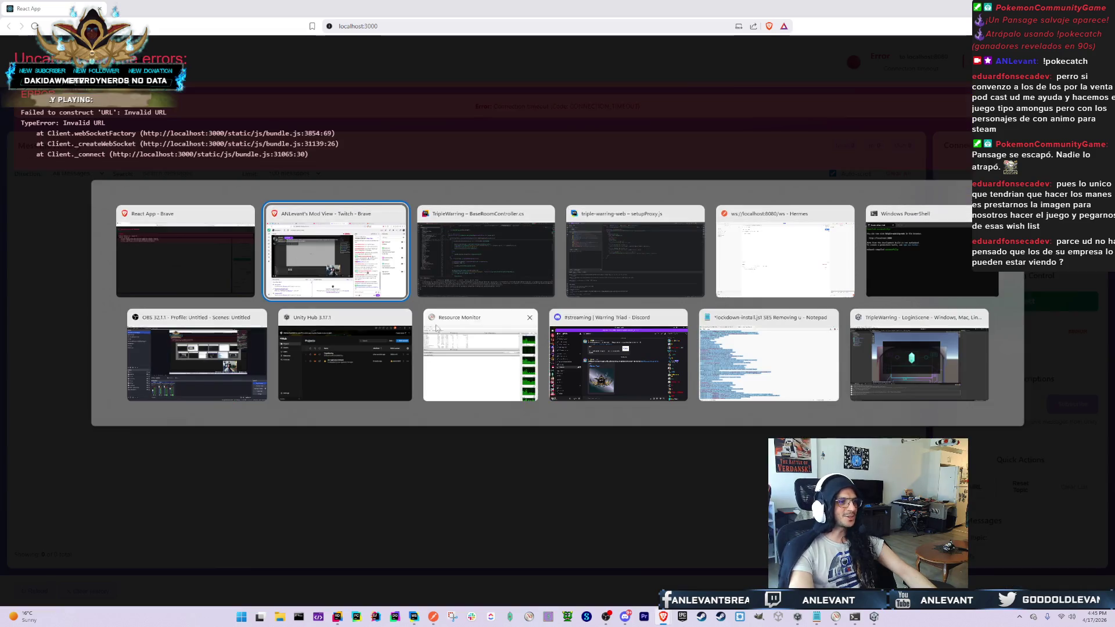
pyautogui.press('Escape')
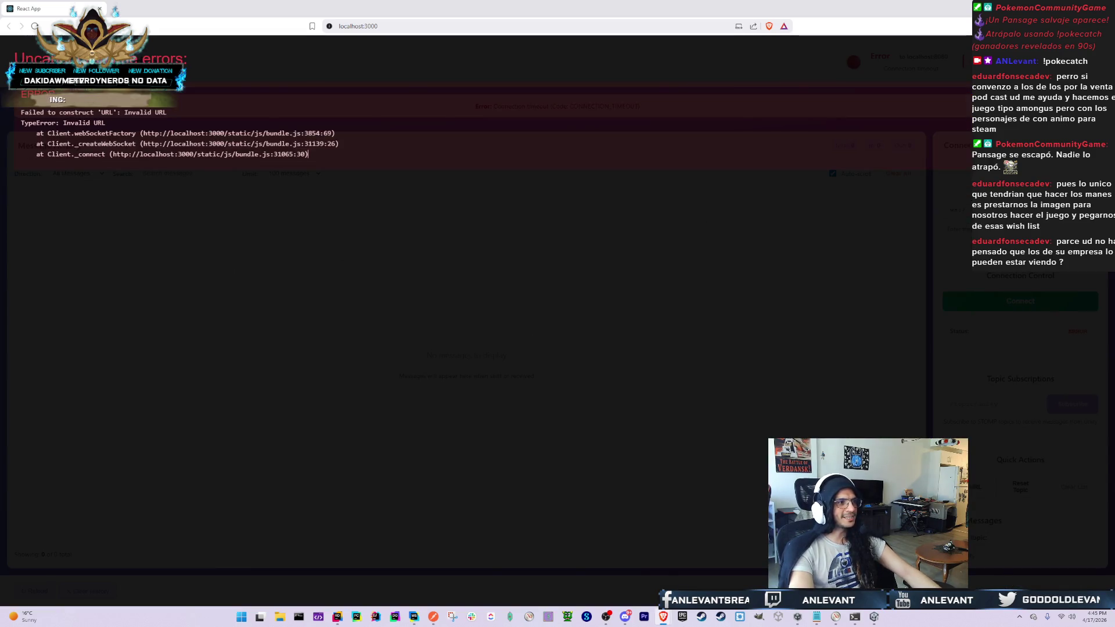
pyautogui.hotkey('alt', 'Tab')
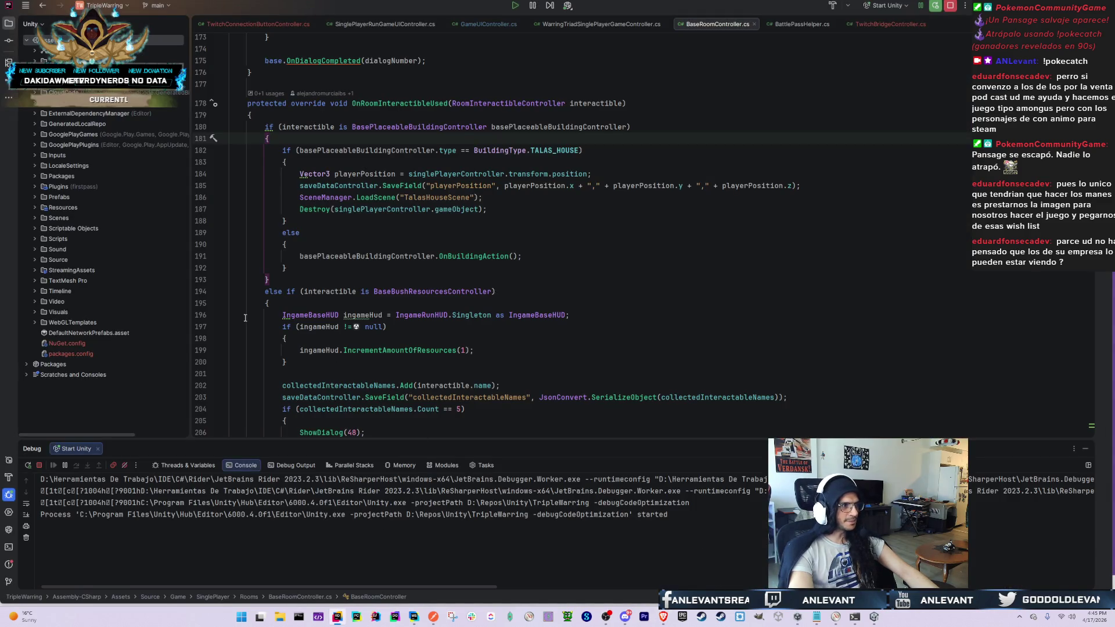
# Step: Approve the assistant's port-check command in WebStorm
pyautogui.hotkey('alt', 'Tab')
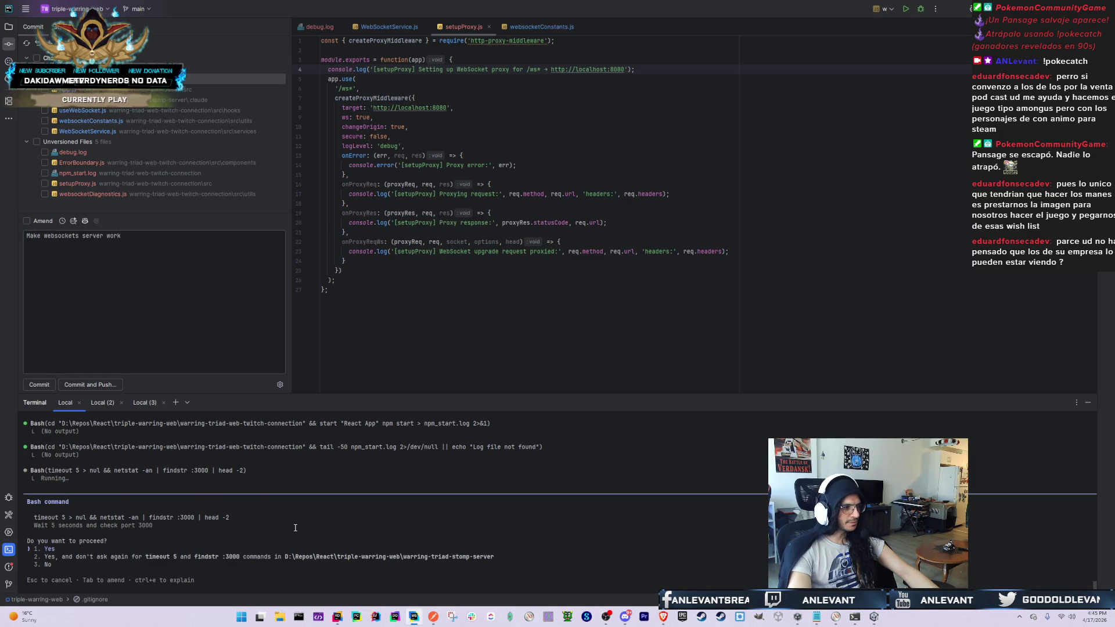
pyautogui.press('Return')
pyautogui.hotkey('alt', 'Tab')
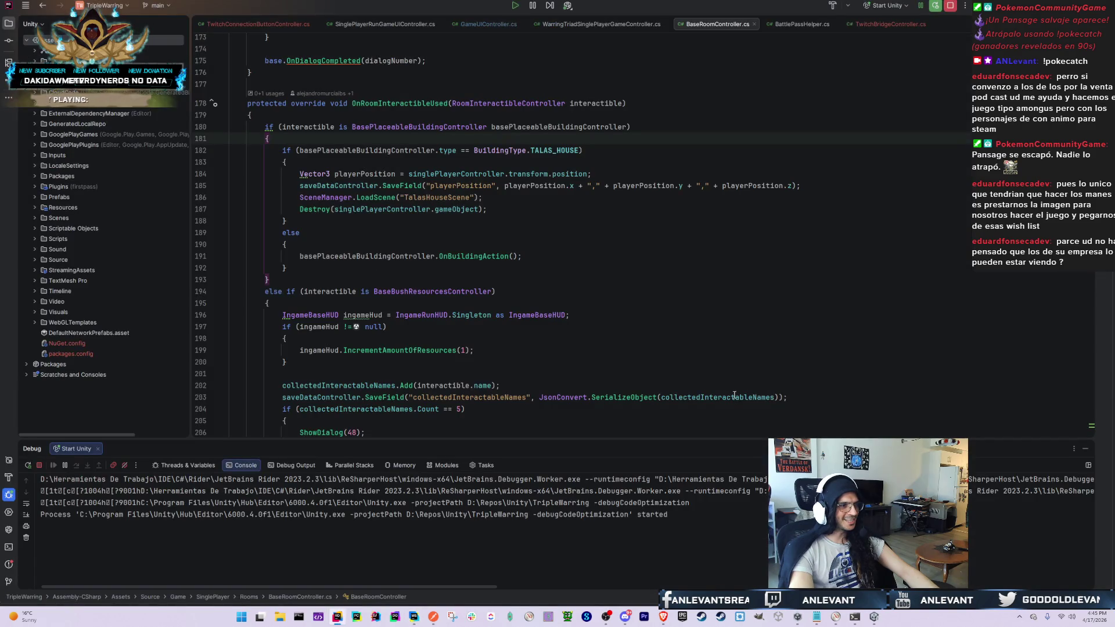
# Step: Clear Unity's Console and start the game in Play mode from the Game view
pyautogui.hotkey('alt', 'Tab')
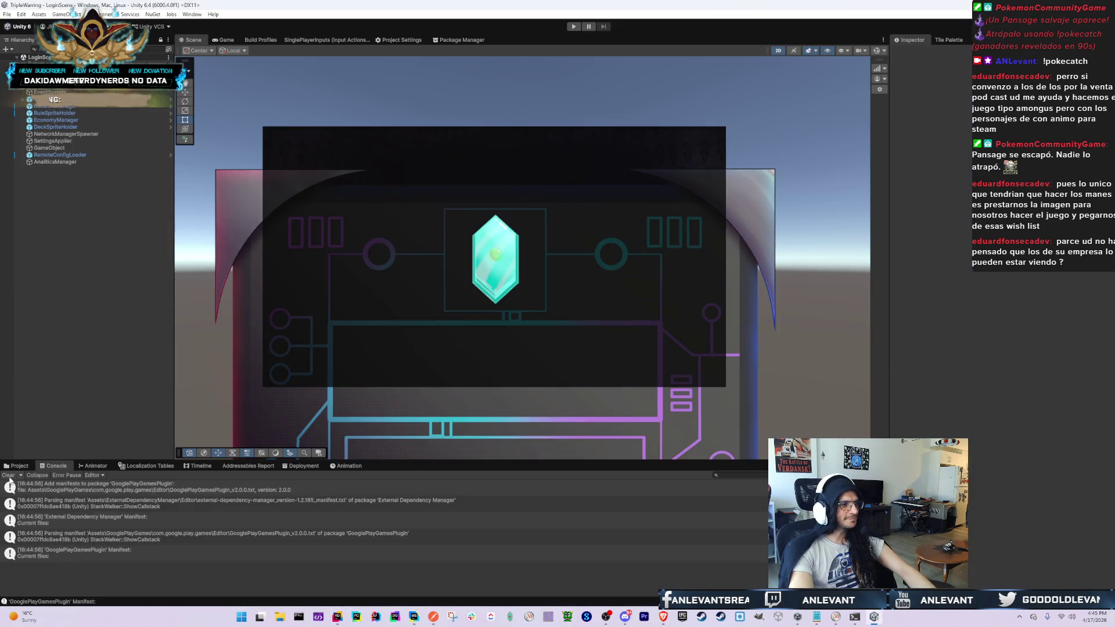
pyautogui.click(8, 475)
pyautogui.click(227, 40)
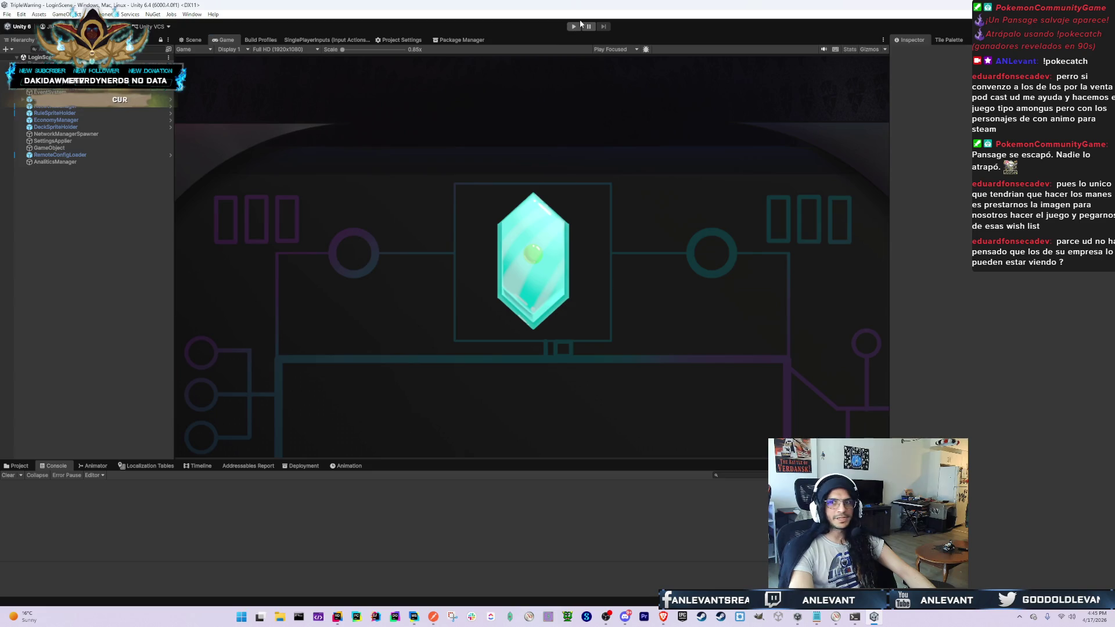
pyautogui.click(574, 27)
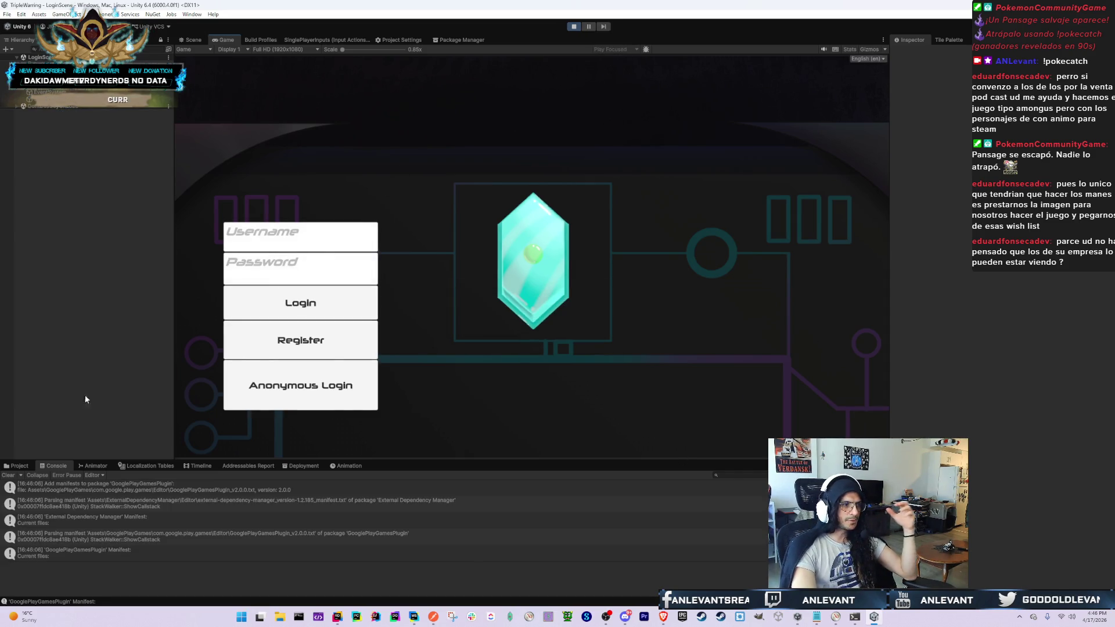
pyautogui.click(307, 235)
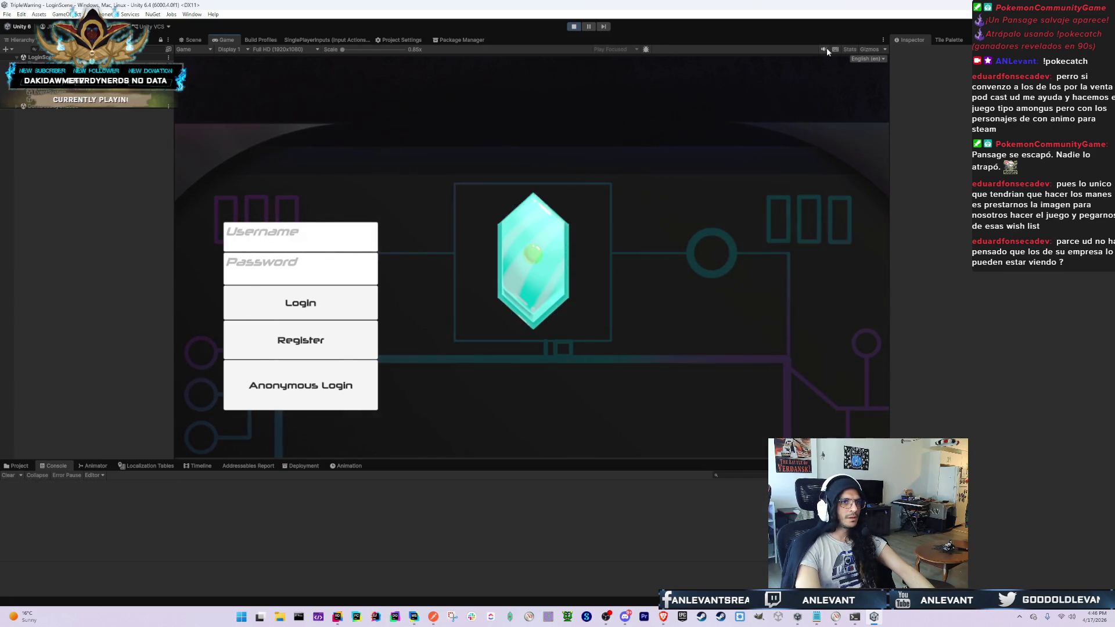
# Step: Log in with username admin and the account password, retyping the password once
pyautogui.click(249, 236)
pyautogui.write('admin')
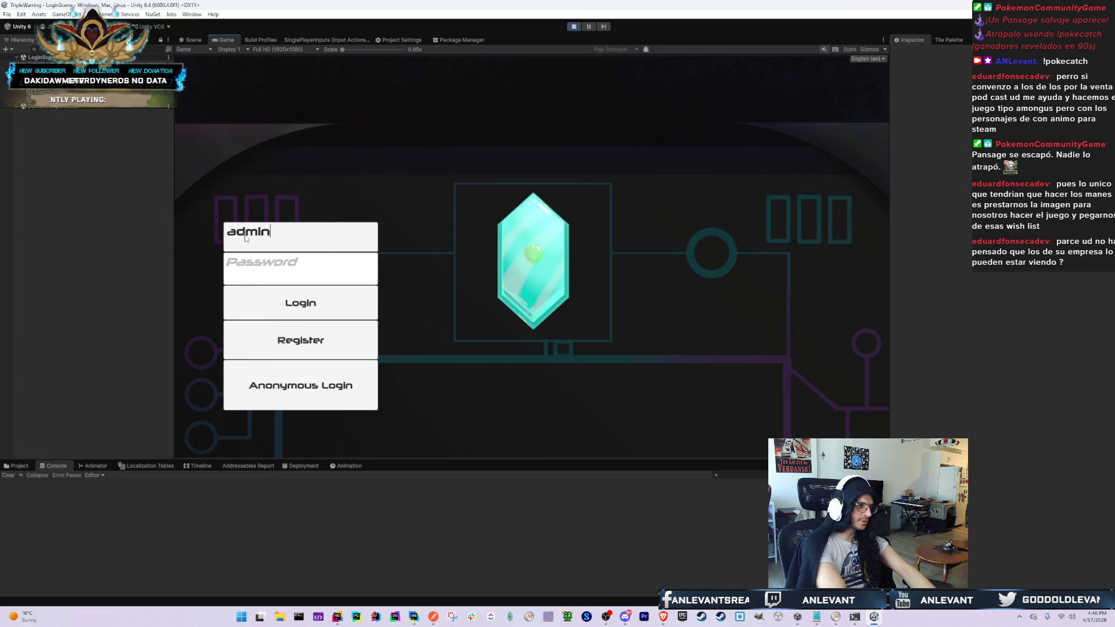
pyautogui.click(356, 265)
pyautogui.write('**********')
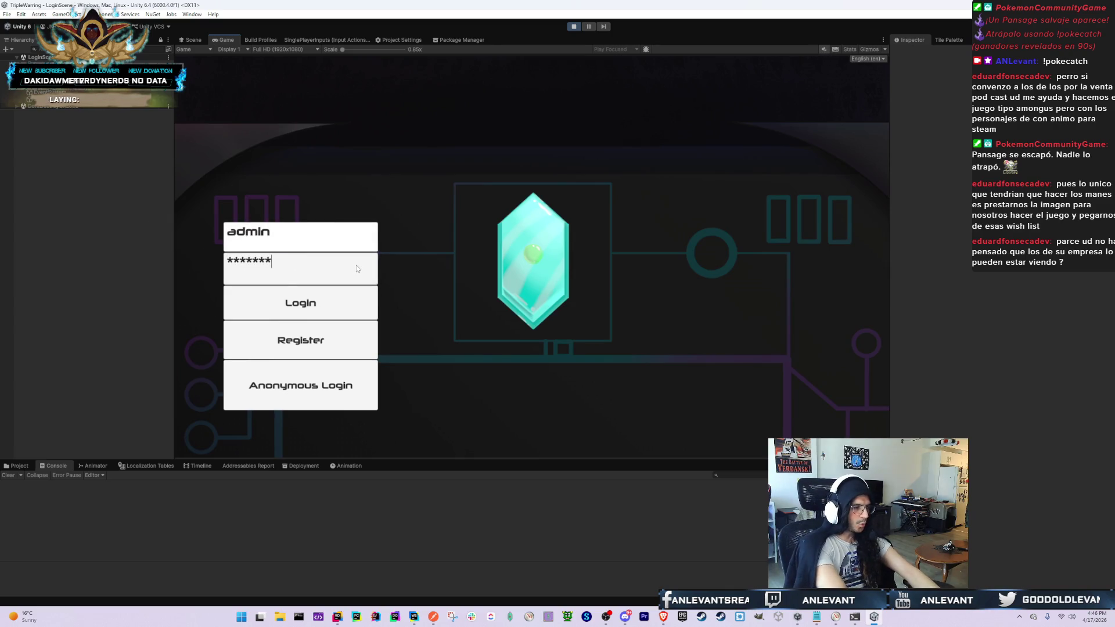
pyautogui.click(347, 307)
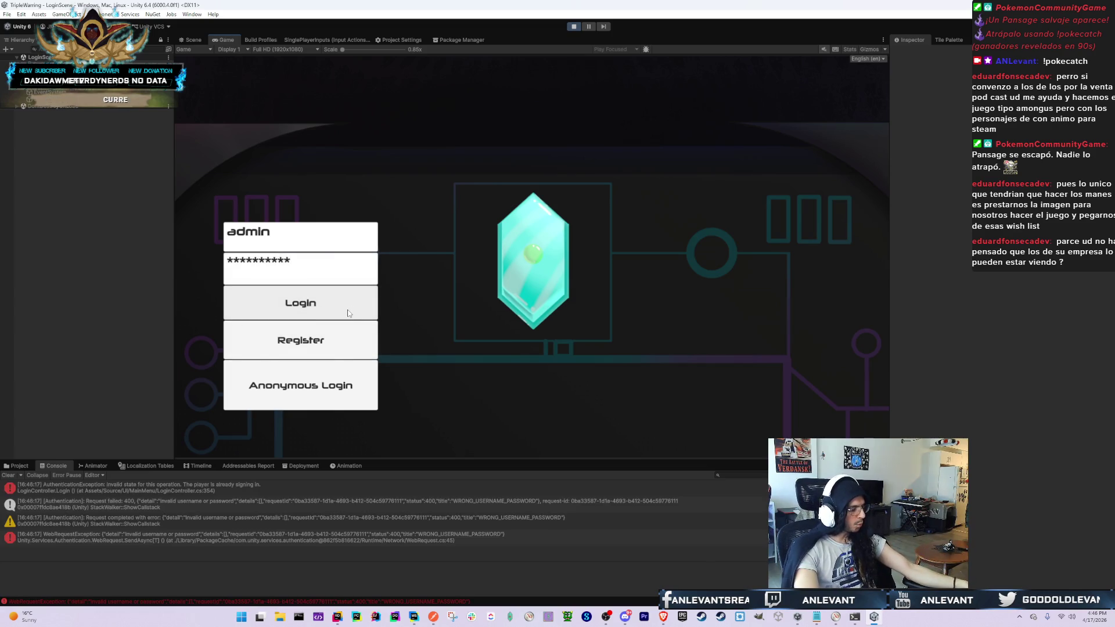
pyautogui.click(321, 278)
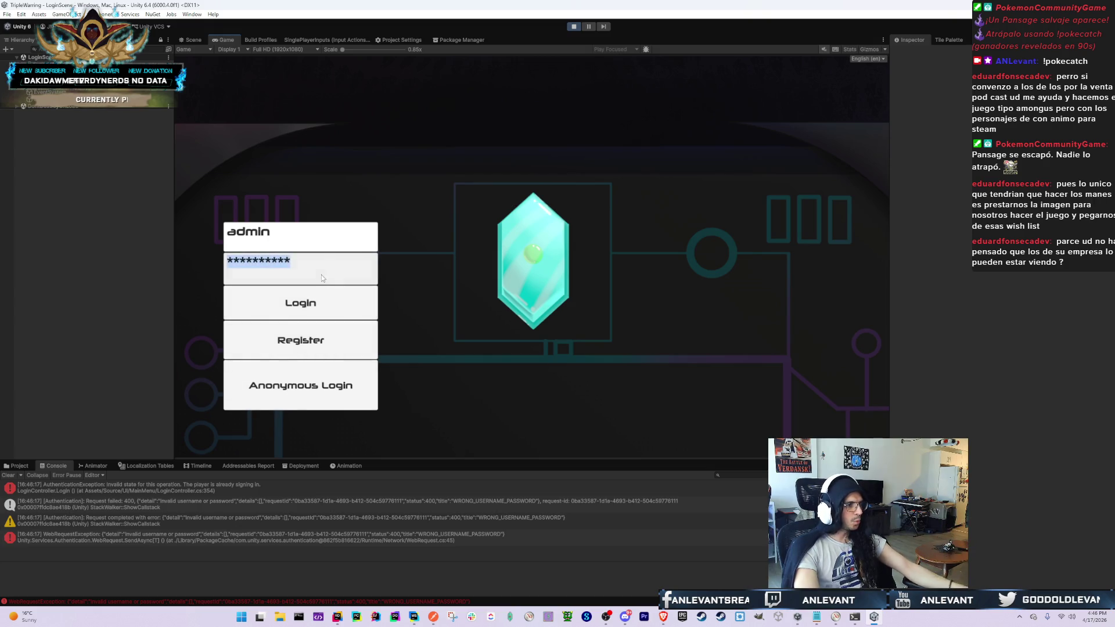
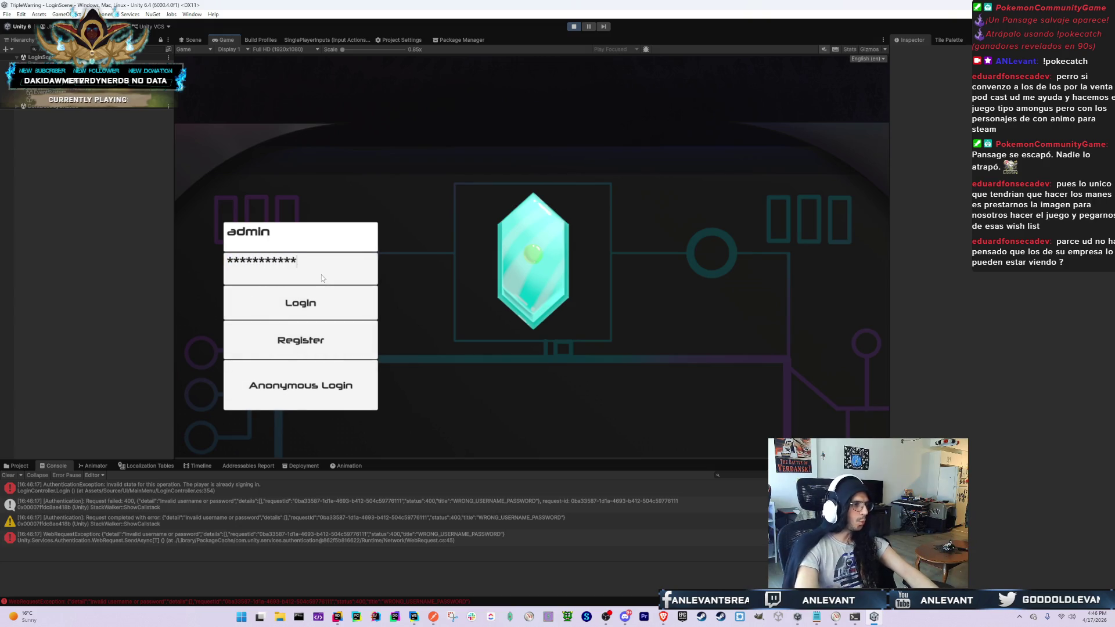
pyautogui.click(9, 476)
pyautogui.click(288, 306)
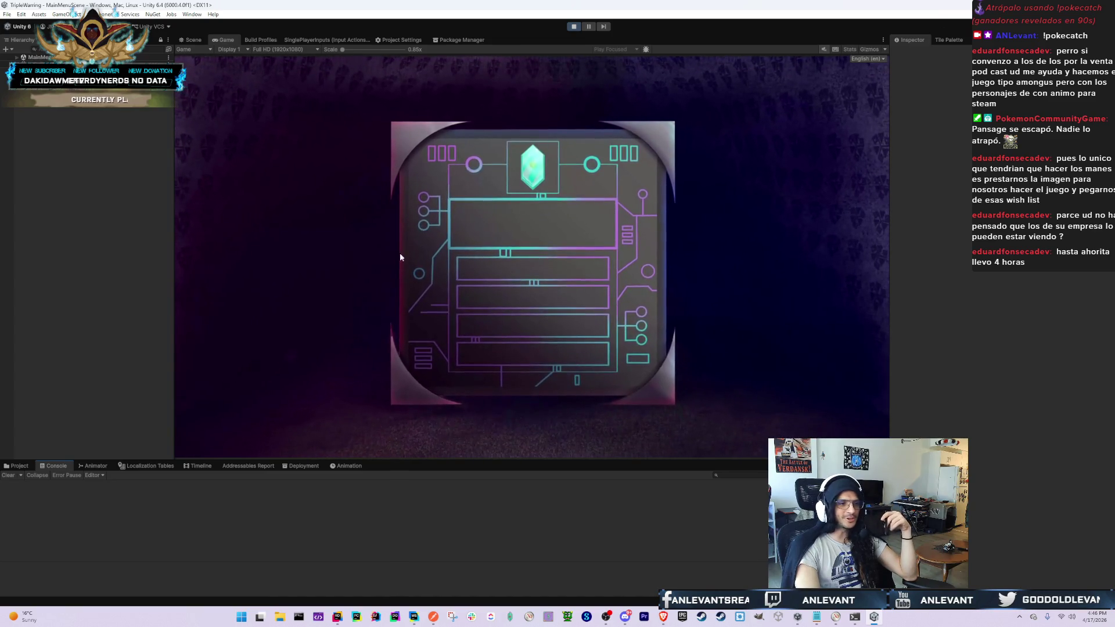
# Step: Choose Solo then Story and click through all intro dialogue lines
pyautogui.click(533, 355)
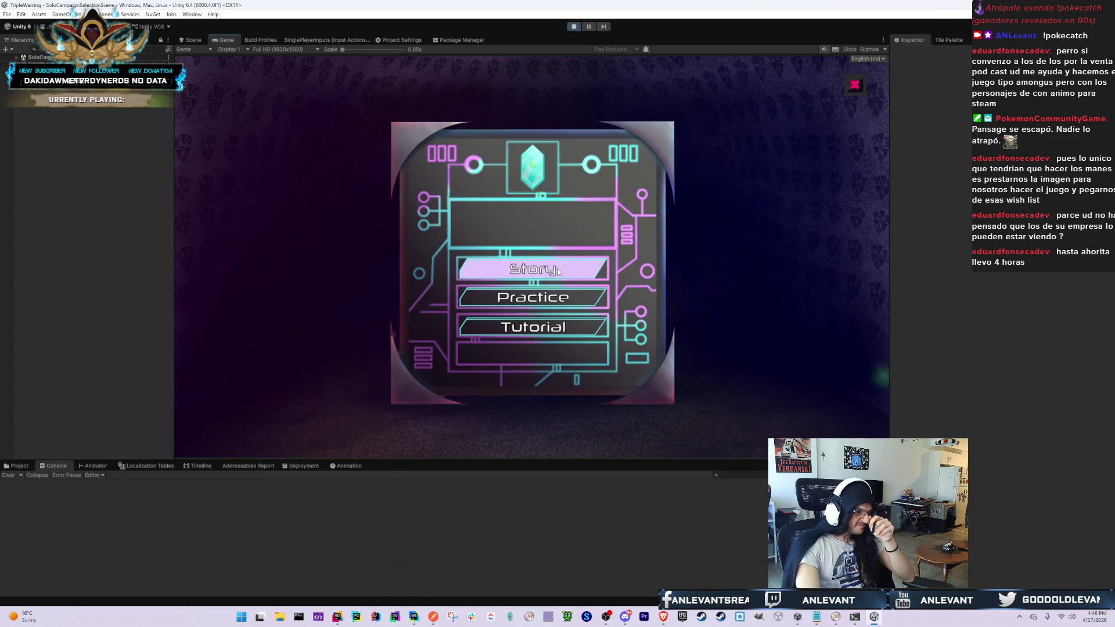
pyautogui.click(558, 271)
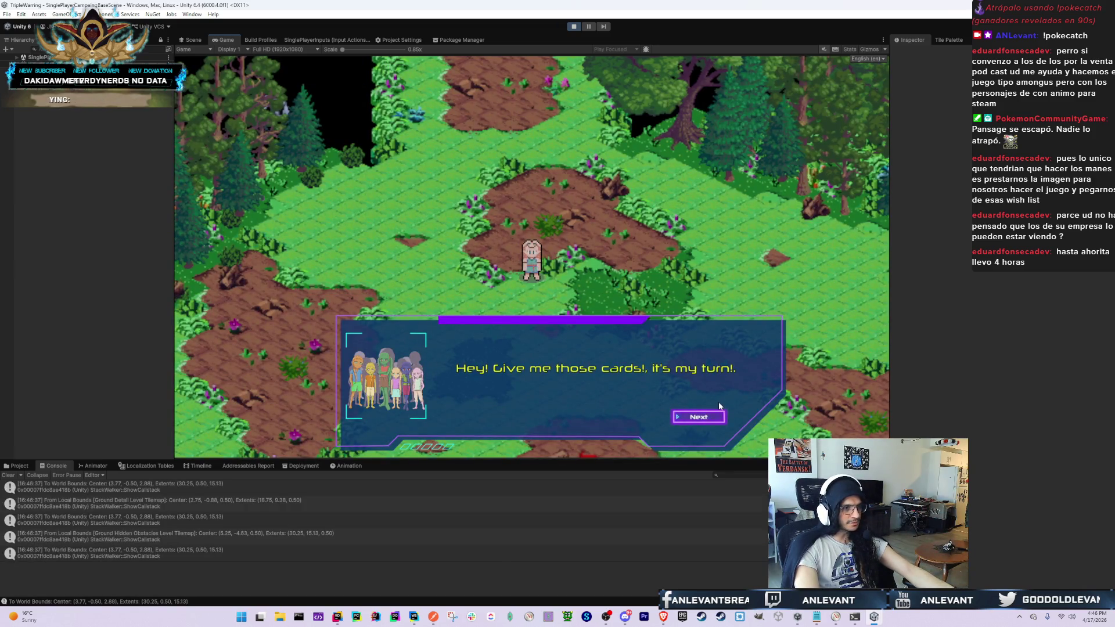
pyautogui.click(715, 418)
pyautogui.click(715, 419)
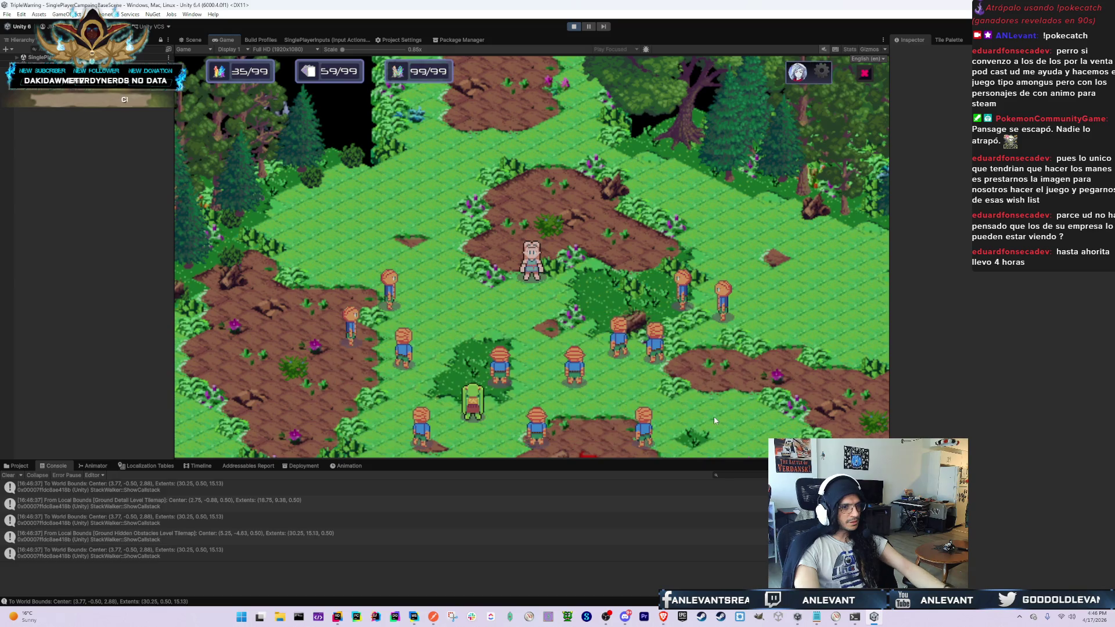
pyautogui.click(704, 418)
pyautogui.click(704, 418)
pyautogui.click(703, 418)
pyautogui.click(704, 418)
pyautogui.click(703, 418)
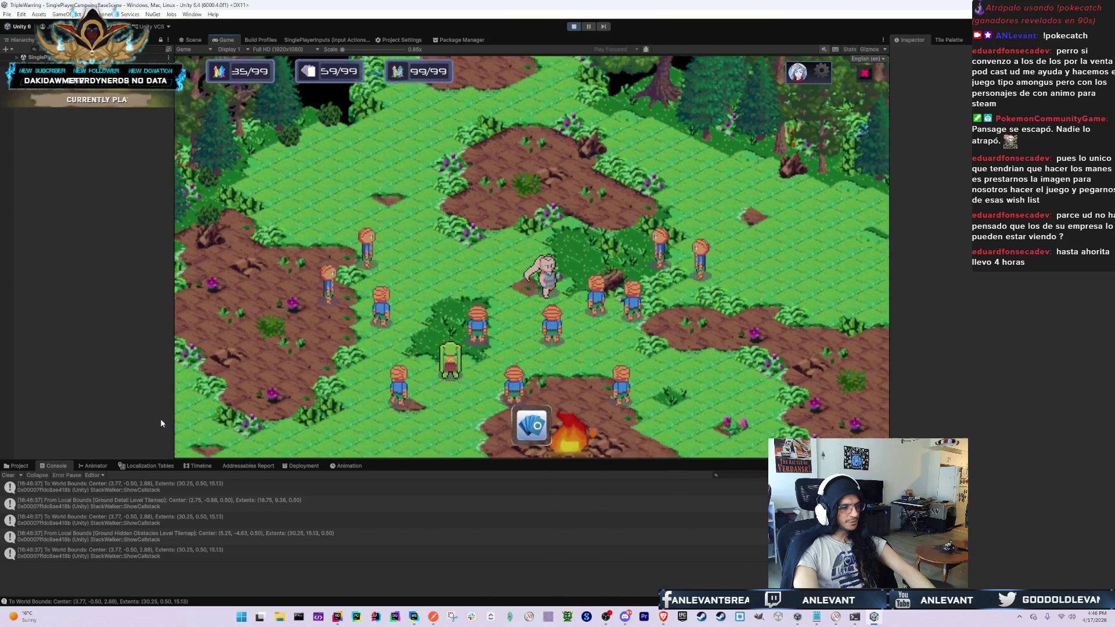
pyautogui.click(8, 475)
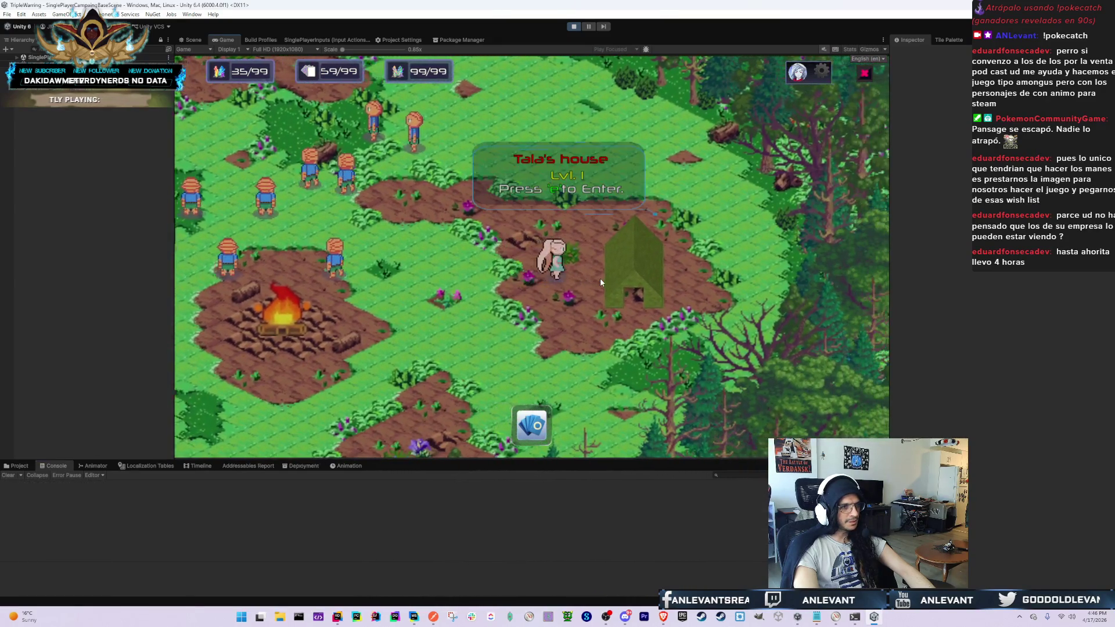
# Step: Enter Tala's house, clear the Console, and re-enter to hit the line 184 breakpoint
pyautogui.press('d')
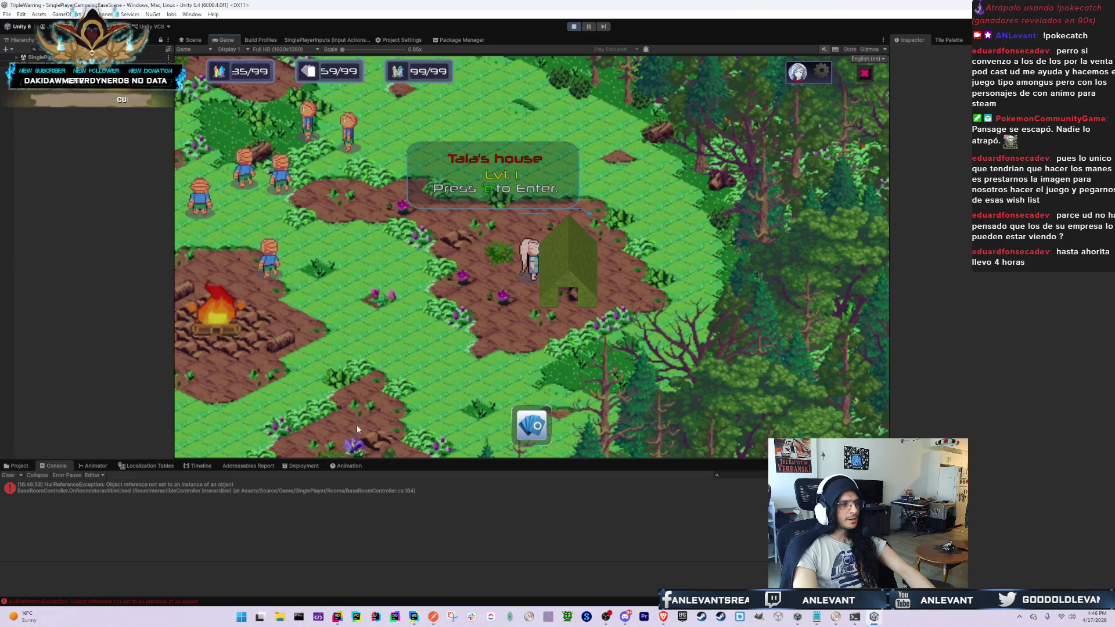
pyautogui.press('e')
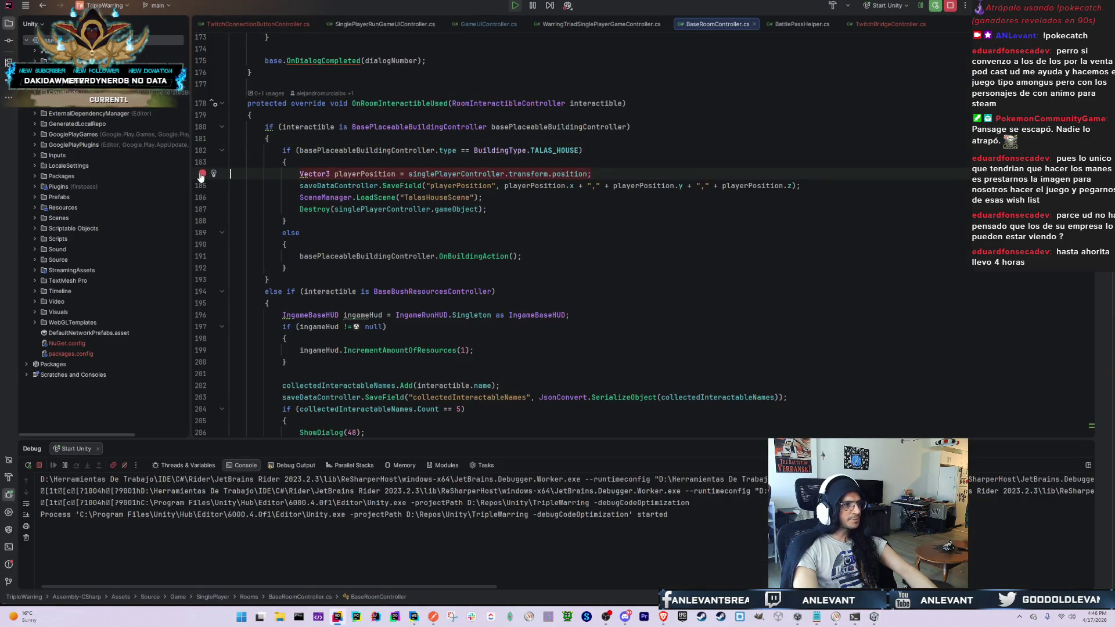
pyautogui.hotkey('alt', 'Tab')
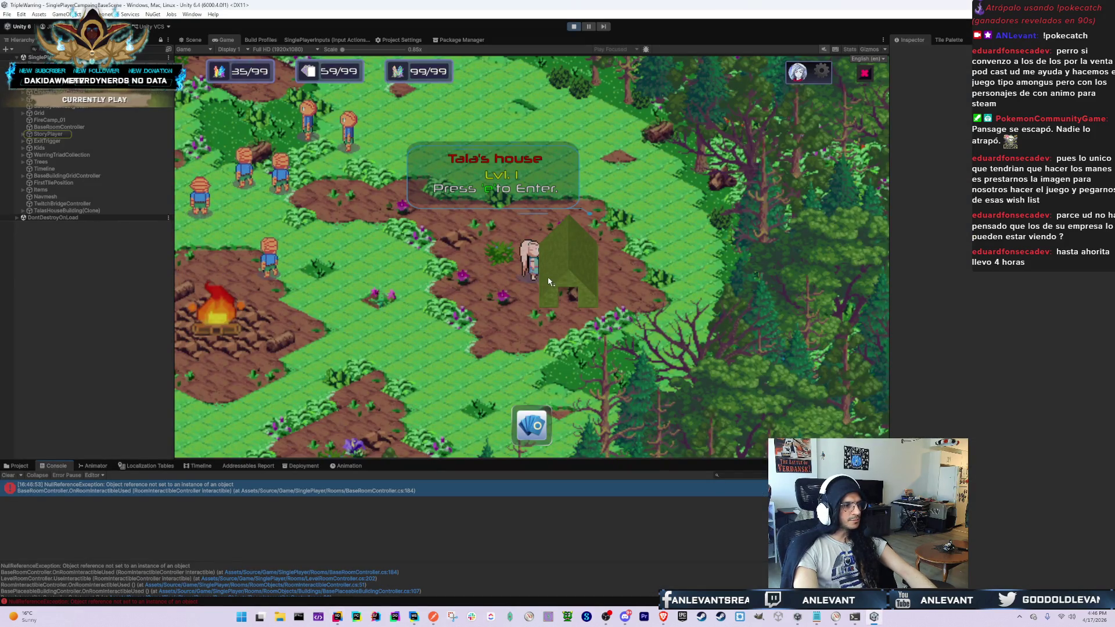
pyautogui.hotkey('alt', 'Tab')
pyautogui.click(339, 195)
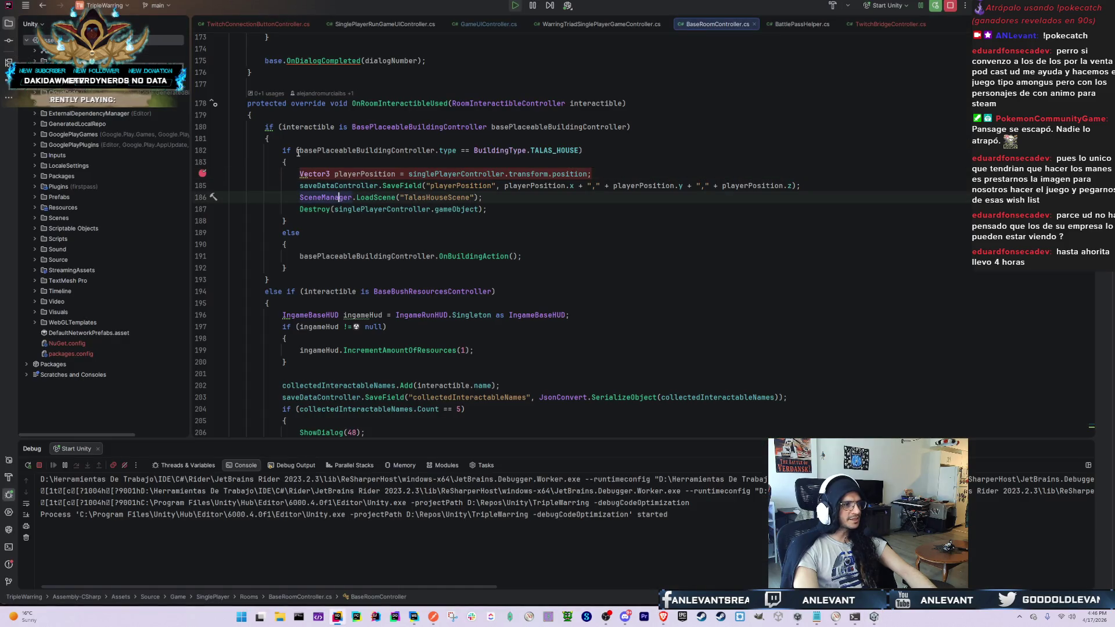
pyautogui.hotkey('alt', 'Tab')
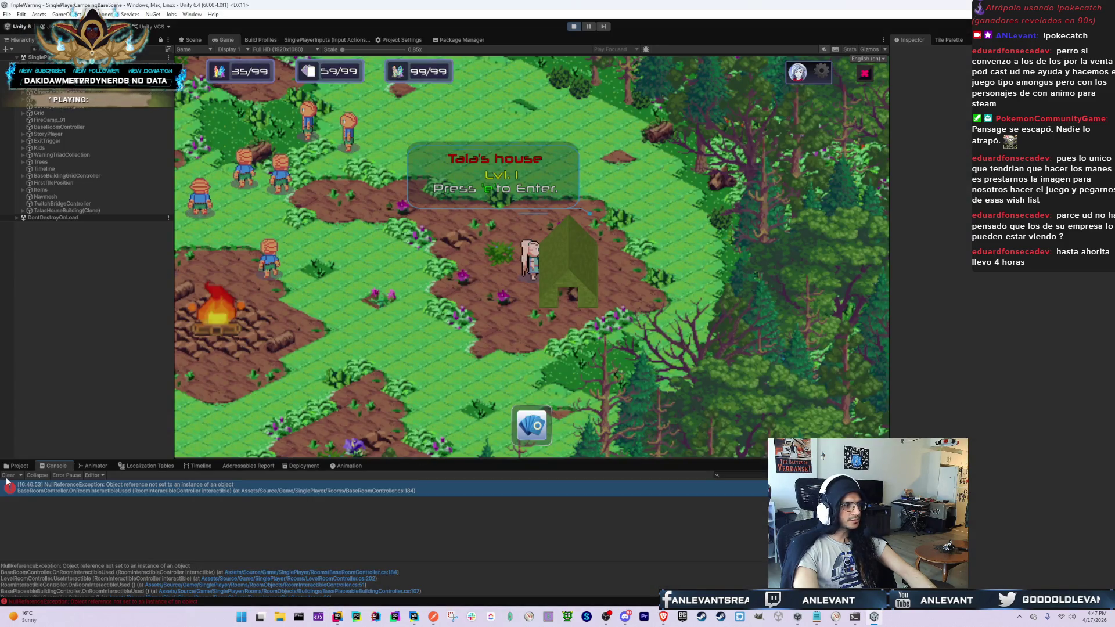
pyautogui.click(14, 475)
pyautogui.press('e')
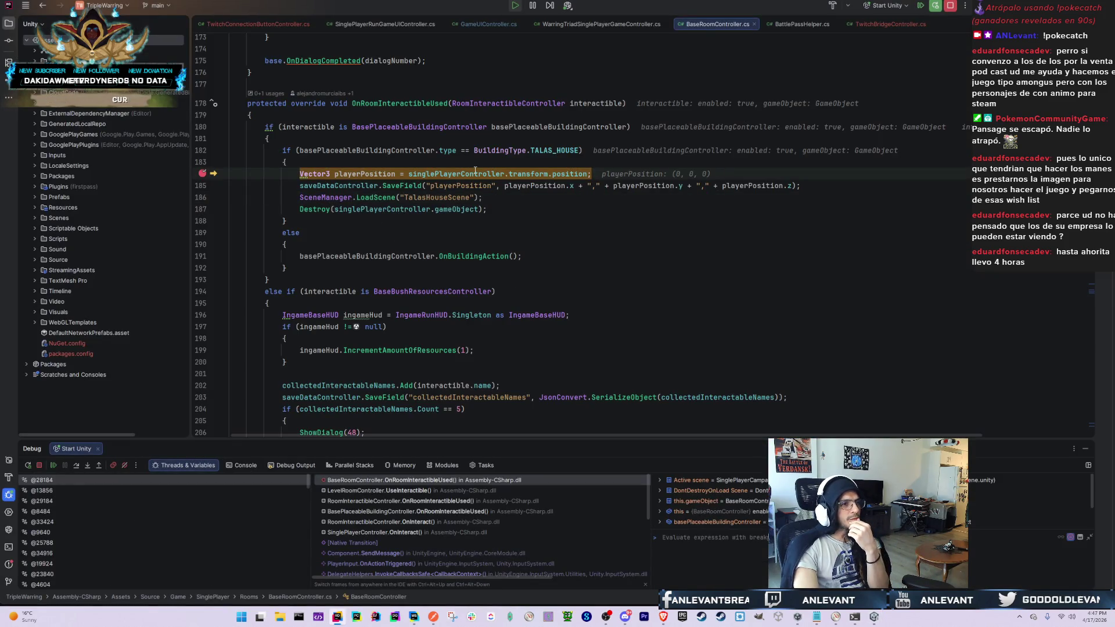
# Step: Confirm singlePlayerController is null at line 184 and jump to its field declaration
pyautogui.doubleClick(475, 174)
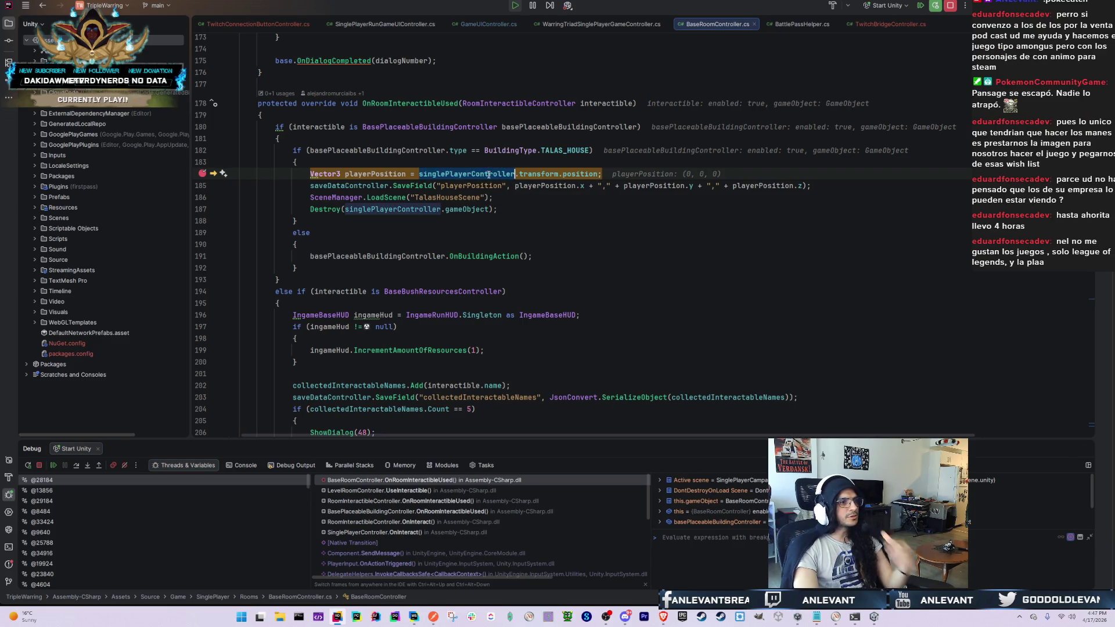
pyautogui.moveTo(488, 176)
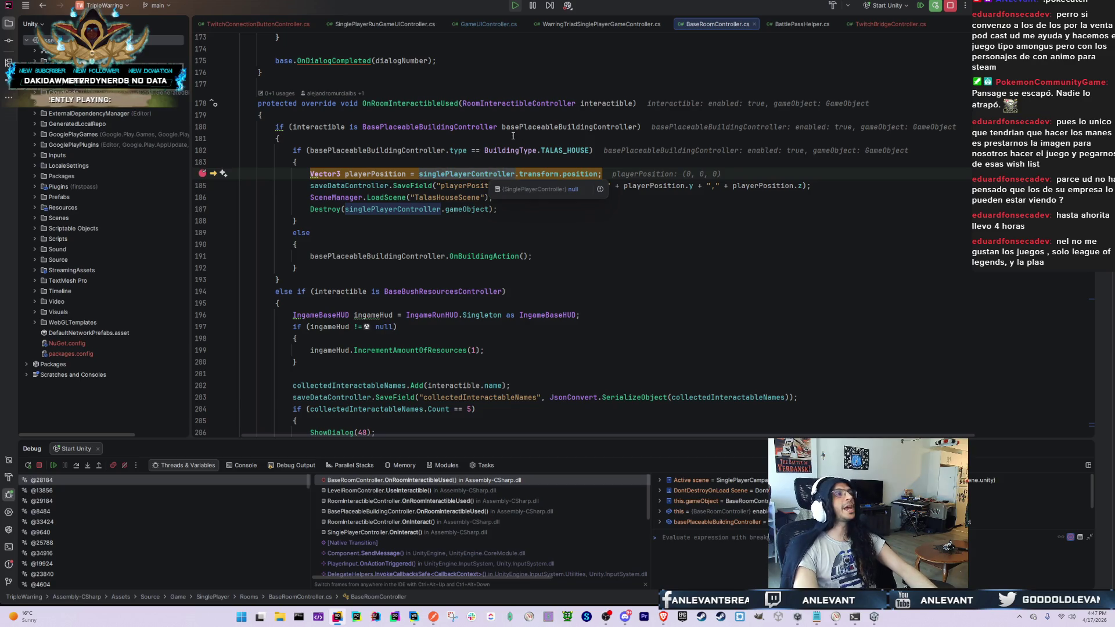
pyautogui.scroll(20, 513, 136)
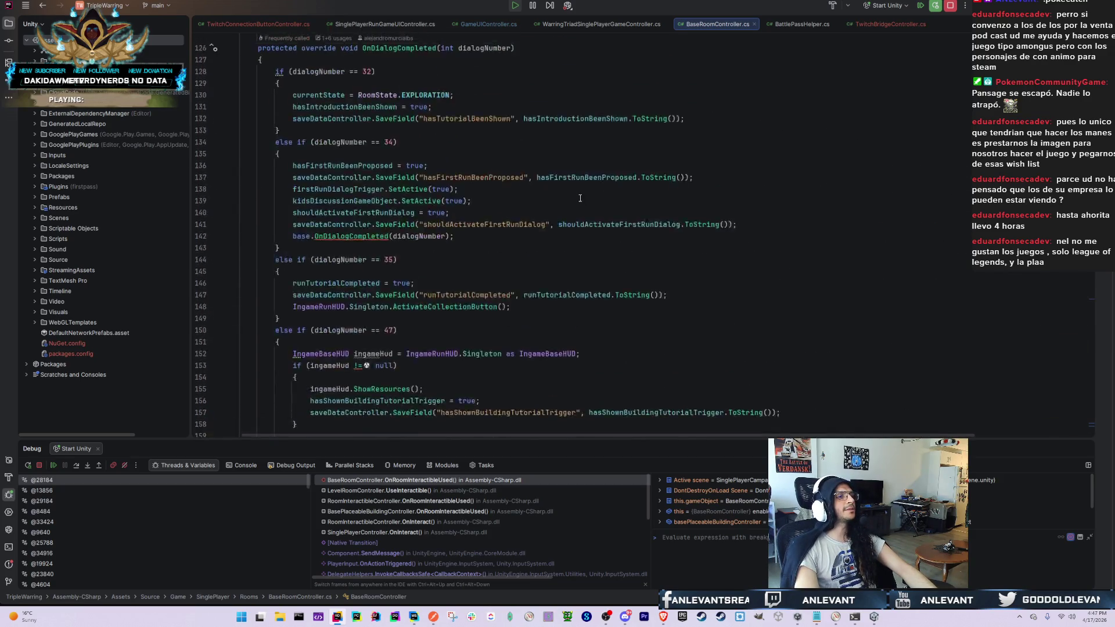
pyautogui.click(491, 269)
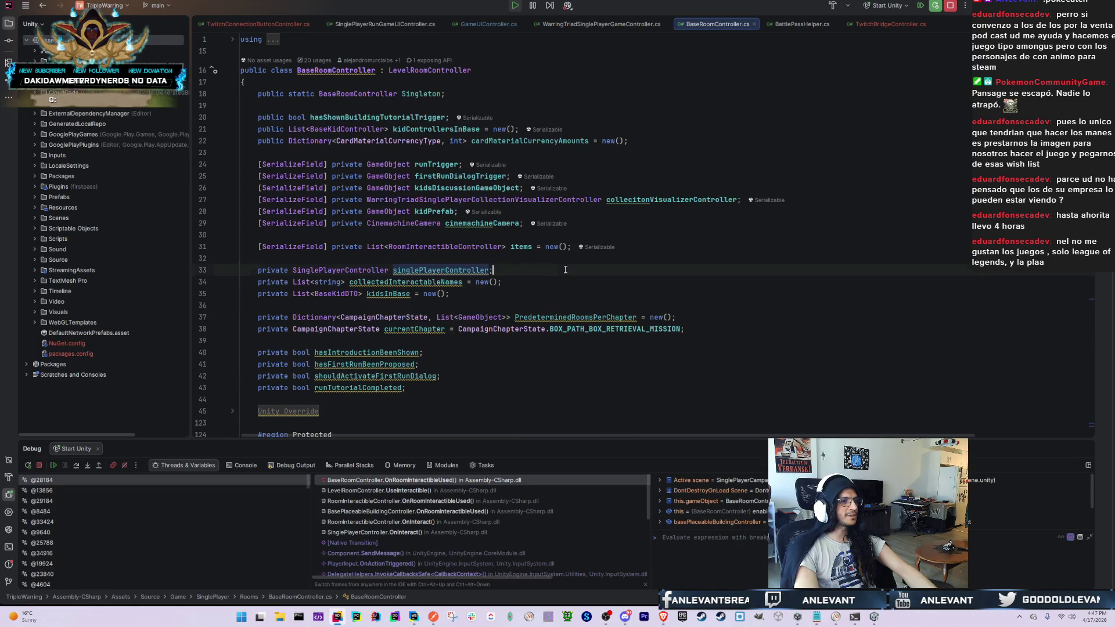
# Step: Find singlePlayerController's use on line 106 and select that statement
pyautogui.hotkey('ctrl', 'f')
pyautogui.press('Return')
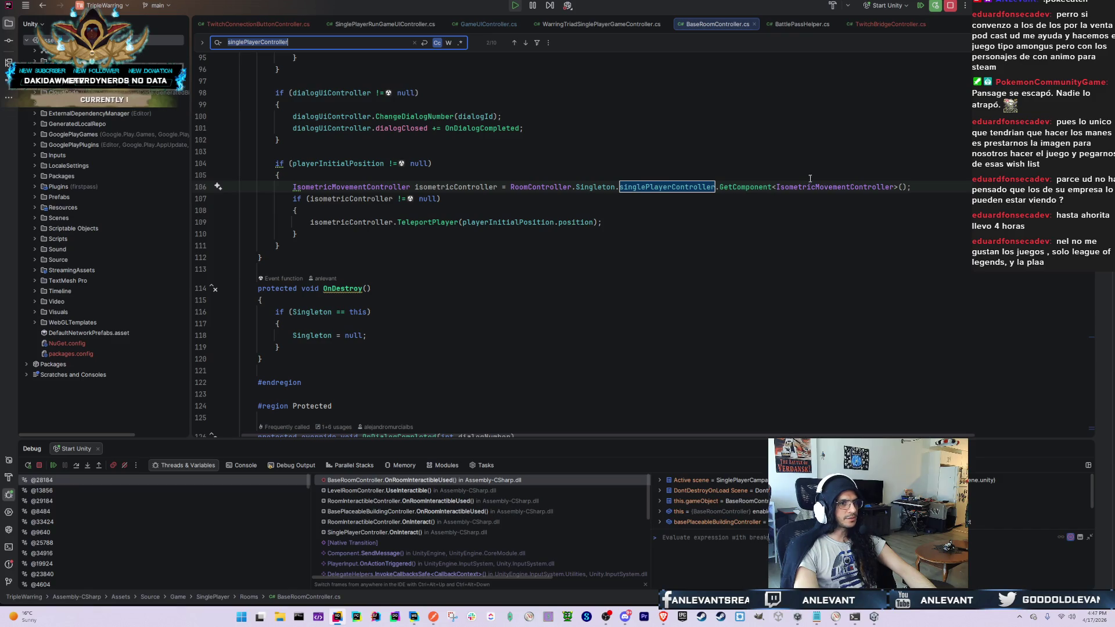
pyautogui.click(620, 186)
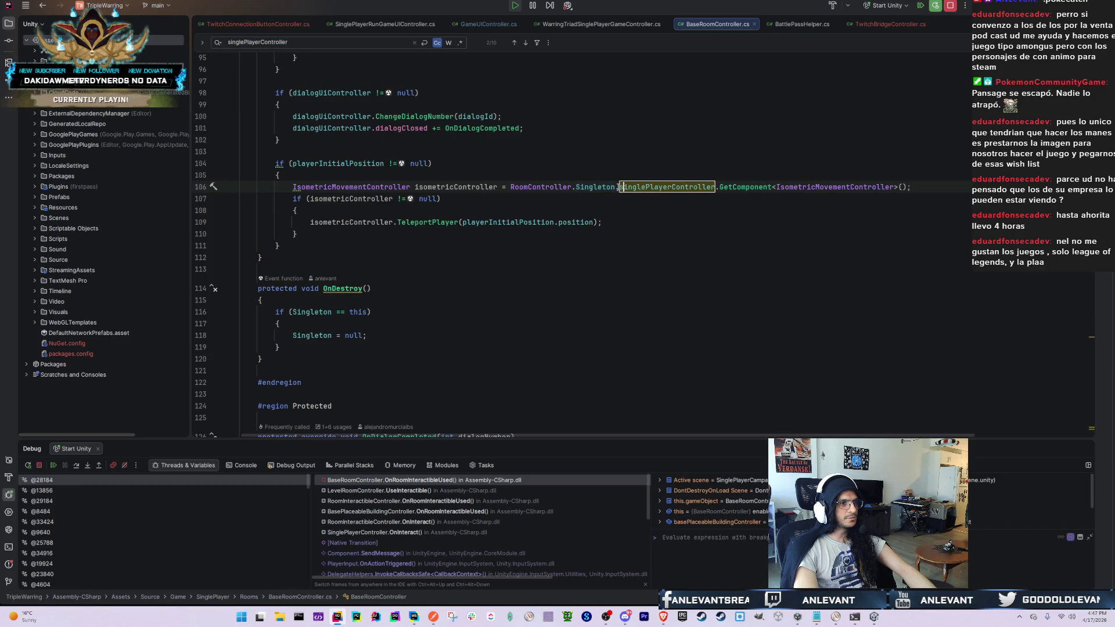
pyautogui.scroll(7, 609, 186)
pyautogui.scroll(-5, 610, 186)
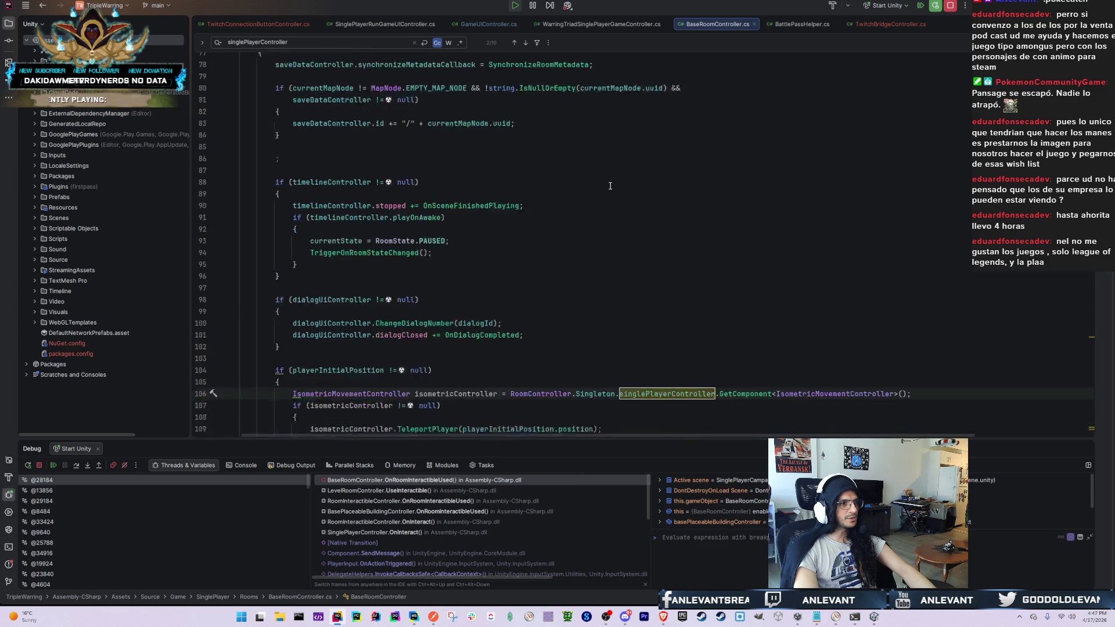
pyautogui.press('End')
pyautogui.hotkey('shift', 'Home')
pyautogui.hotkey('ctrl', 'shift', 'Right')
pyautogui.hotkey('ctrl', 'shift', 'Right')
pyautogui.hotkey('ctrl', 'shift', 'Right')
pyautogui.hotkey('ctrl', 'shift', 'Left')
pyautogui.hotkey('ctrl', 'shift', 'Left')
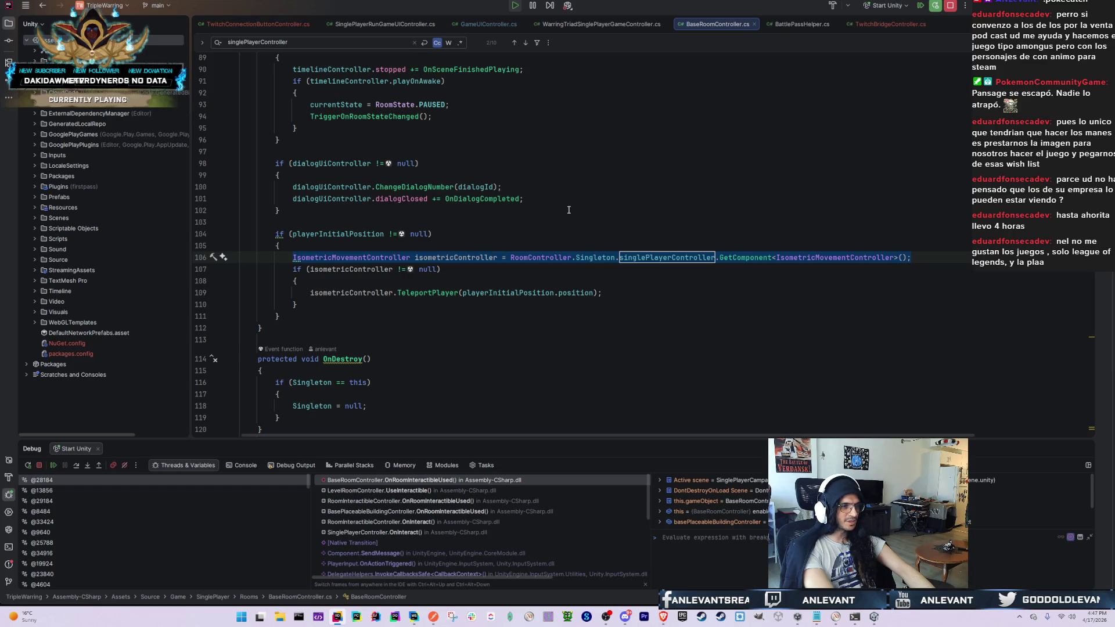
# Step: Remove 'RoomController.Singleton.' from line 106, leaving singlePlayerController.GetComponent<IsometricMovementController>()
pyautogui.press('BackSpace')
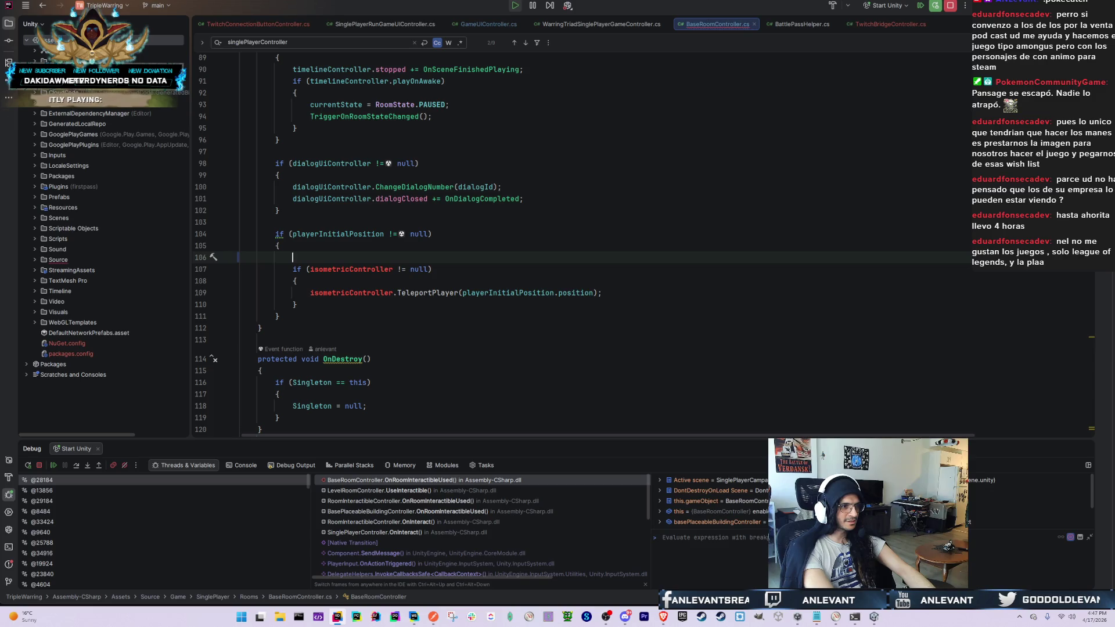
pyautogui.hotkey('ctrl', 'z')
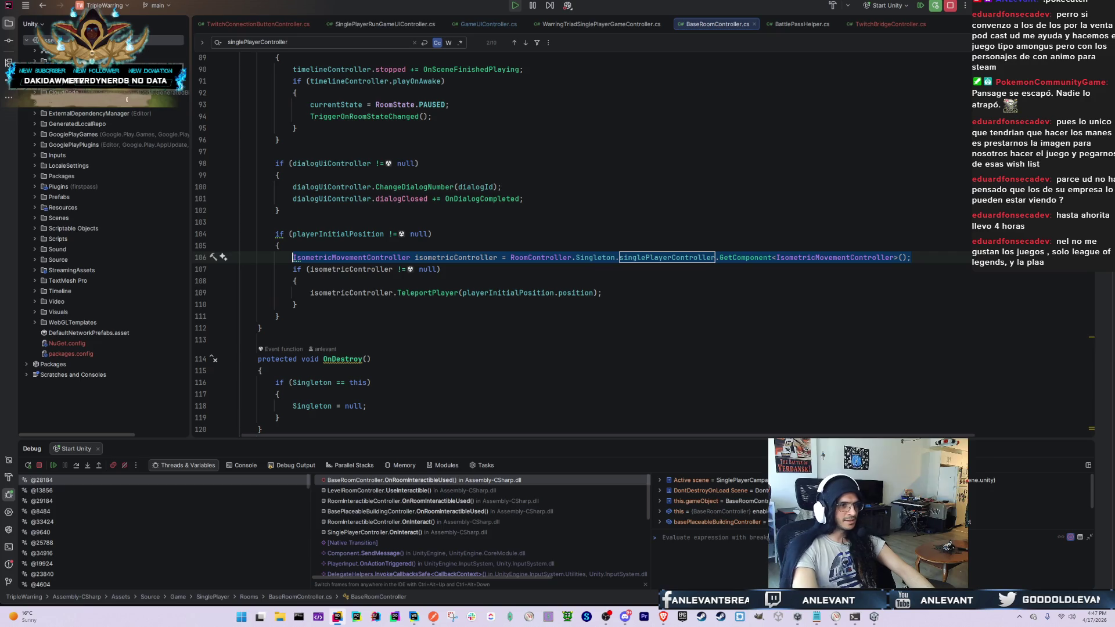
pyautogui.click(613, 257)
pyautogui.hotkey('ctrl', 'shift', 'Left')
pyautogui.hotkey('ctrl', 'shift', 'Left')
pyautogui.hotkey('ctrl', 'shift', 'Left')
pyautogui.press('BackSpace')
pyautogui.hotkey('ctrl', 'Left')
pyautogui.hotkey('ctrl', 'Left')
pyautogui.hotkey('ctrl', 'Left')
pyautogui.hotkey('ctrl', 'Right')
pyautogui.hotkey('ctrl', 'Right')
pyautogui.press('Delete')
pyautogui.press('End')
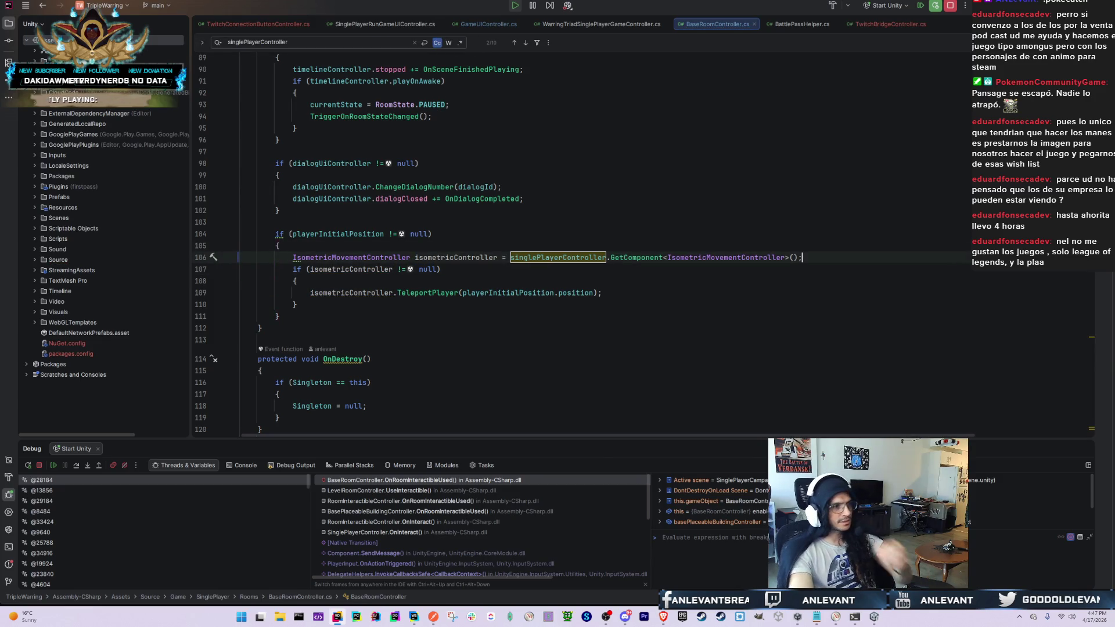
# Step: Close the find bar and move the caret up to line 102
pyautogui.hotkey('ctrl', 'Up')
pyautogui.hotkey('ctrl', 'Up')
pyautogui.hotkey('ctrl', 'Up')
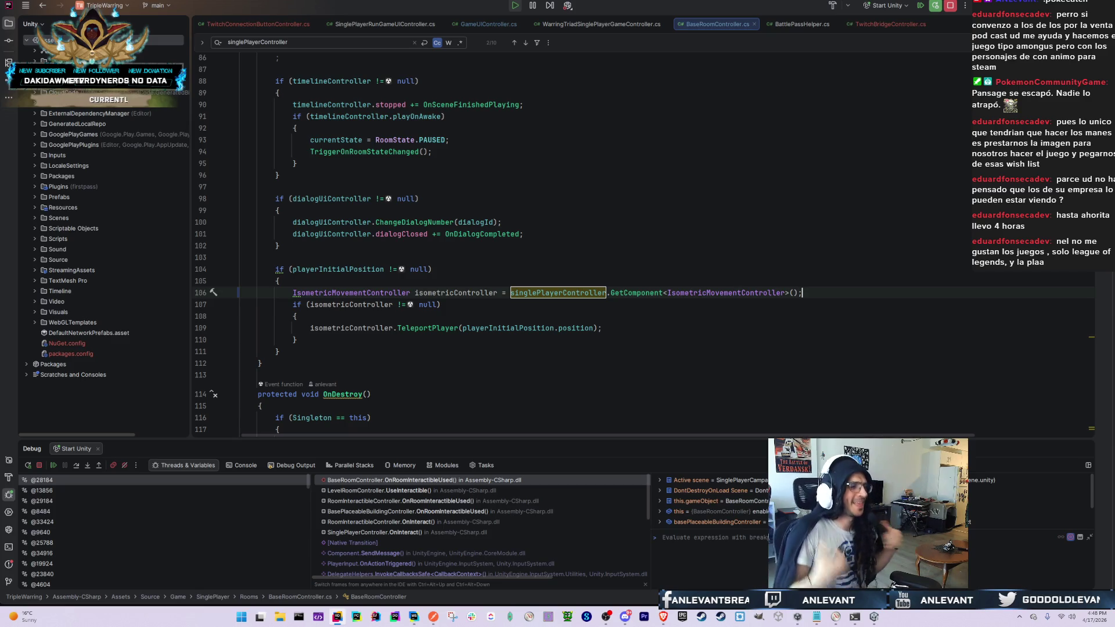
pyautogui.press('Up')
pyautogui.press('Up')
pyautogui.press('Escape')
pyautogui.press('Up')
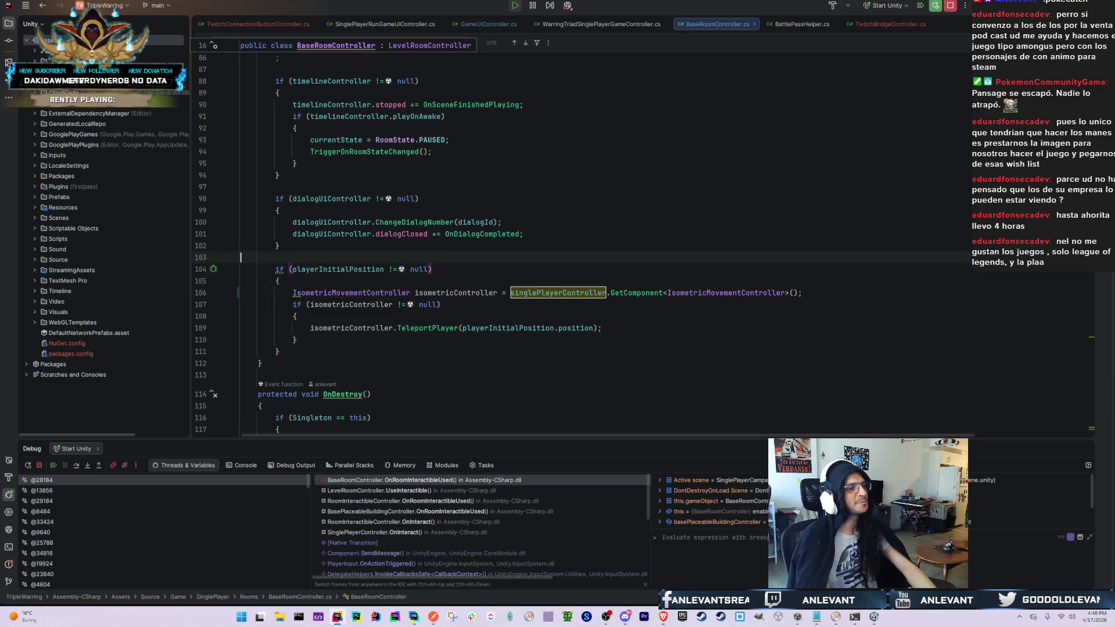
pyautogui.press('Up')
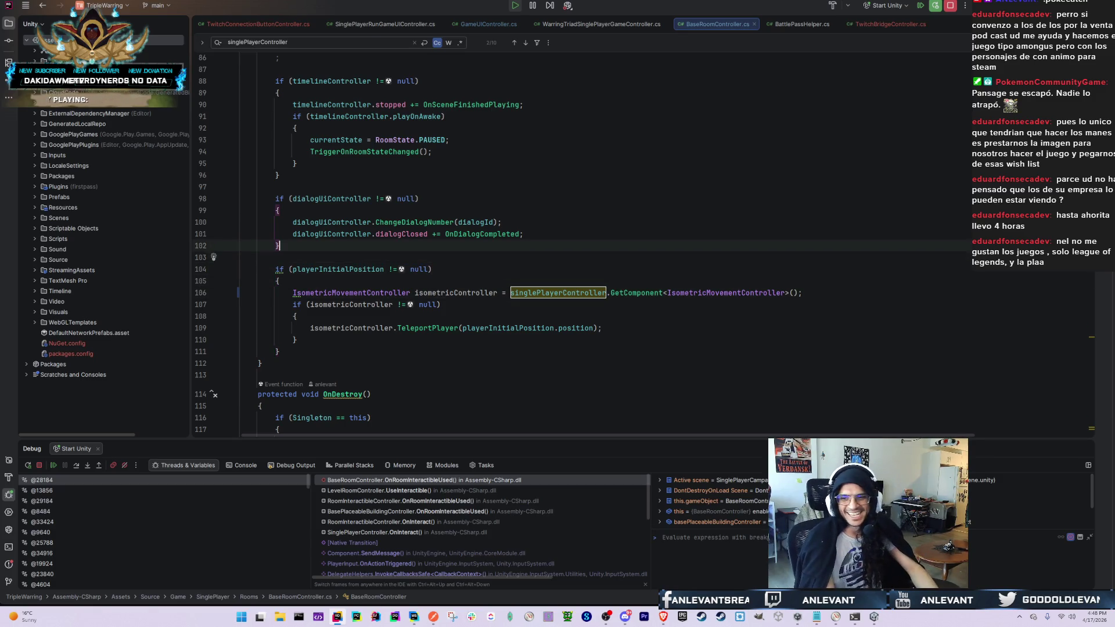
# Step: Review the Start method's teleport code in BaseRoomController.cs around lines 101-108
pyautogui.press('Up')
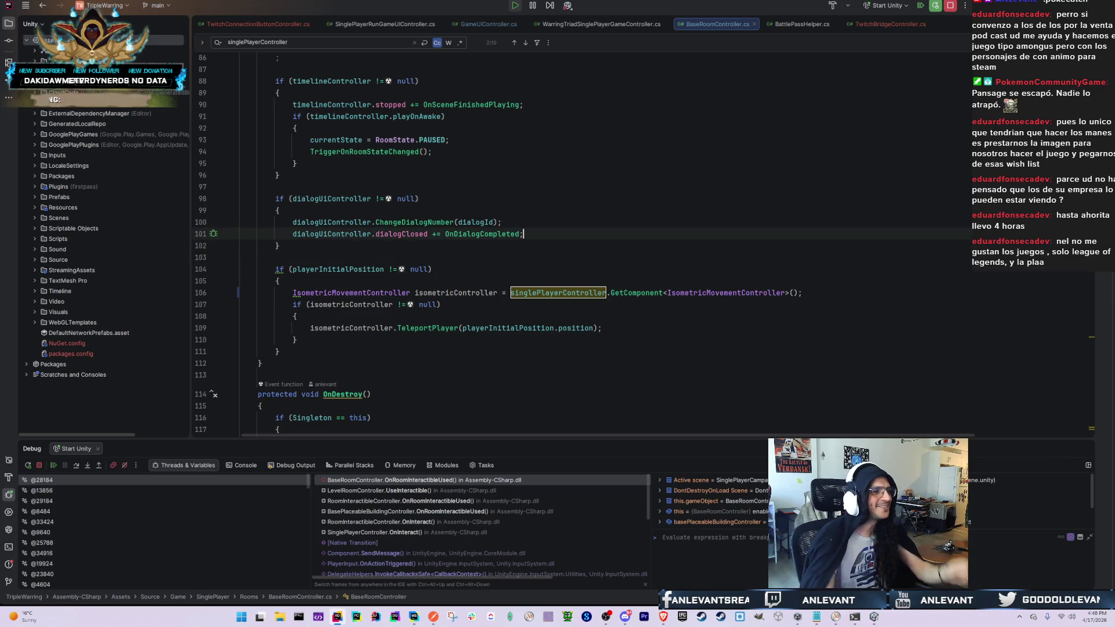
pyautogui.scroll(10, 541, 350)
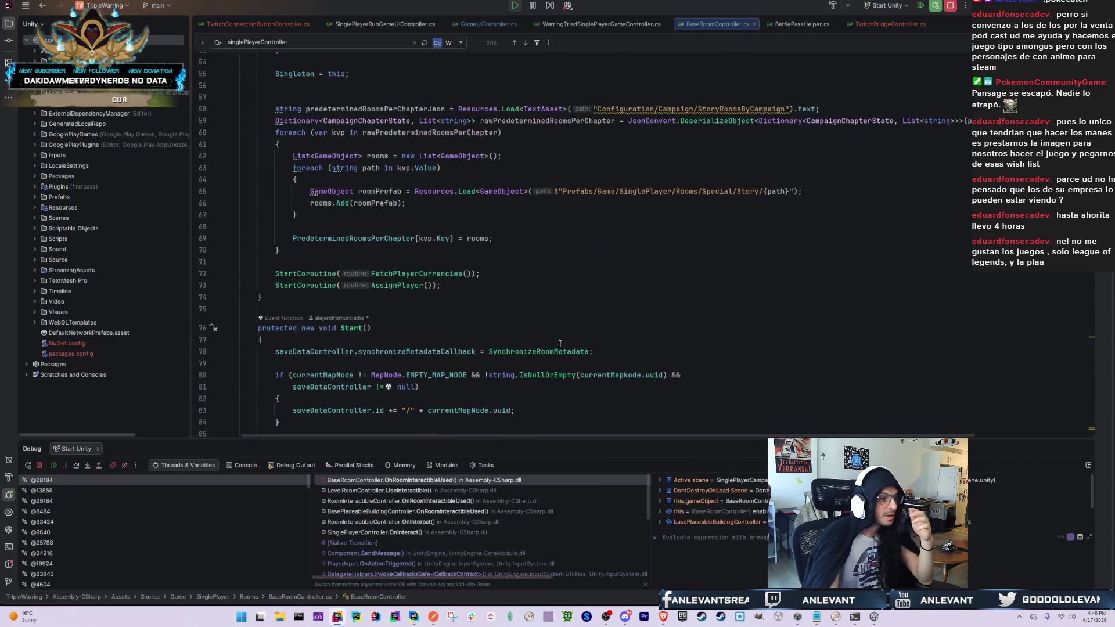
pyautogui.scroll(-8, 541, 350)
pyautogui.scroll(-3, 550, 319)
pyautogui.click(295, 282)
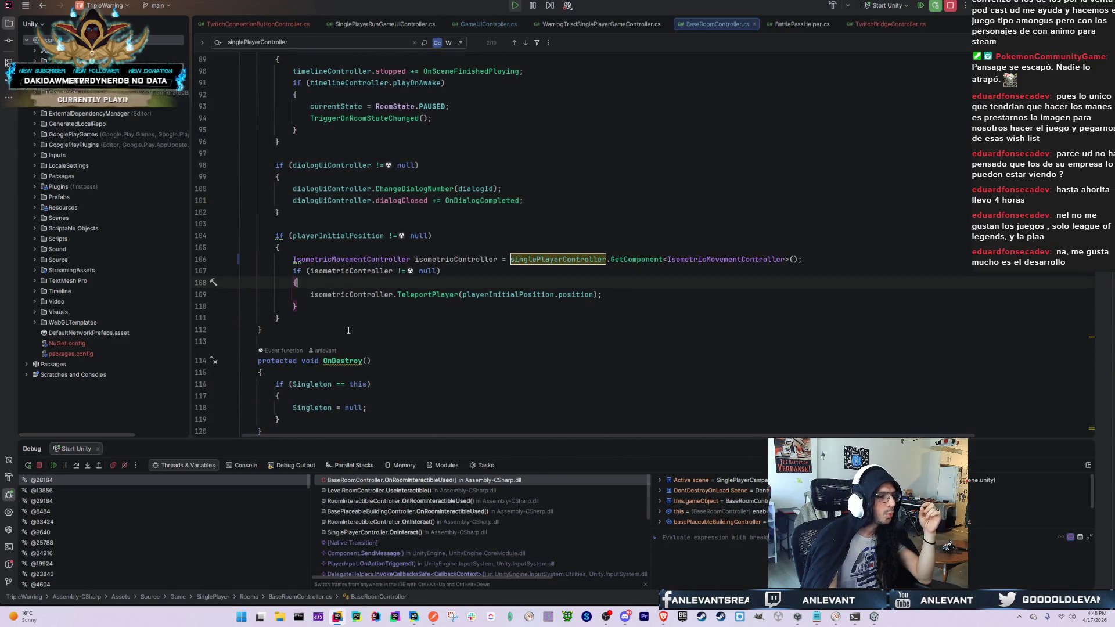
pyautogui.scroll(7, 323, 311)
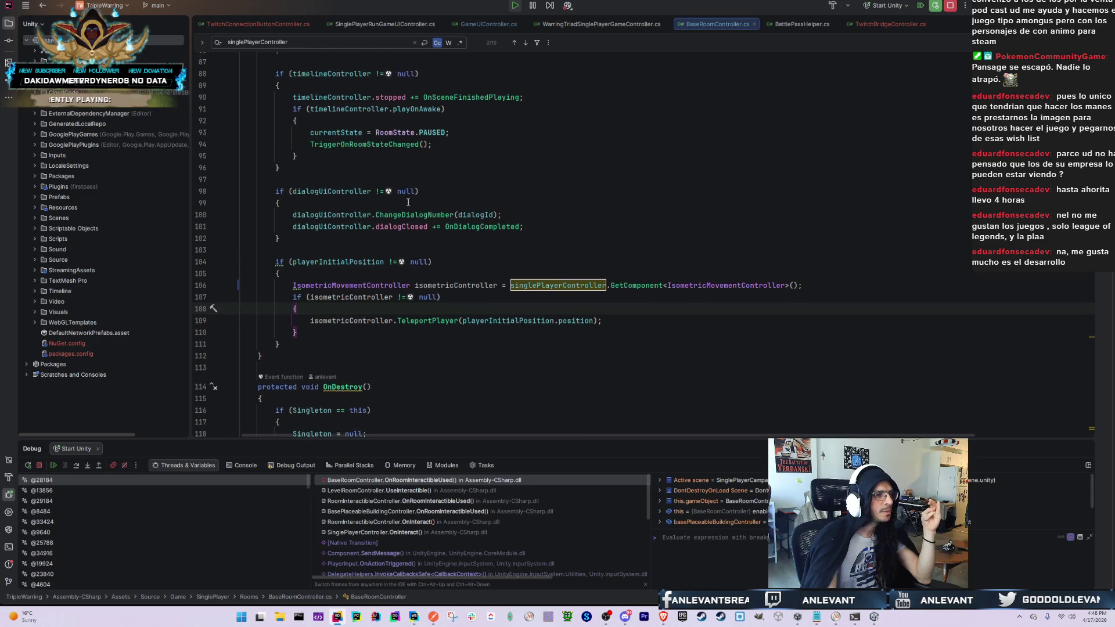
pyautogui.click(364, 180)
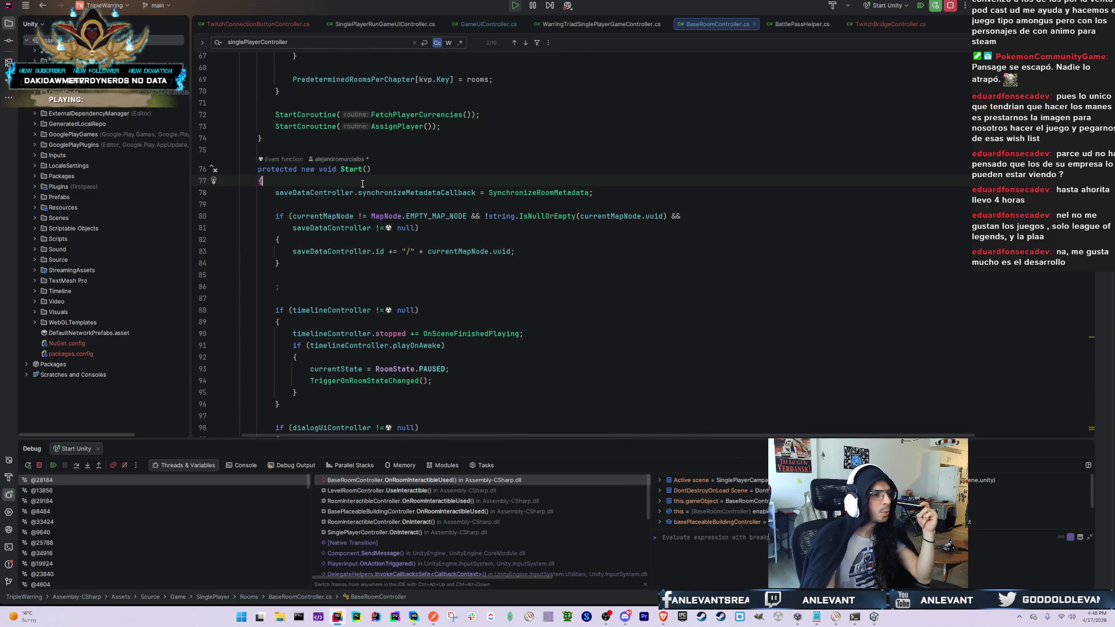
pyautogui.scroll(6, 388, 190)
pyautogui.scroll(1, 409, 193)
pyautogui.scroll(8, 409, 194)
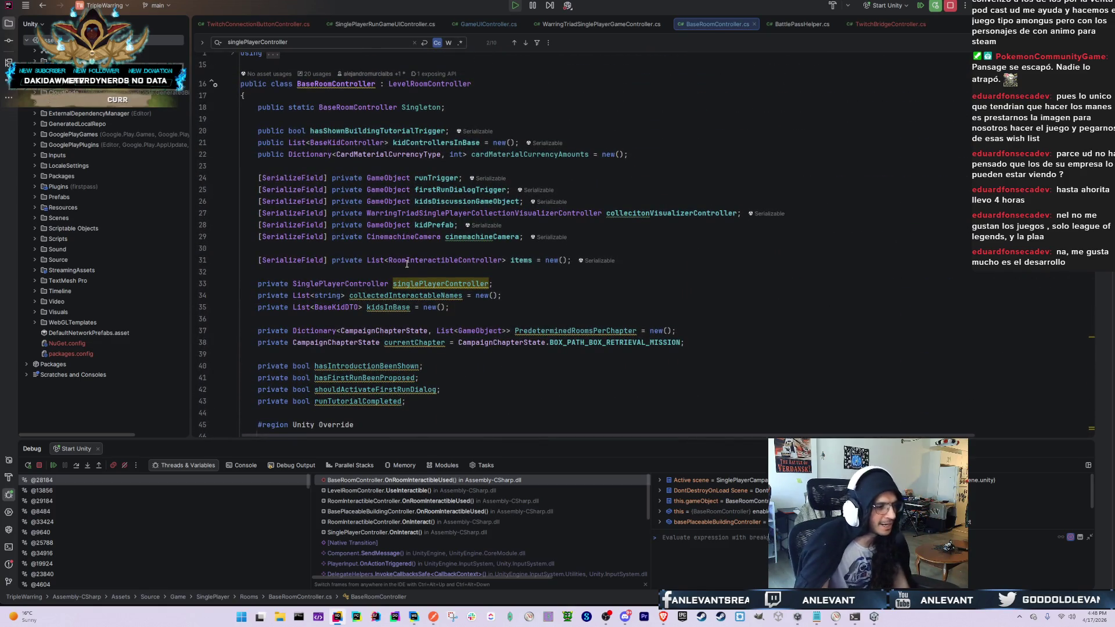
pyautogui.scroll(-4, 499, 430)
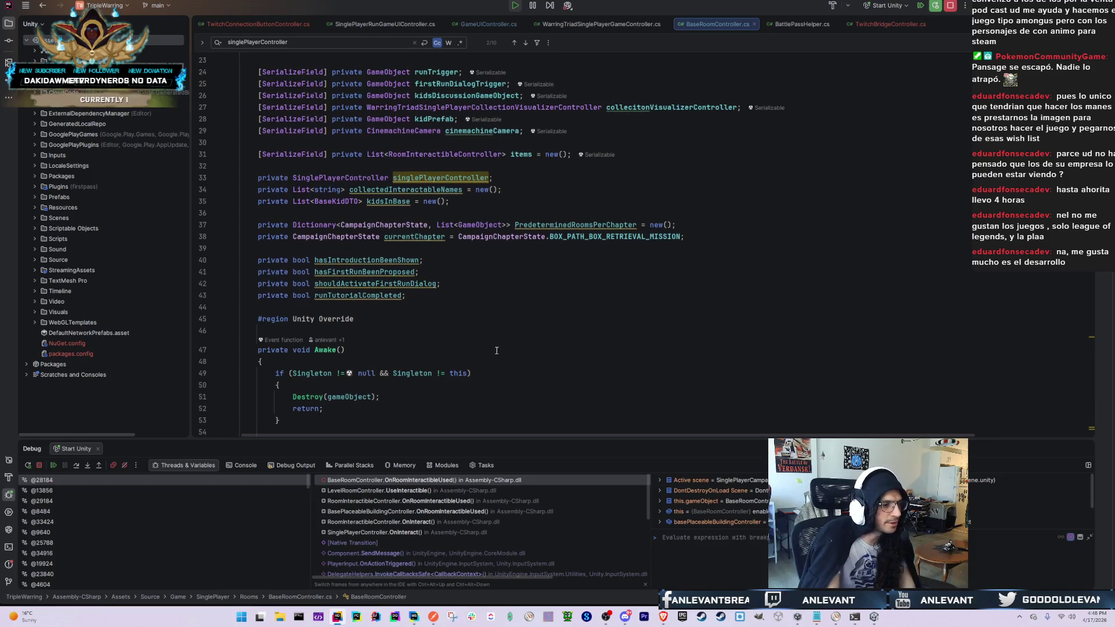
pyautogui.scroll(-3, 339, 390)
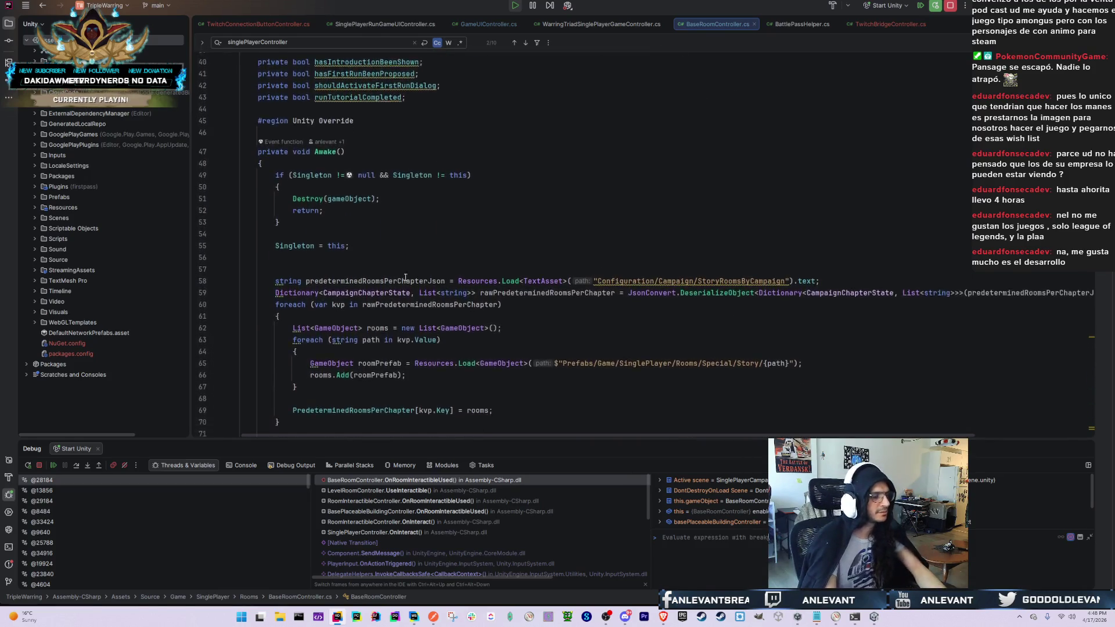
# Step: Approve the pending Bash port-check command in the web project's IDE and return to Rider
pyautogui.hotkey('alt', 'Tab')
pyautogui.click(437, 274)
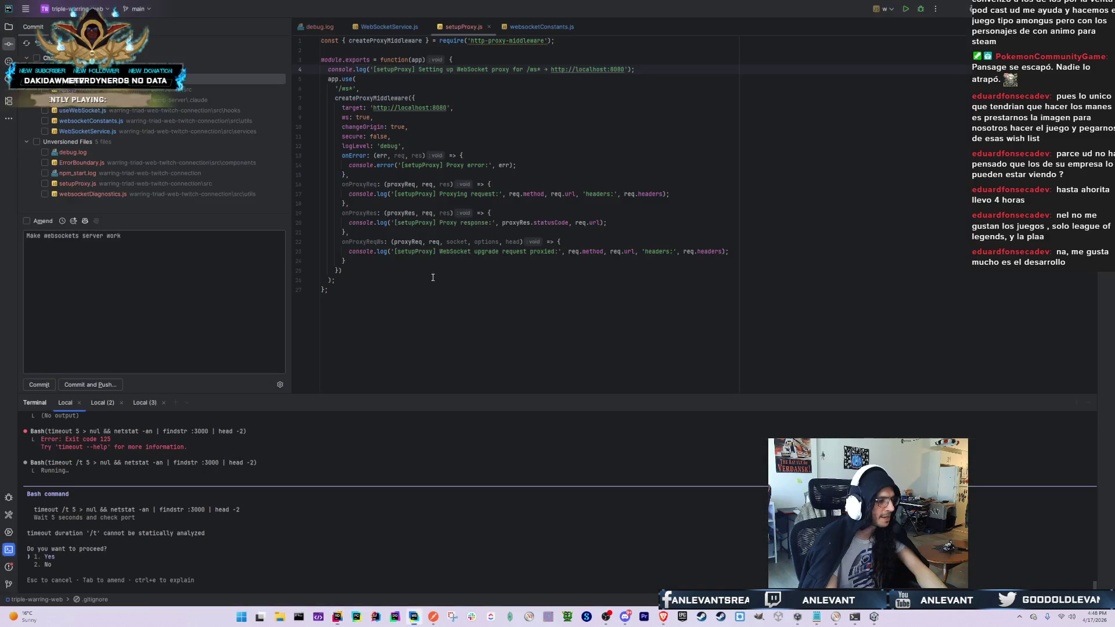
pyautogui.press('Return')
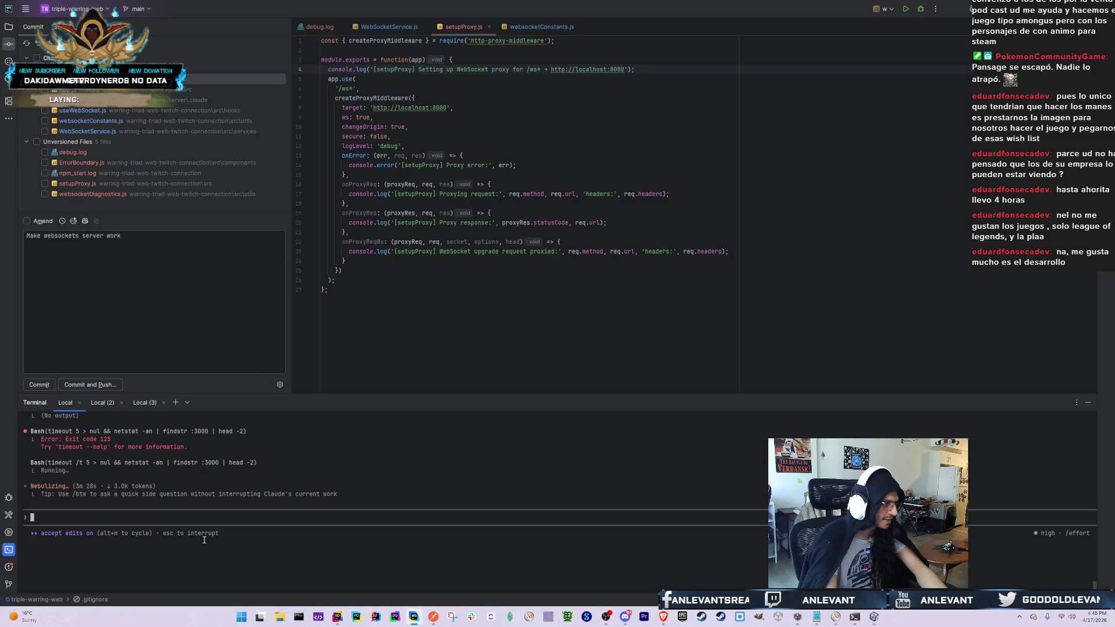
pyautogui.hotkey('alt', 'Tab')
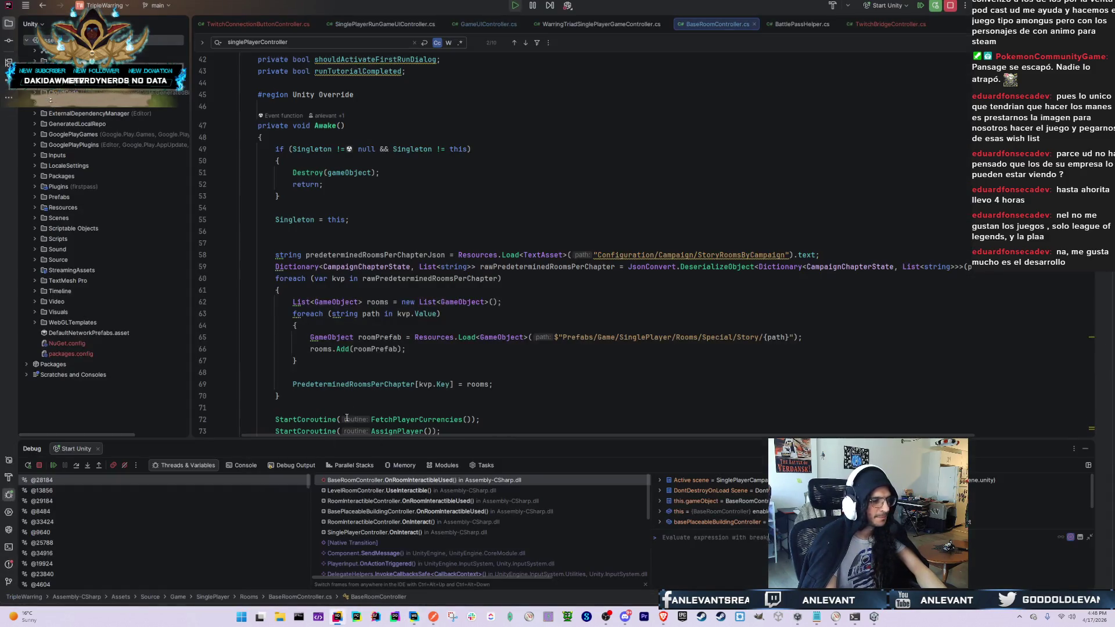
# Step: Scroll down BaseRoomController.cs and select singlePlayerController on line 106
pyautogui.scroll(-3, 453, 342)
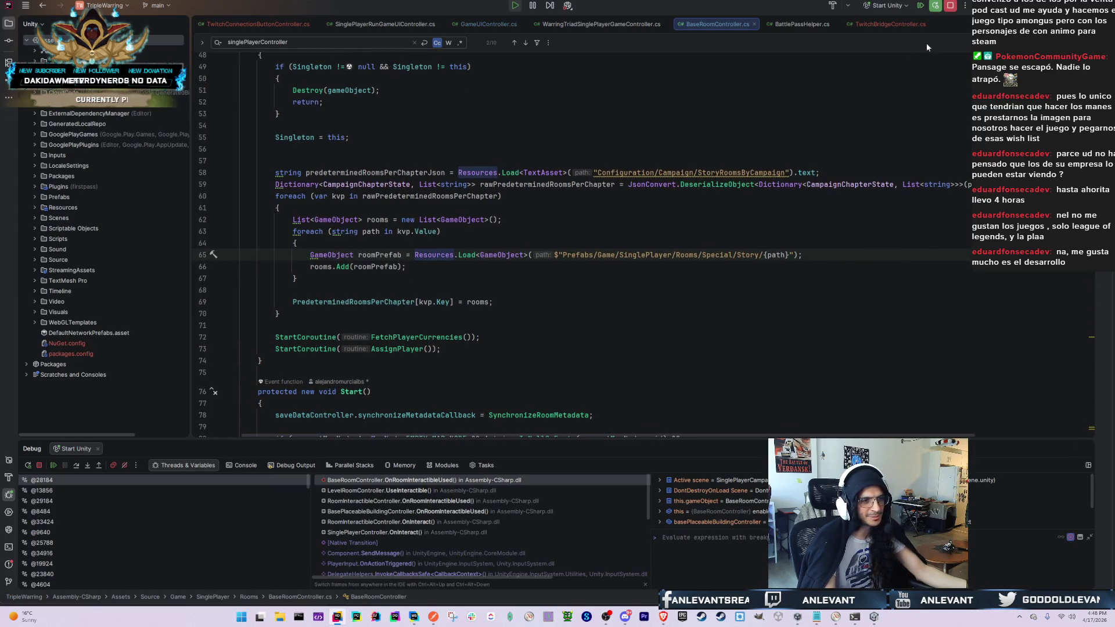
pyautogui.scroll(-4, 515, 312)
pyautogui.scroll(10, 505, 338)
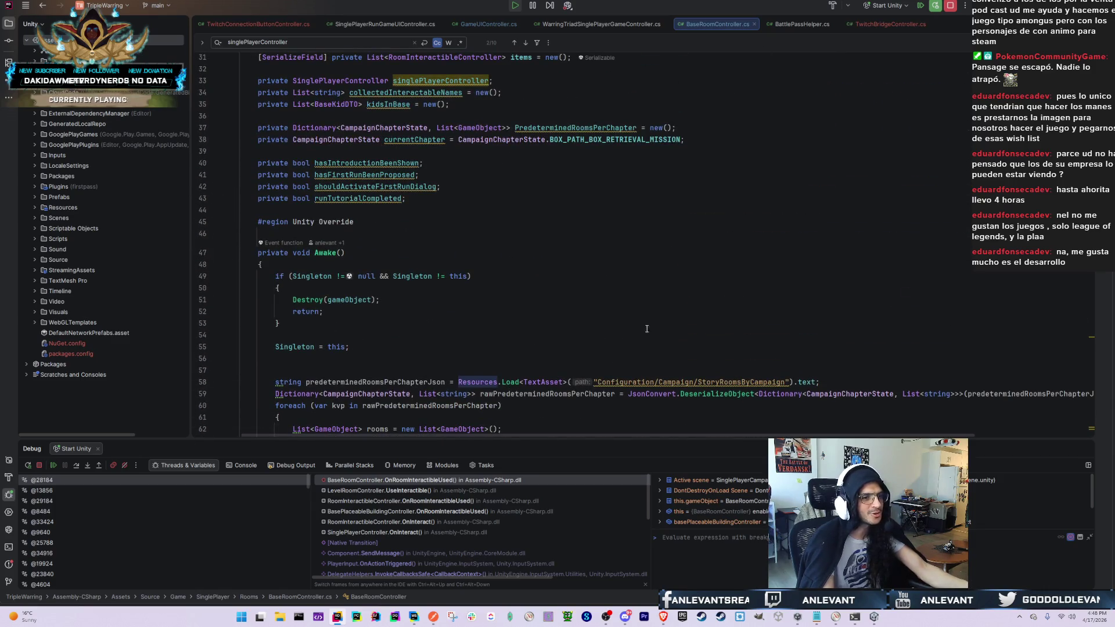
pyautogui.moveTo(546, 386)
pyautogui.scroll(-3, 550, 364)
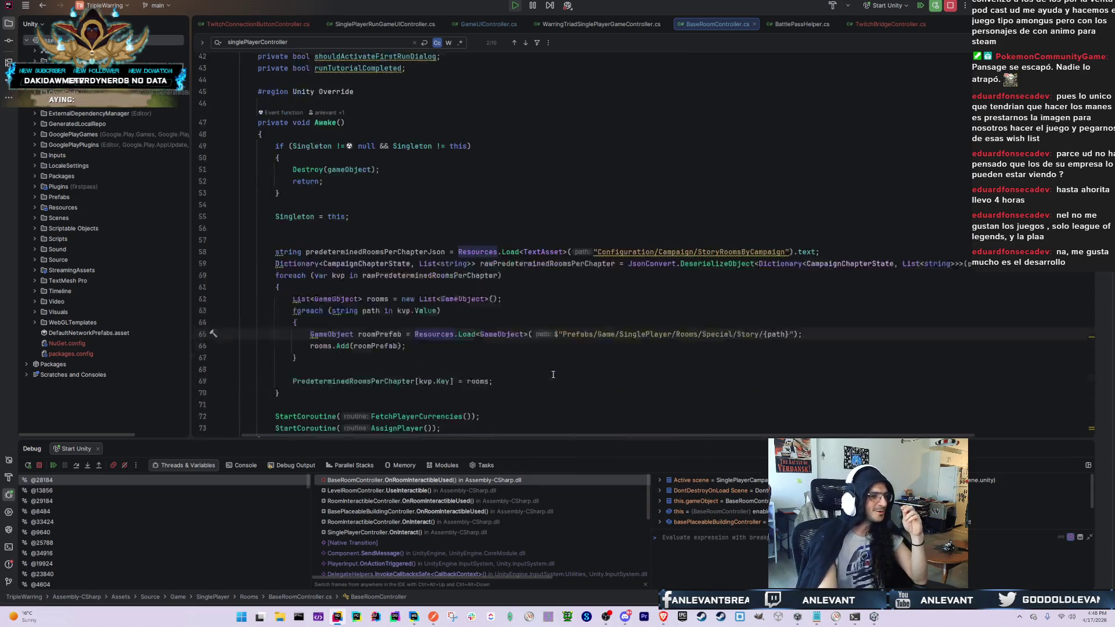
pyautogui.scroll(-15, 550, 363)
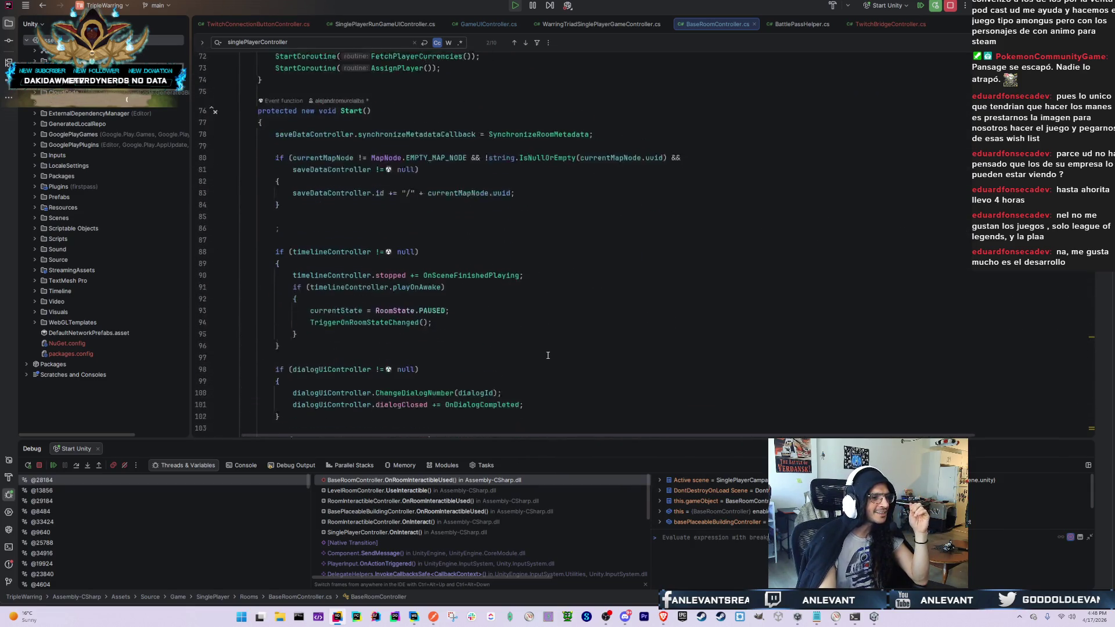
pyautogui.scroll(-3, 548, 354)
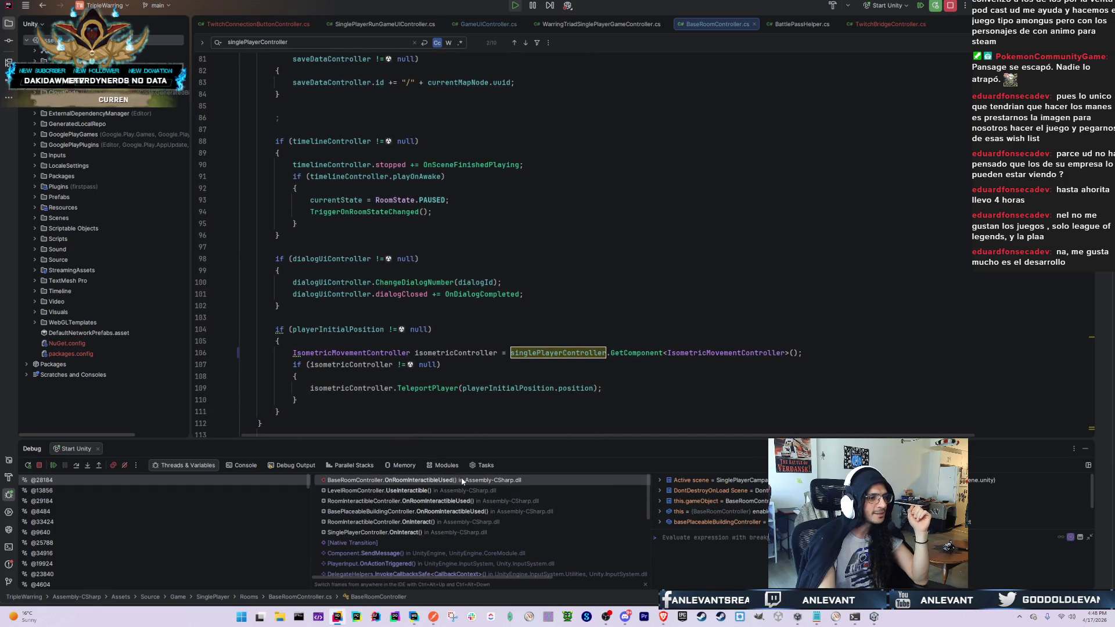
pyautogui.doubleClick(568, 352)
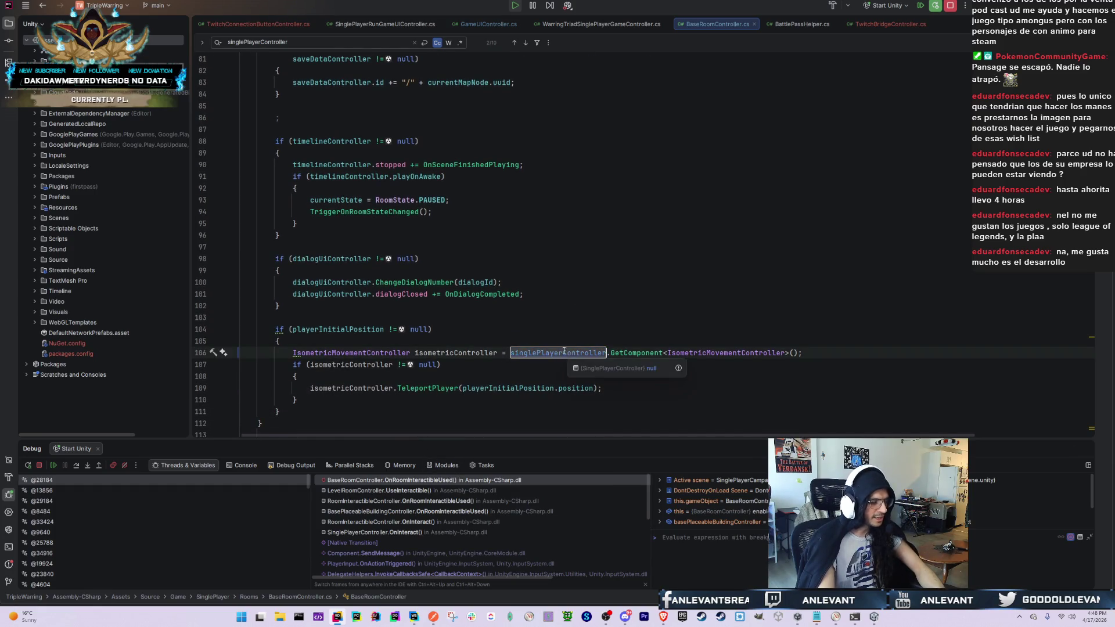
# Step: Search BaseRoomController.cs for singlePlayerController and step through its matches
pyautogui.hotkey('ctrl', 'f')
pyautogui.press('Return')
pyautogui.press('Return')
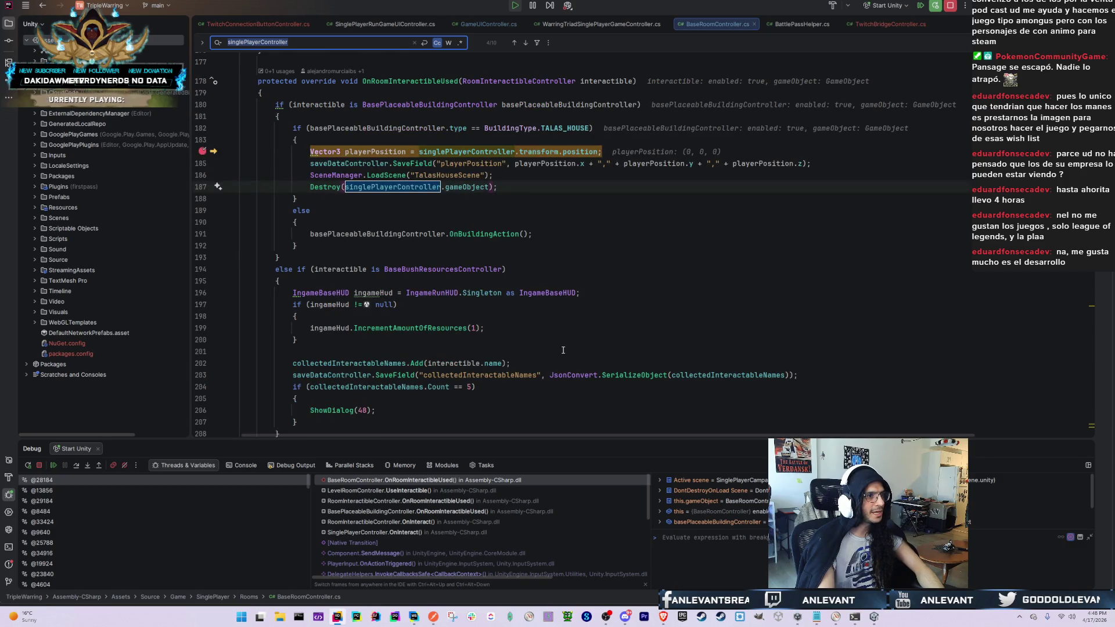
pyautogui.press('Return')
pyautogui.press('Return')
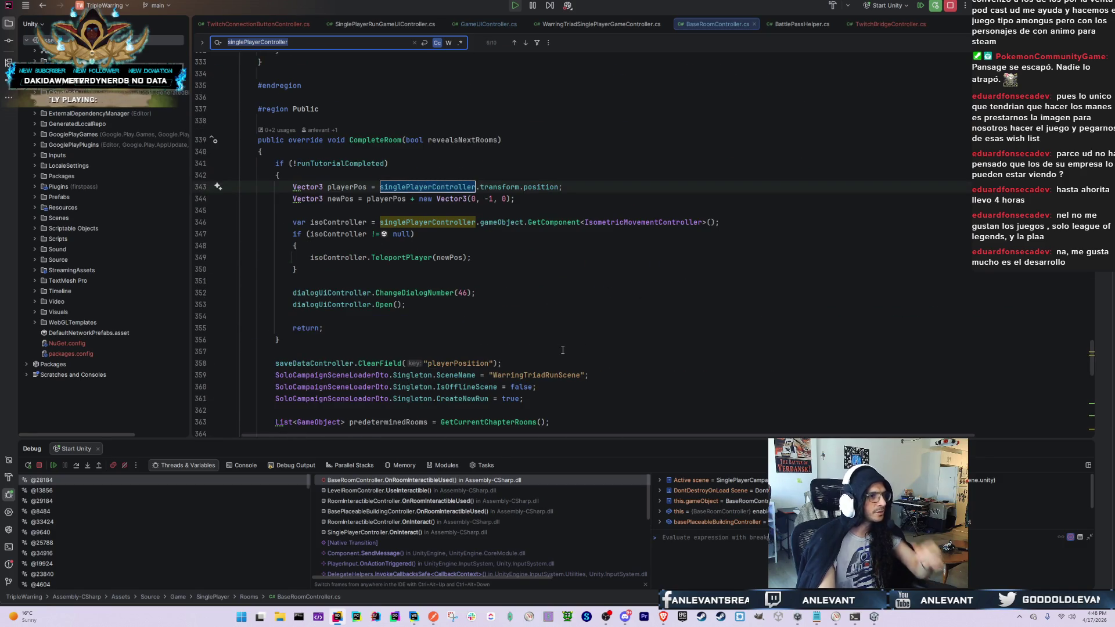
pyautogui.press('Return')
pyautogui.press('Return')
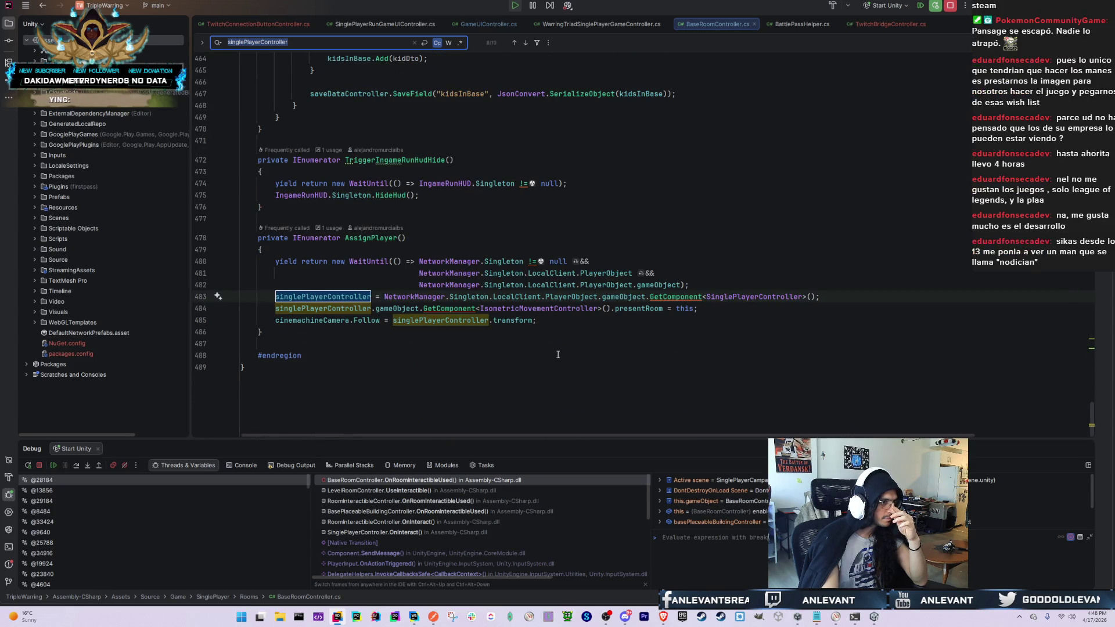
pyautogui.press('Return')
pyautogui.press('Return')
pyautogui.press('Return')
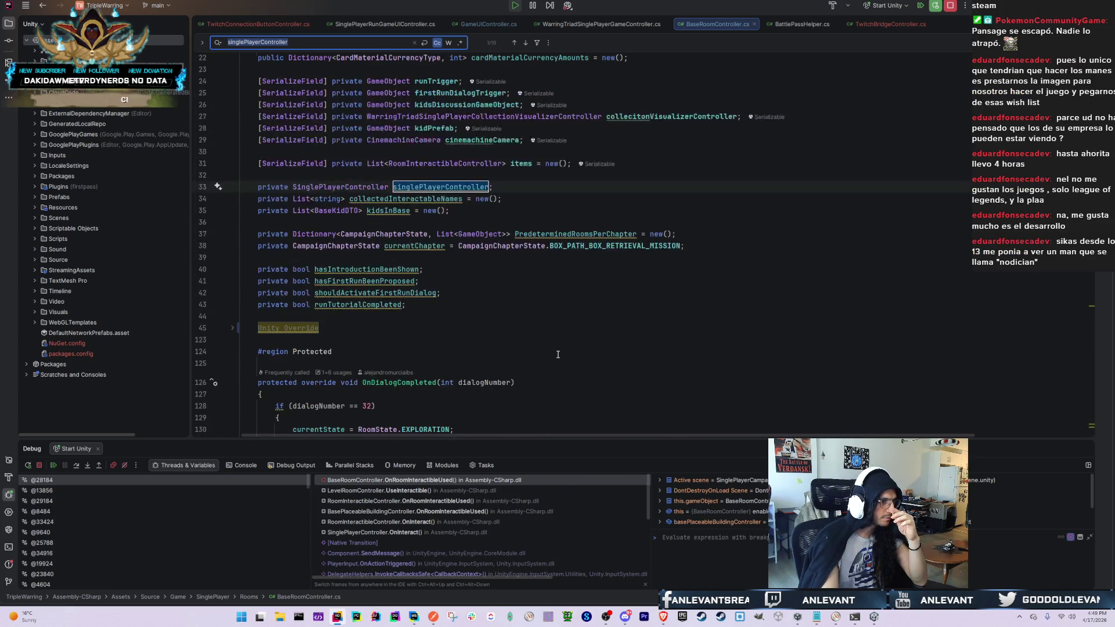
# Step: Narrow the search to 'singlePlayerController =' and breakpoint that assignment in AssignPlayer at line 483
pyautogui.click(334, 41)
pyautogui.write('=')
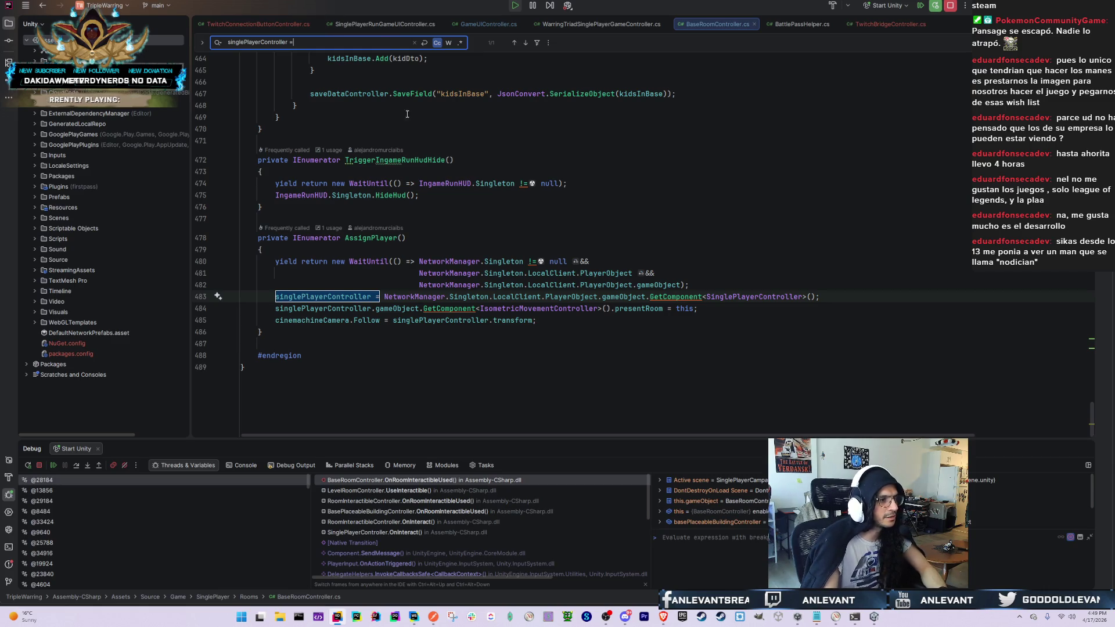
pyautogui.keyDown('ctrl'); pyautogui.click(371, 239); pyautogui.keyUp('ctrl')
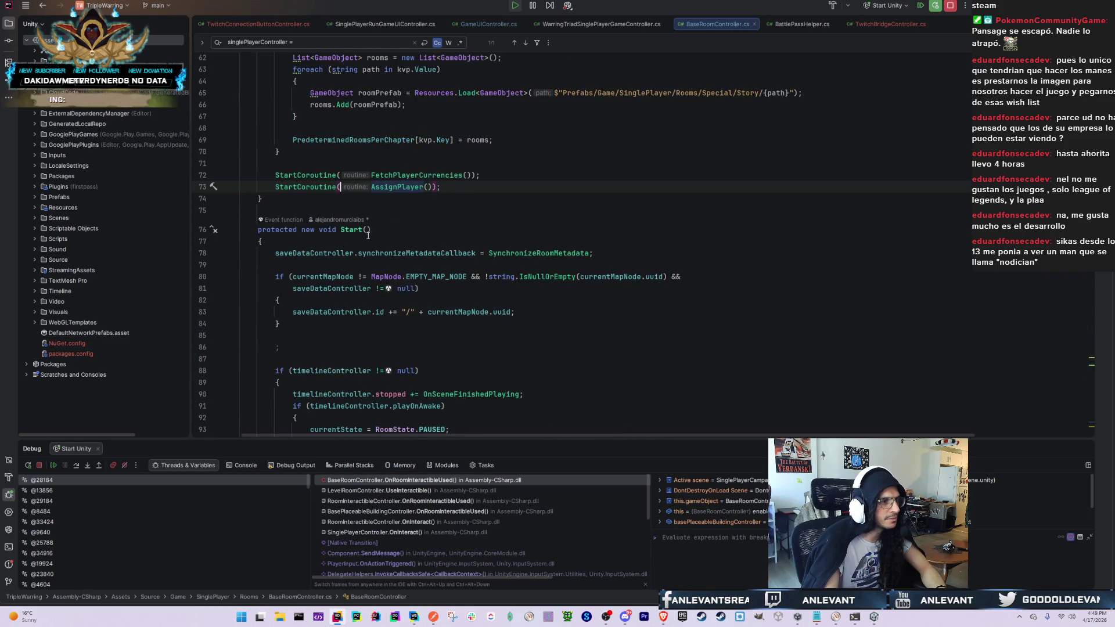
pyautogui.scroll(7, 384, 215)
pyautogui.scroll(-4, 400, 232)
pyautogui.keyDown('ctrl'); pyautogui.click(378, 300); pyautogui.keyUp('ctrl')
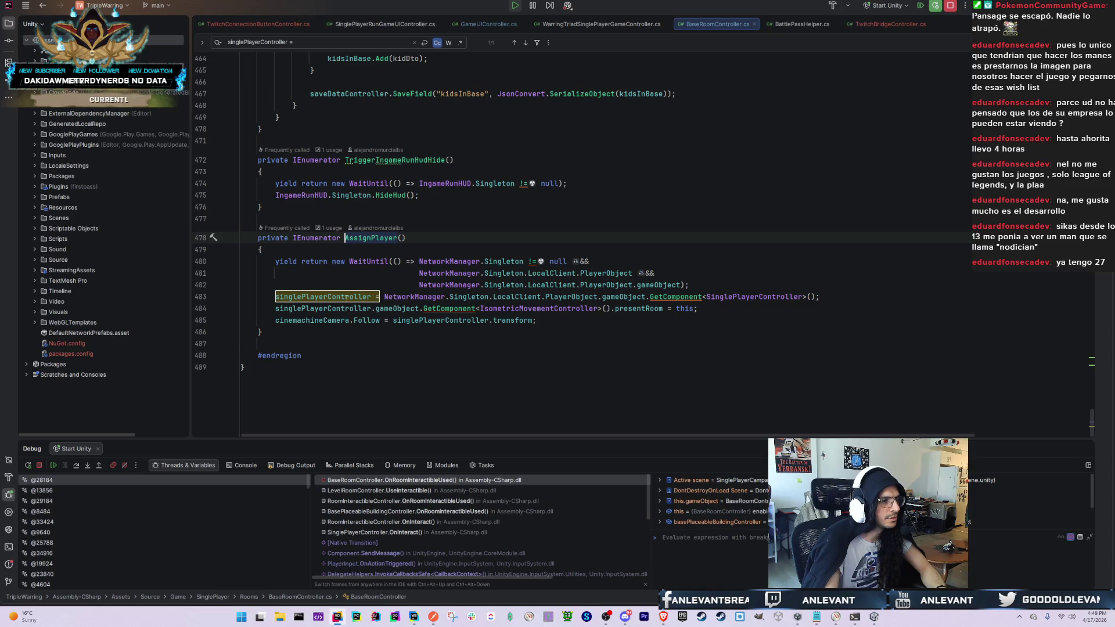
pyautogui.click(202, 297)
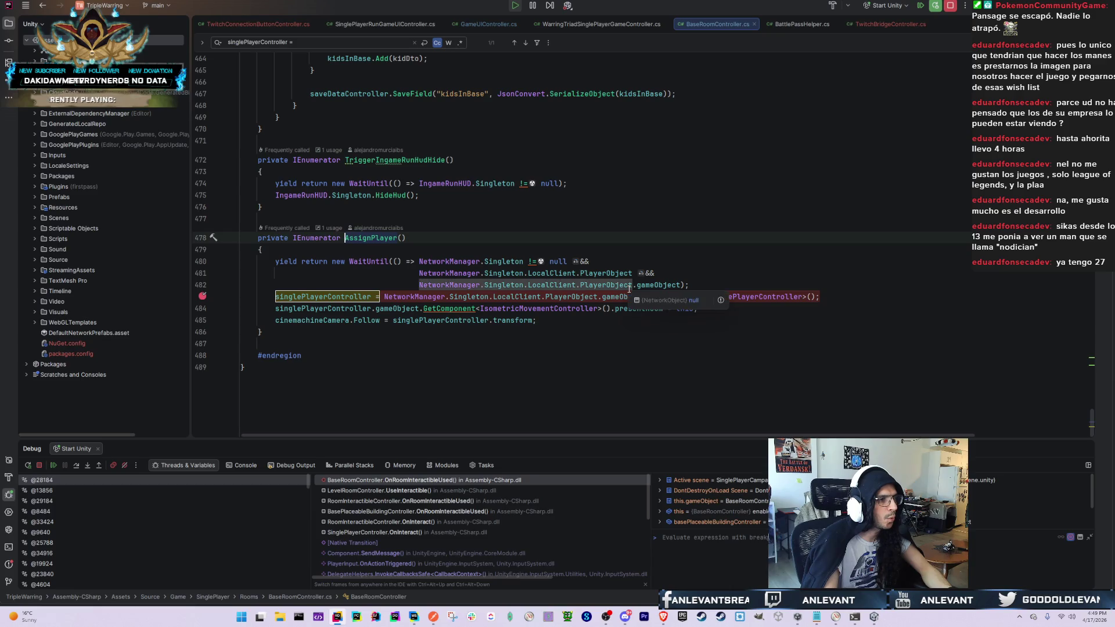
# Step: Resume the paused game in the debugger and switch to the Unity Editor
pyautogui.hotkey('alt', 'Tab')
pyautogui.press('Escape')
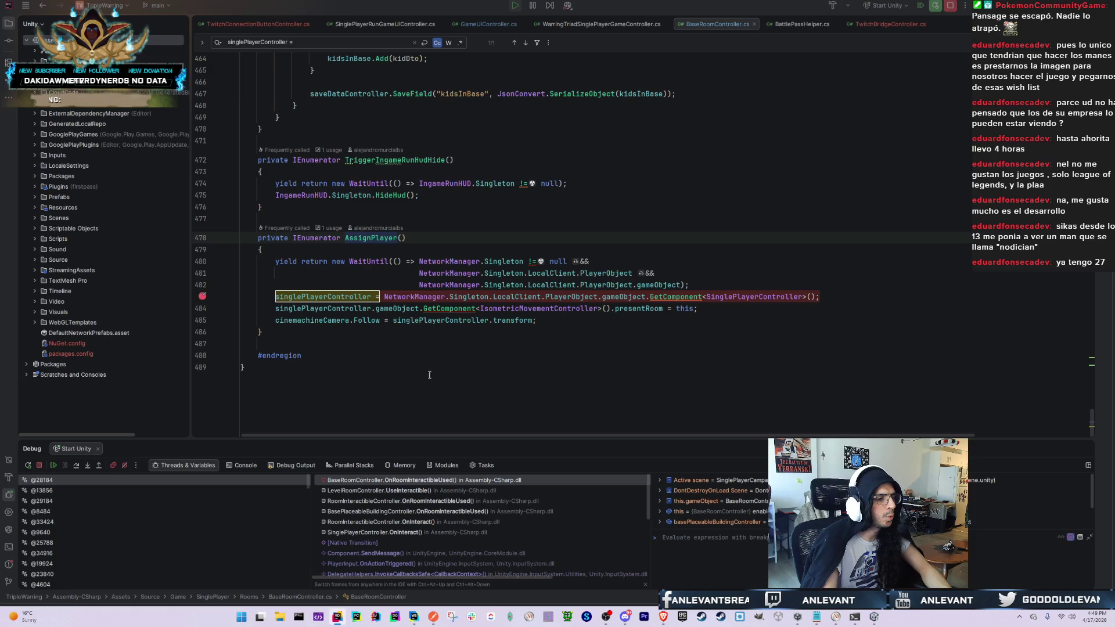
pyautogui.click(51, 466)
pyautogui.hotkey('alt', 'Tab')
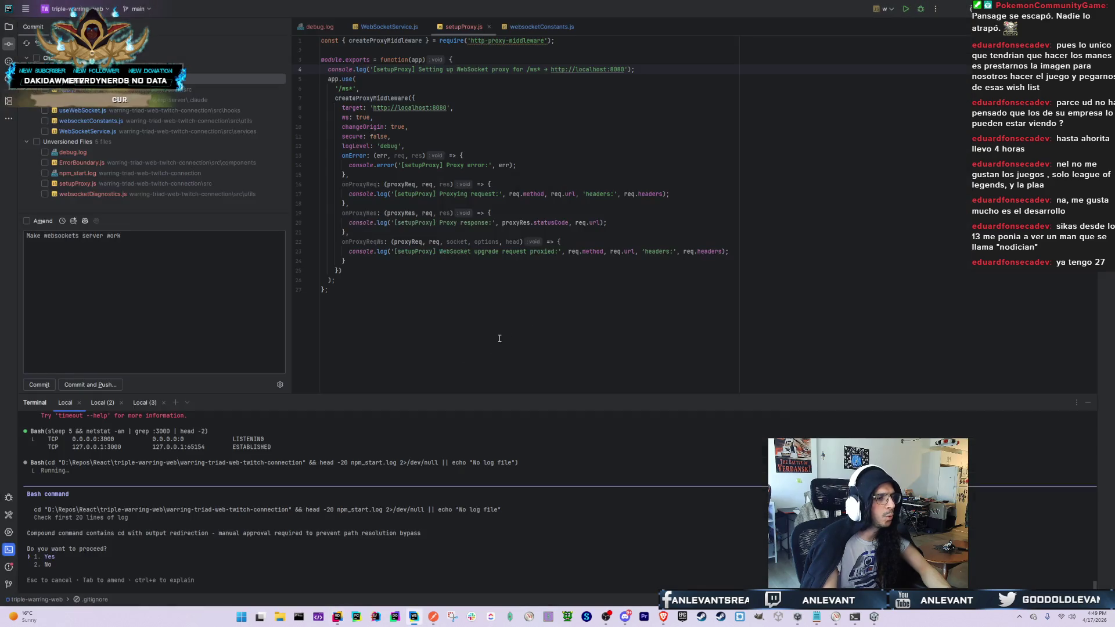
pyautogui.hotkey('alt', 'Tab')
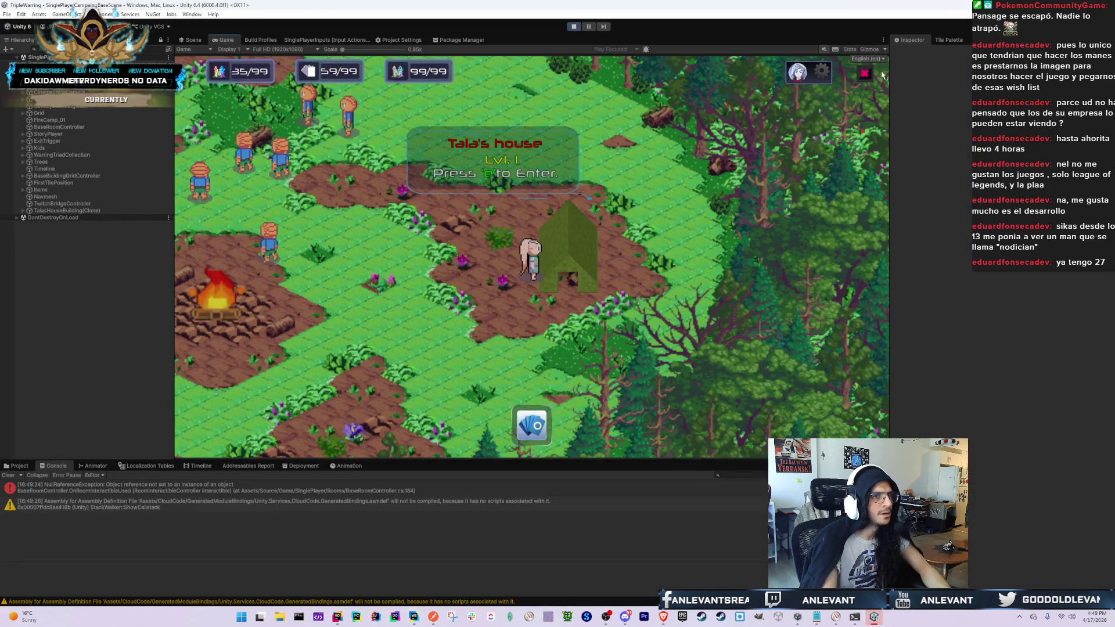
# Step: Exit the village to the main menu, choose Solo, then bring WebStorm forward
pyautogui.click(864, 73)
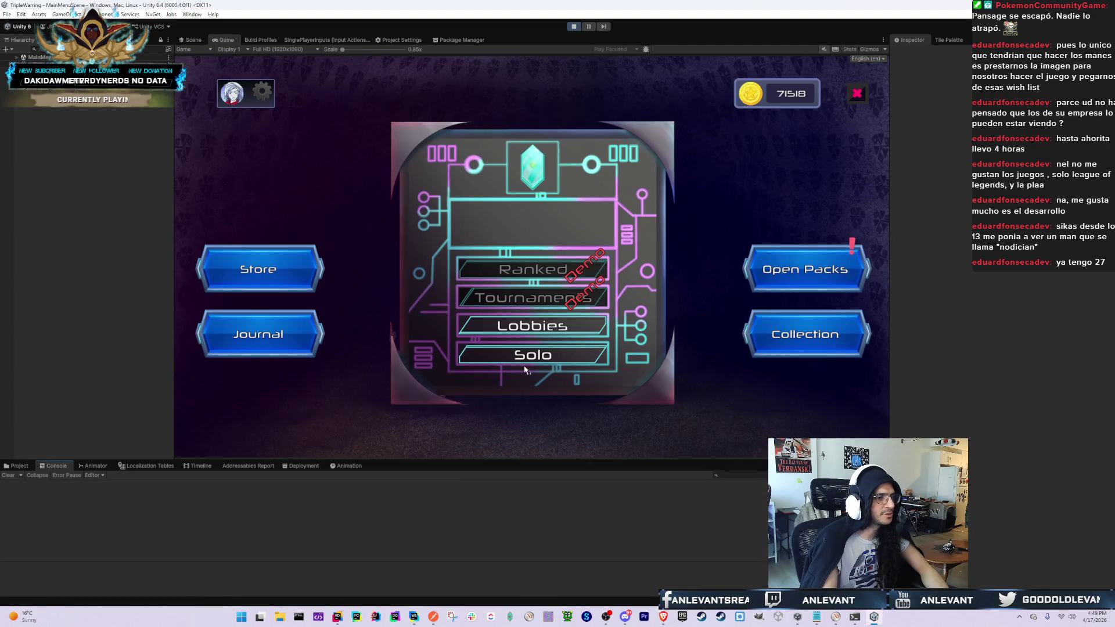
pyautogui.click(487, 355)
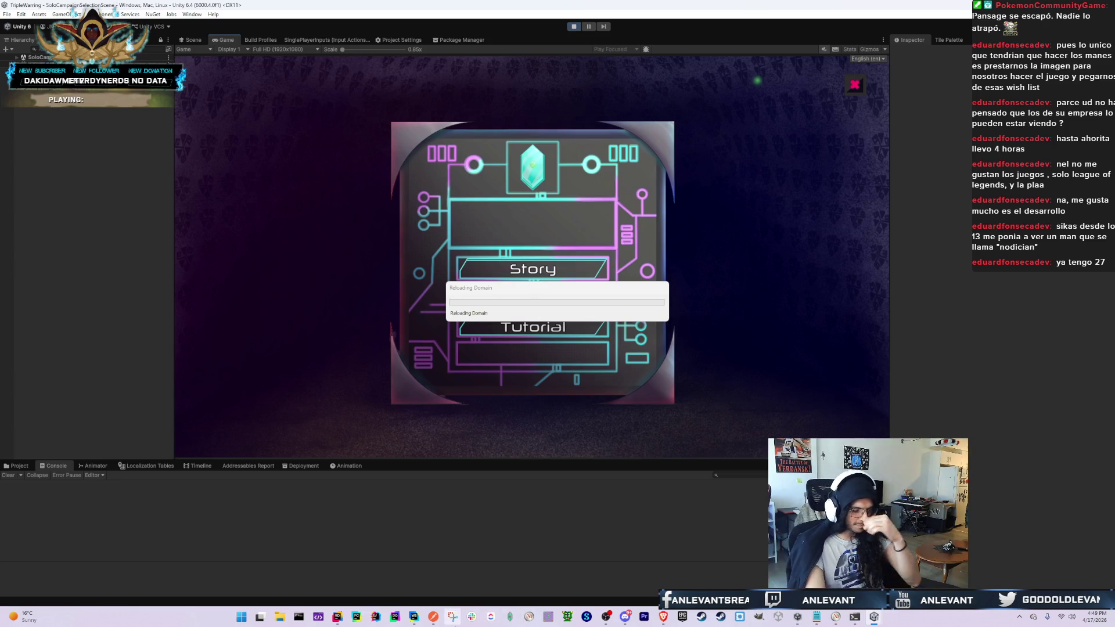
pyautogui.click(413, 617)
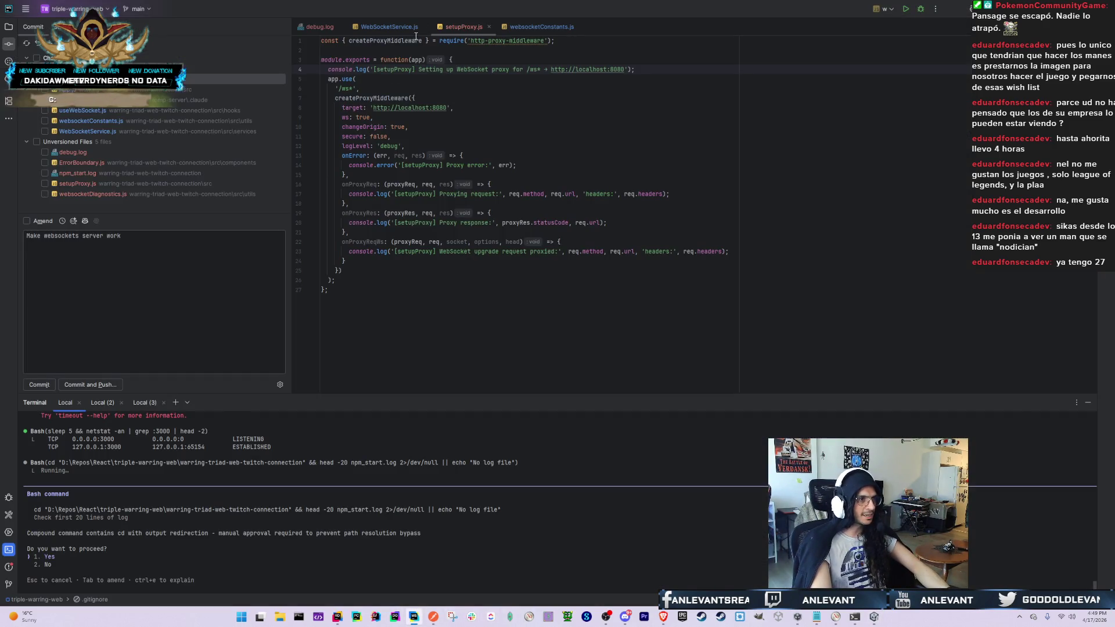
pyautogui.hotkey('alt', 'Tab')
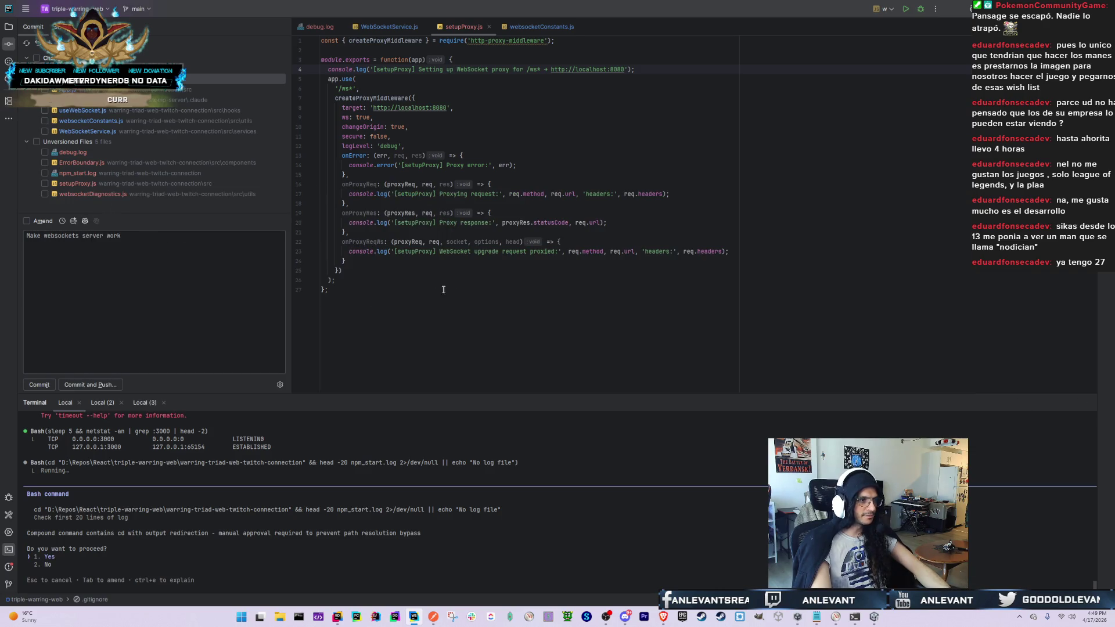
pyautogui.hotkey('alt', 'Tab')
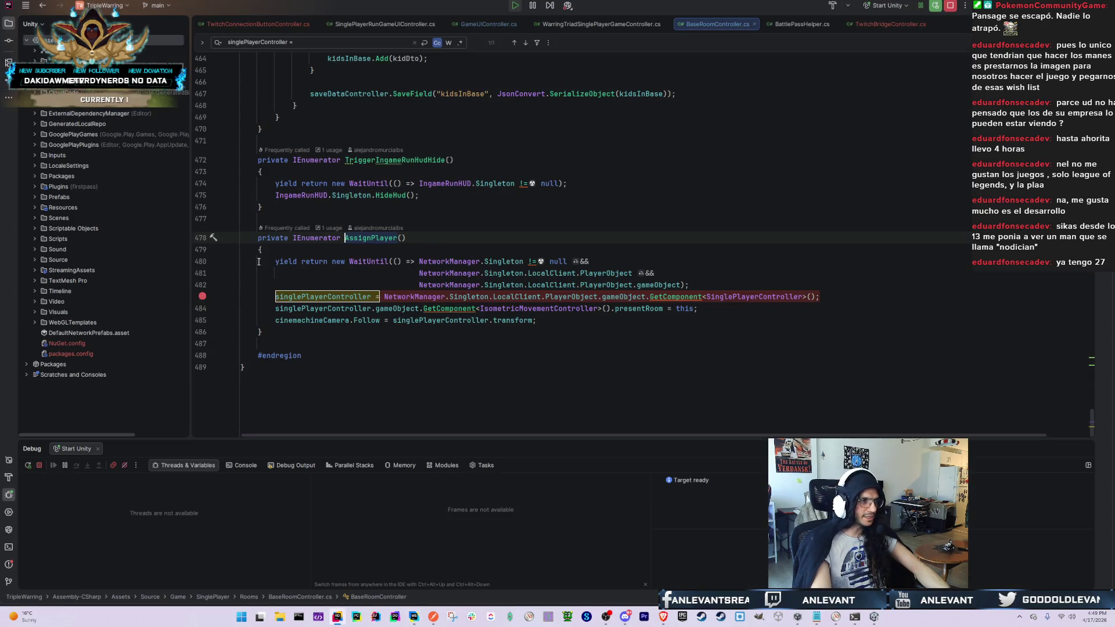
pyautogui.click(447, 285)
pyautogui.click(323, 296)
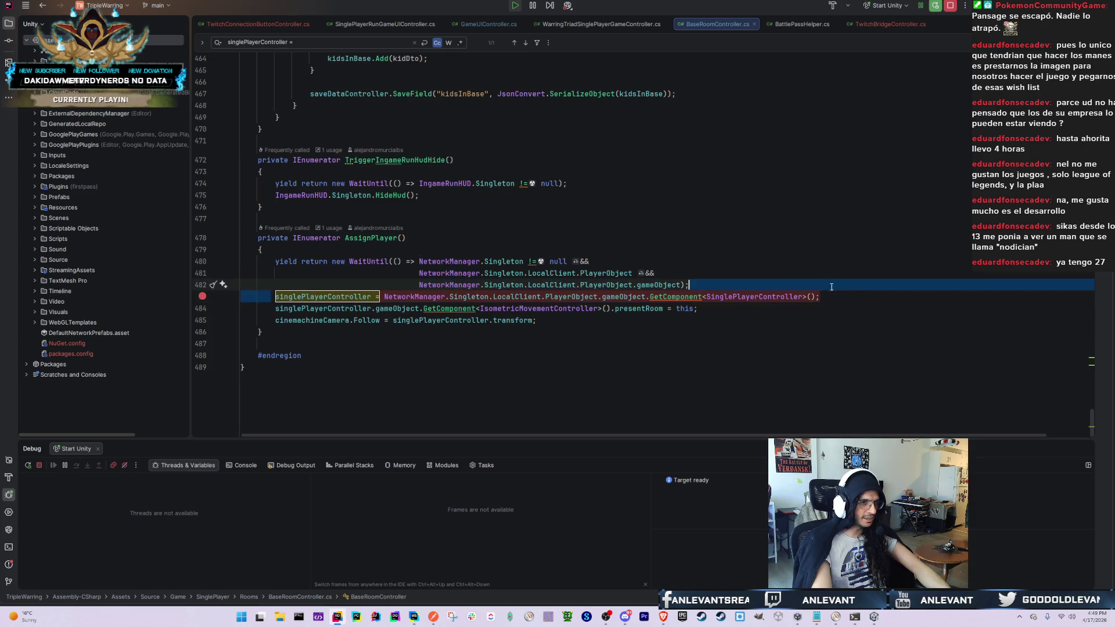
pyautogui.click(625, 274)
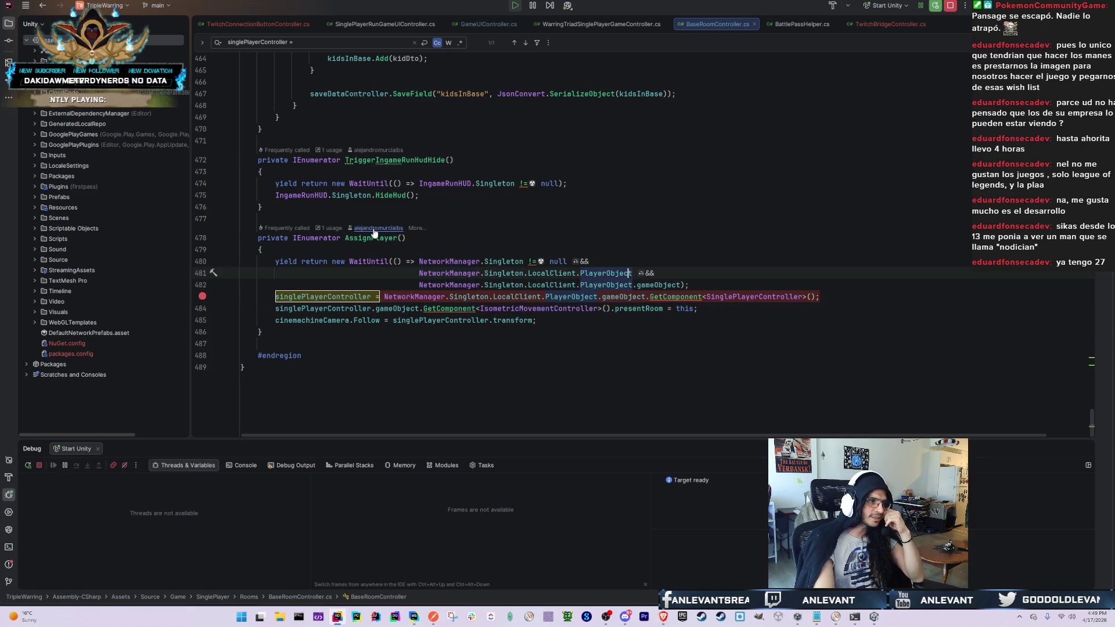
pyautogui.hotkey('alt', 'shift', 'a')
pyautogui.rightClick(229, 159)
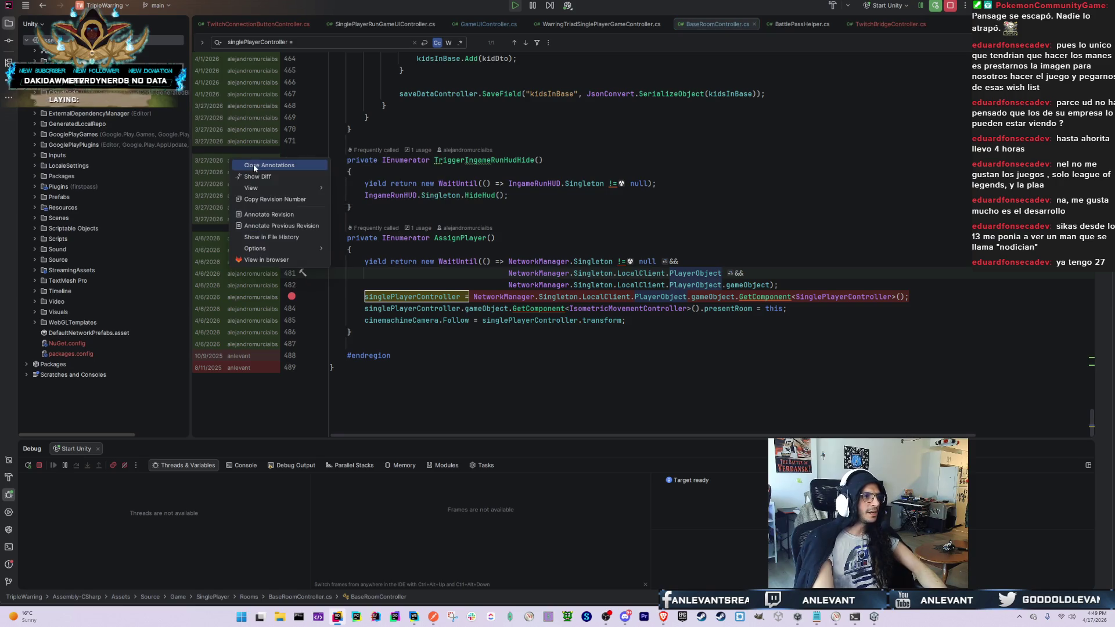
pyautogui.click(254, 164)
pyautogui.scroll(20, 406, 214)
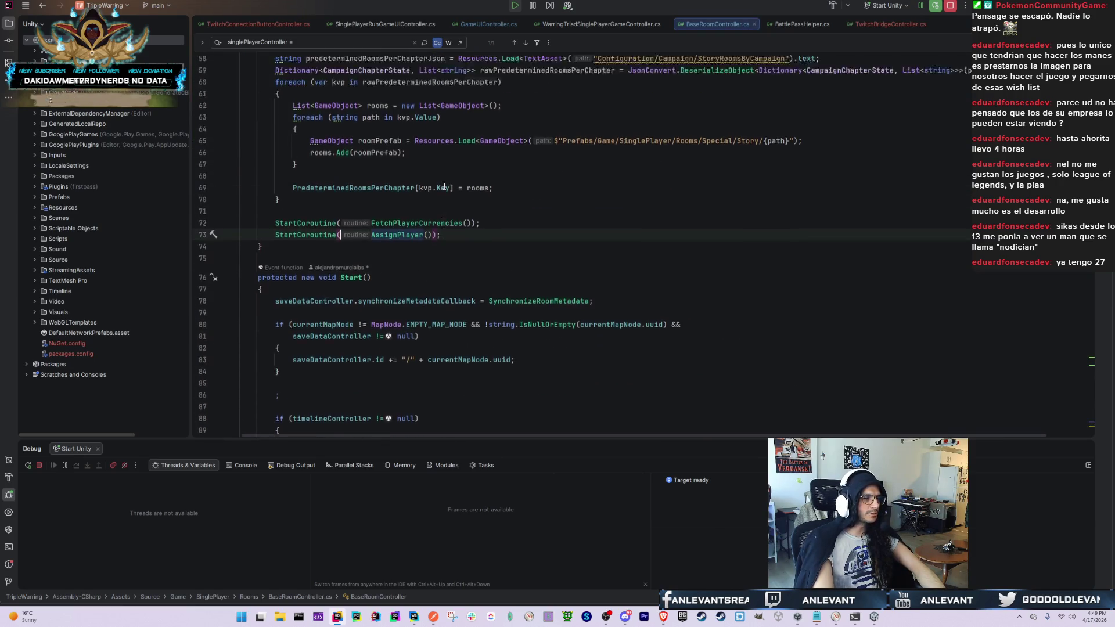
pyautogui.scroll(-3, 936, 400)
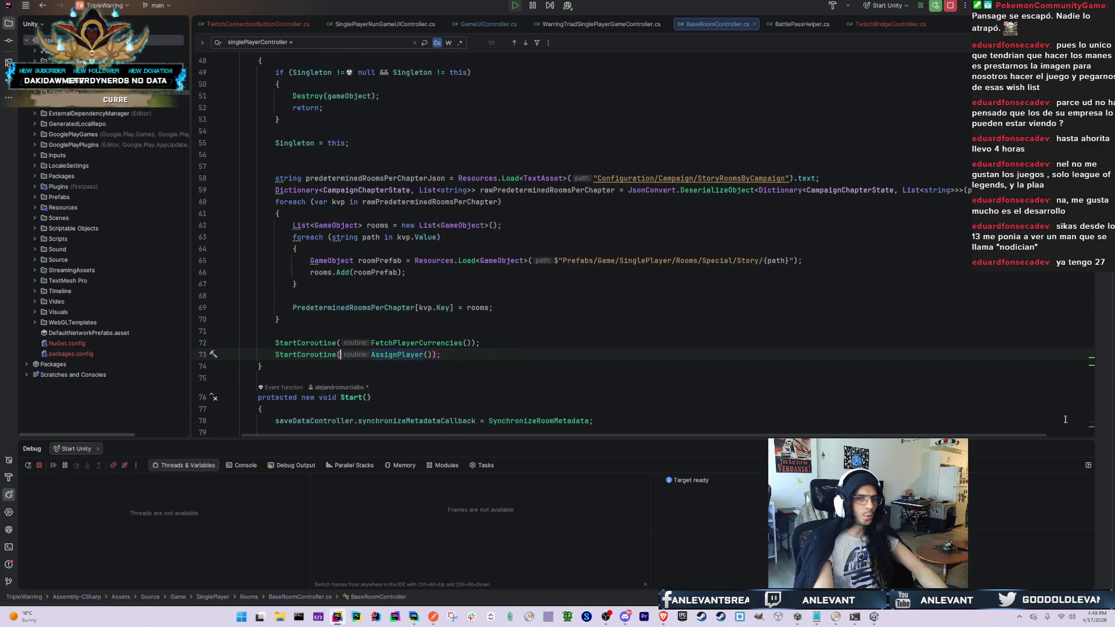
pyautogui.hscroll(1, 581, 244)
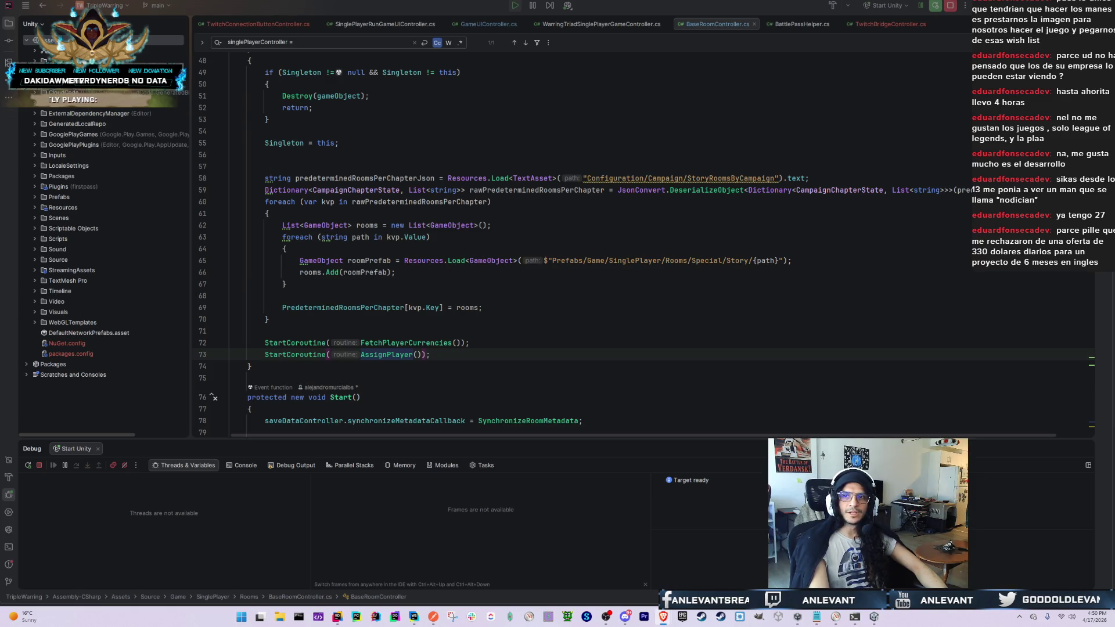
# Step: Search Brave for the creator's name, correct the typo, and open his channel-purchase video
pyautogui.click(662, 616)
pyautogui.write('d')
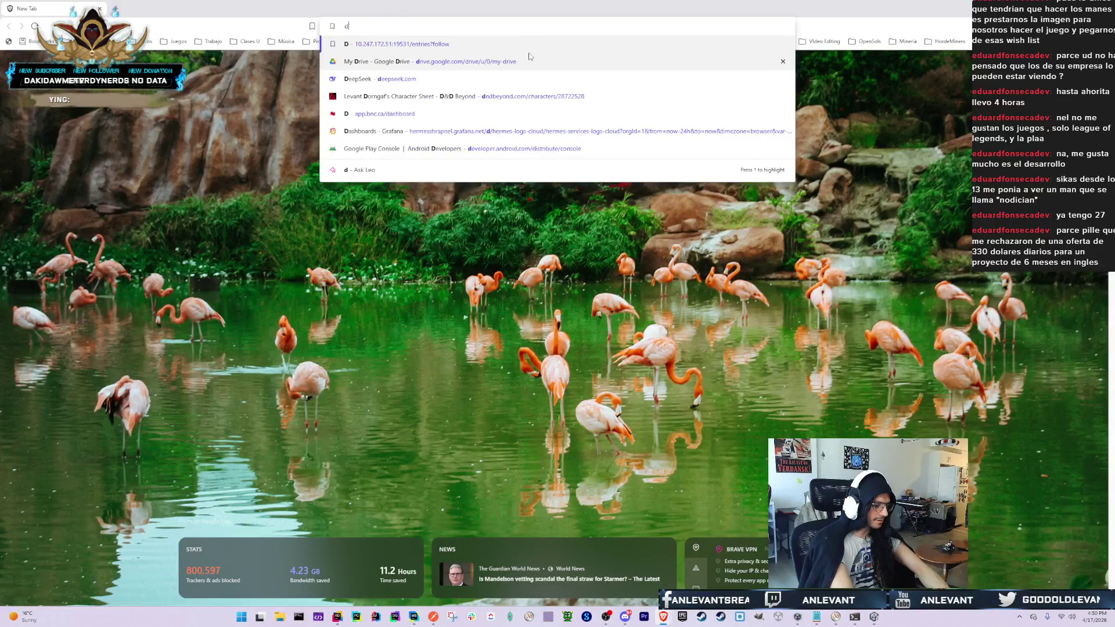
pyautogui.write('nodician')
pyautogui.press('Return')
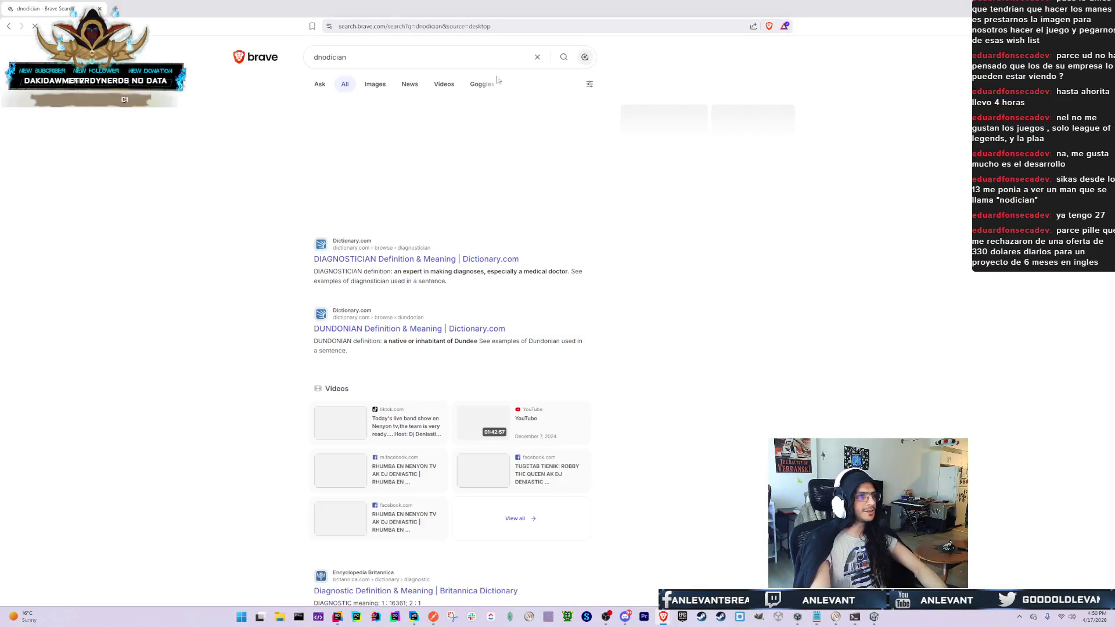
pyautogui.click(317, 56)
pyautogui.press('BackSpace')
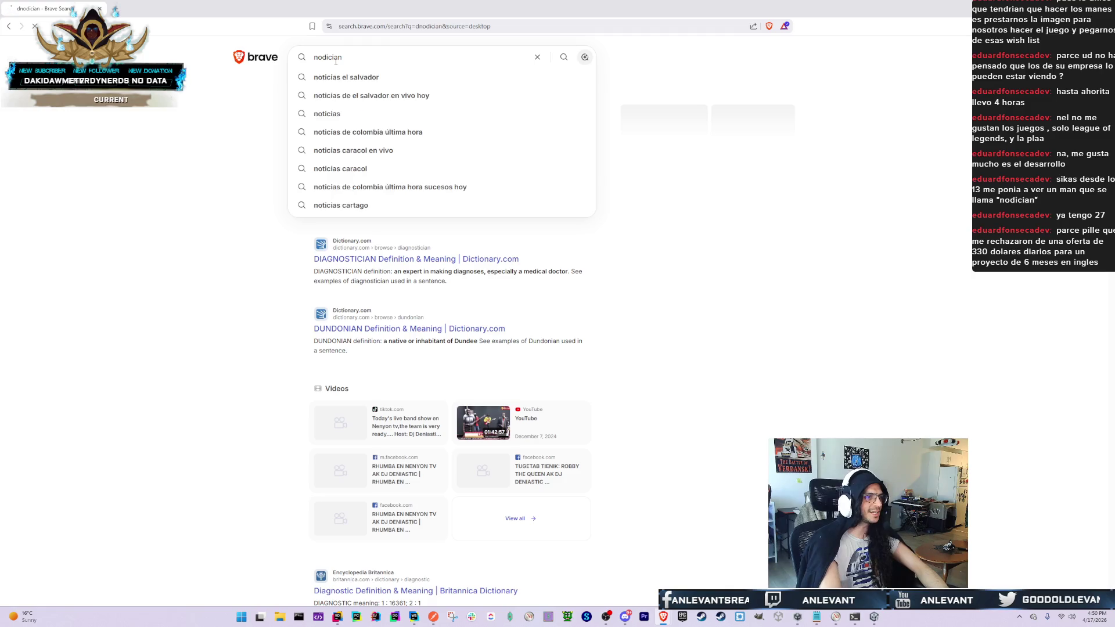
pyautogui.press('Return')
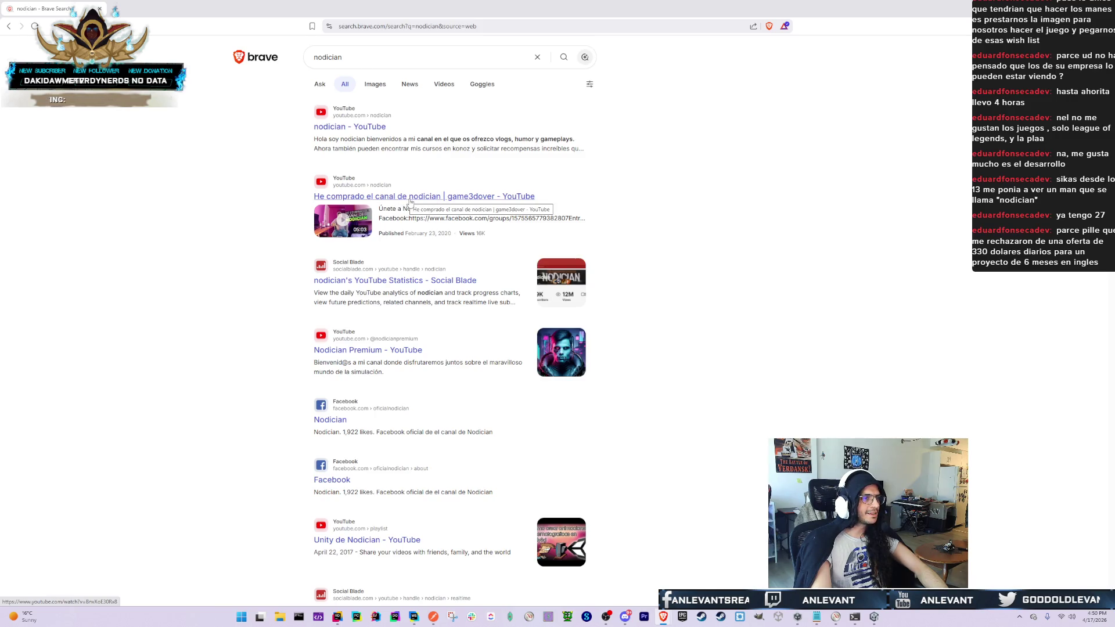
pyautogui.click(405, 198)
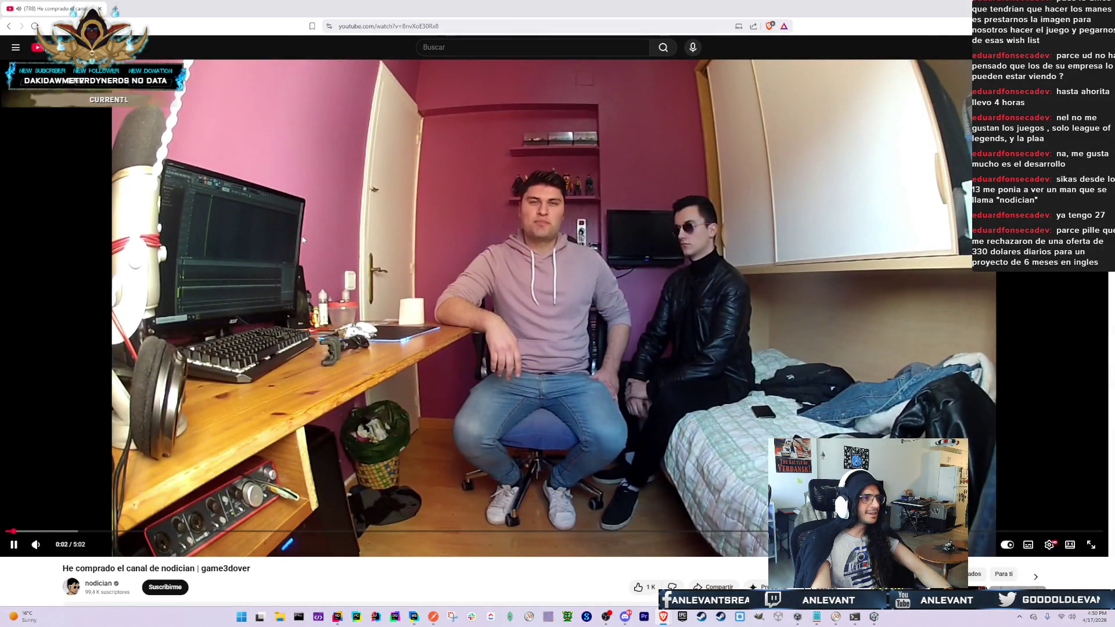
# Step: Pause the video and subscribe to the creator's channel
pyautogui.click(304, 227)
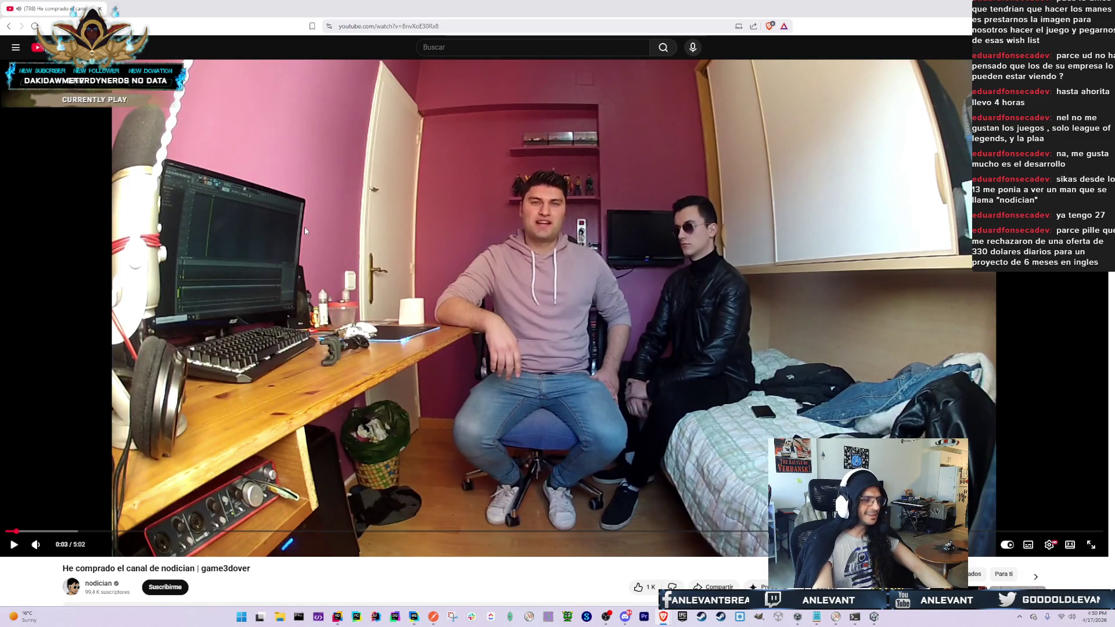
pyautogui.scroll(-2, 147, 481)
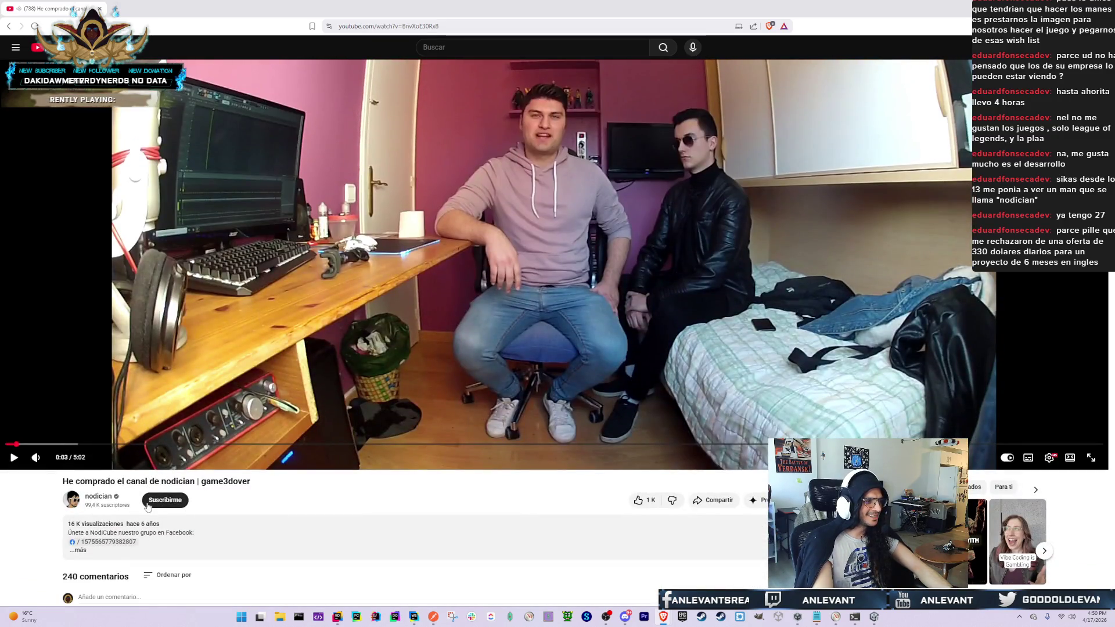
pyautogui.click(155, 506)
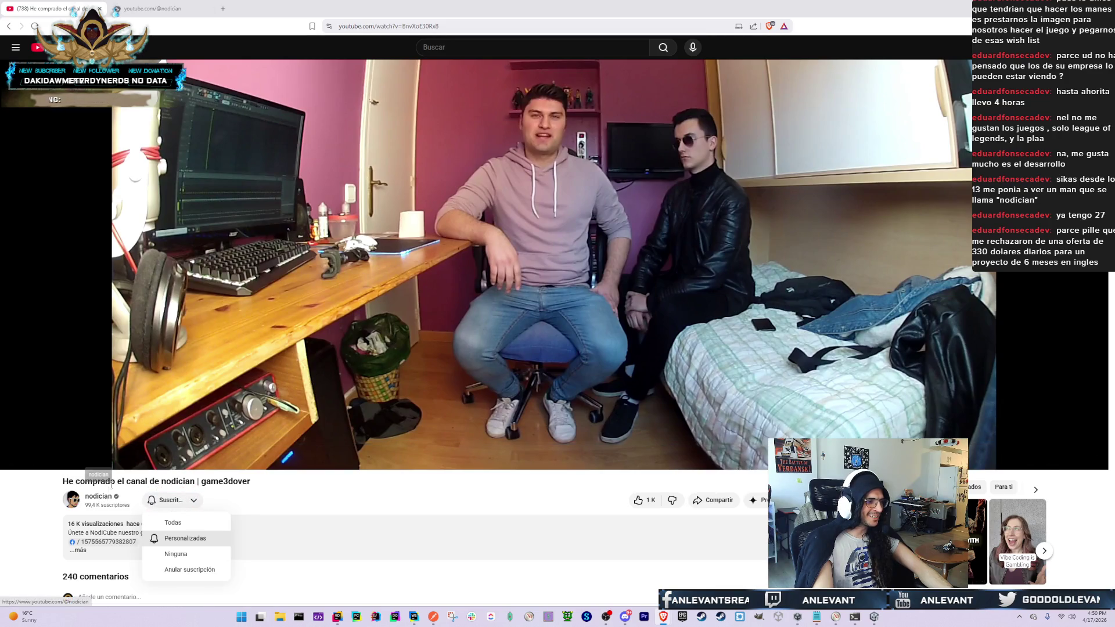
# Step: Open the channel's Videos list in a new tab, browse it, then return to the video
pyautogui.middleClick(98, 497)
pyautogui.click(182, 9)
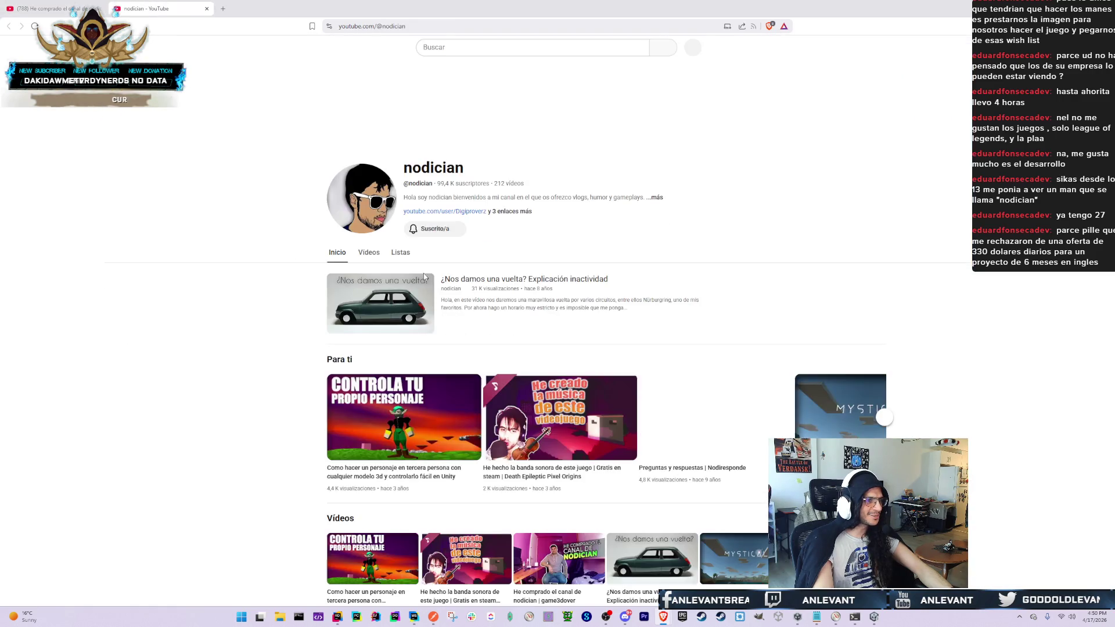
pyautogui.click(370, 253)
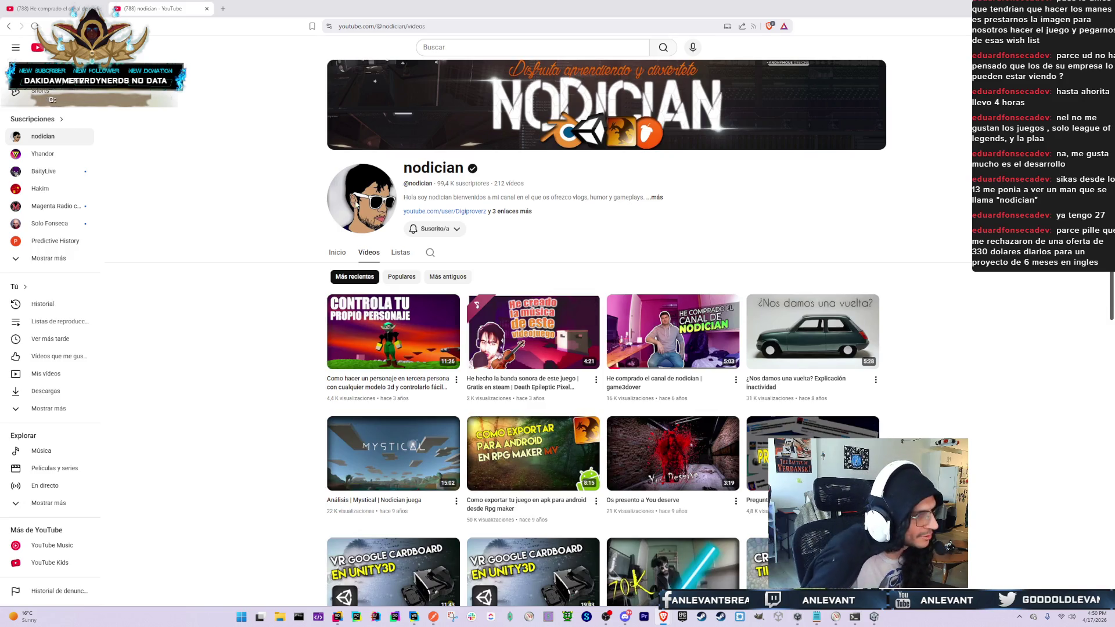
pyautogui.scroll(-1, 441, 314)
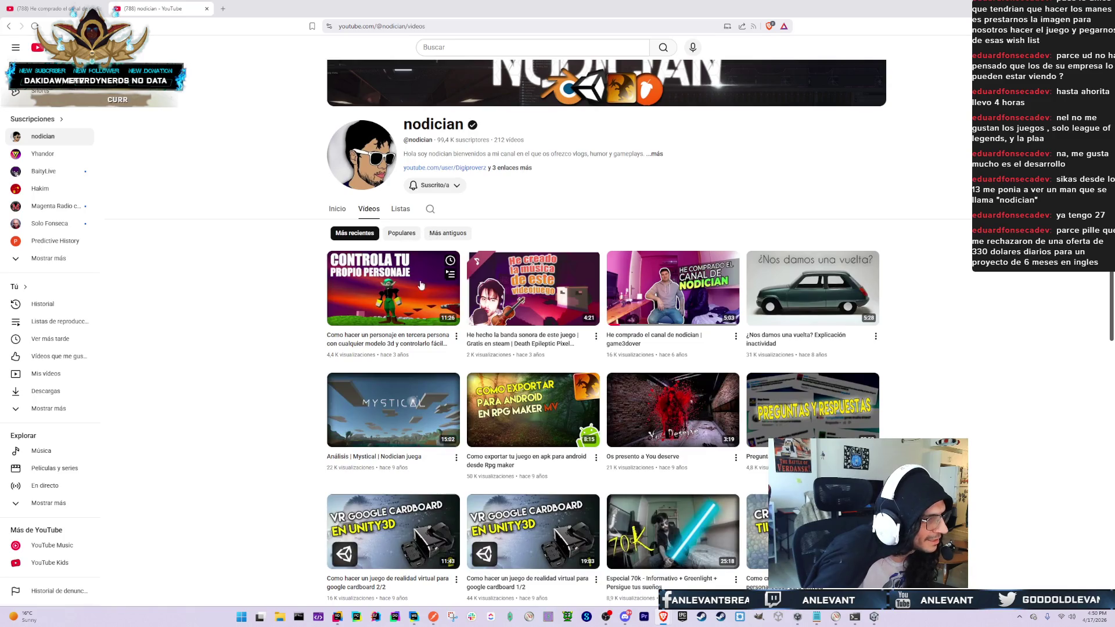
pyautogui.scroll(1, 459, 296)
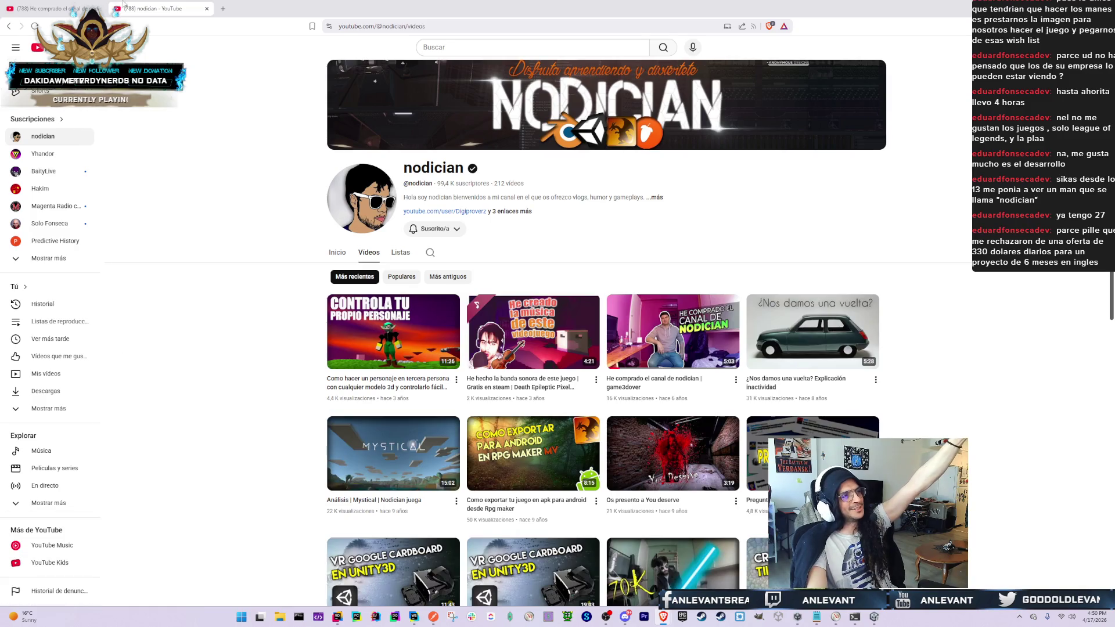
pyautogui.scroll(-1, 255, 269)
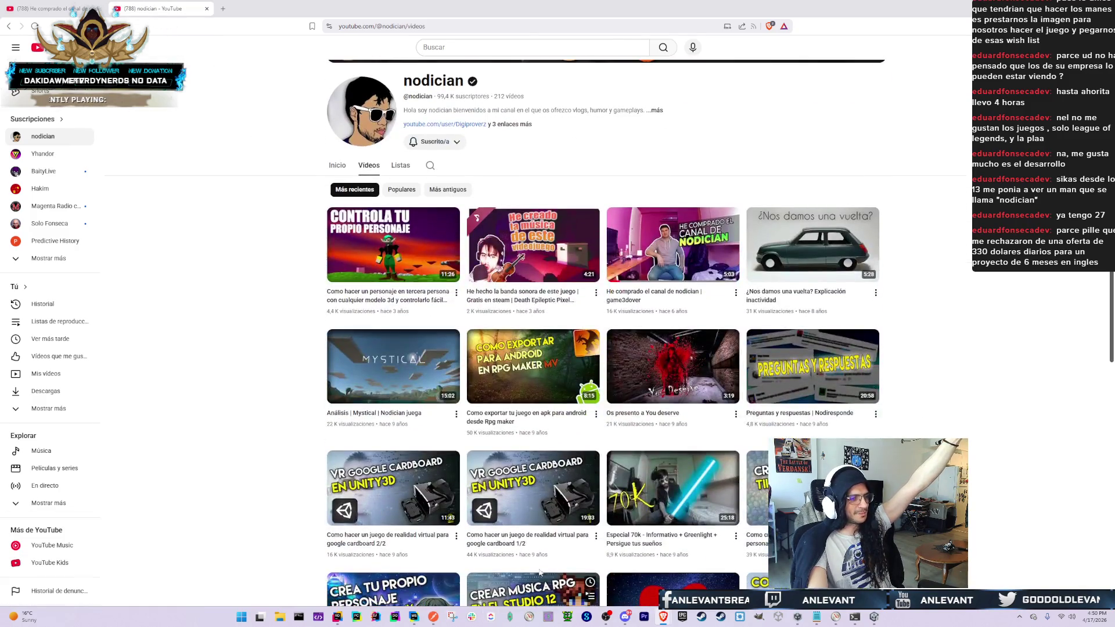
pyautogui.scroll(-1, 254, 269)
pyautogui.click(68, 8)
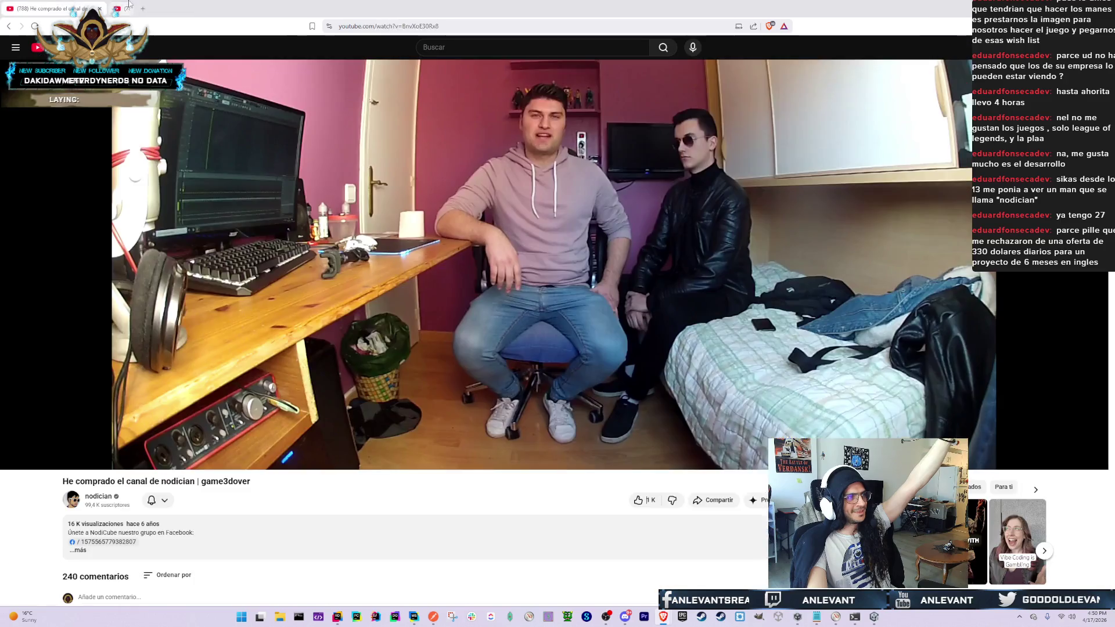
pyautogui.hotkey('alt', 'Tab')
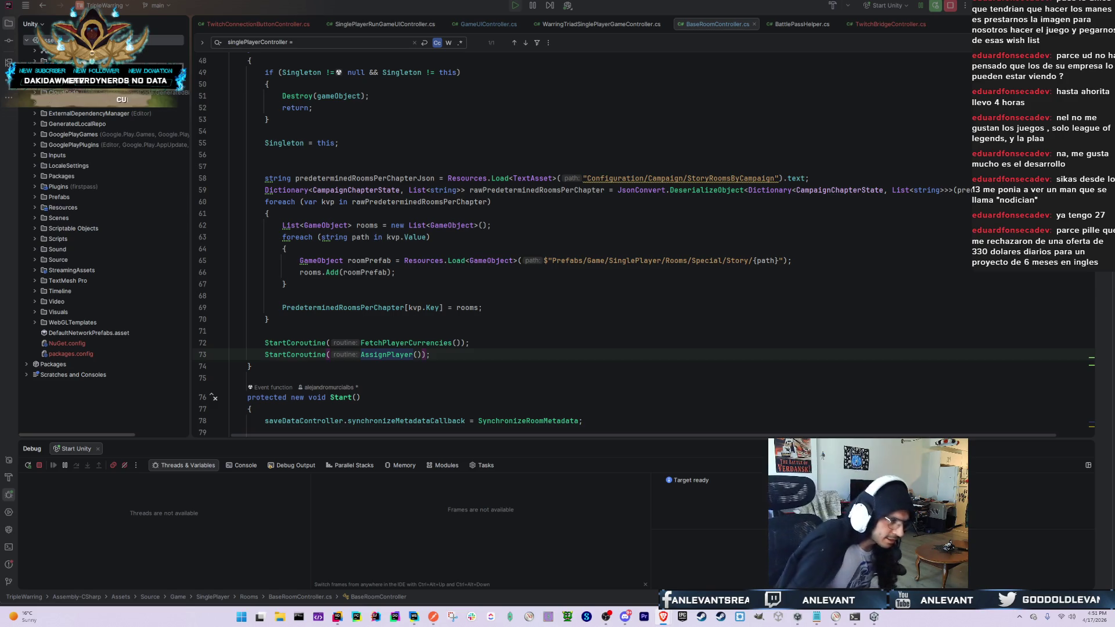
pyautogui.click(567, 357)
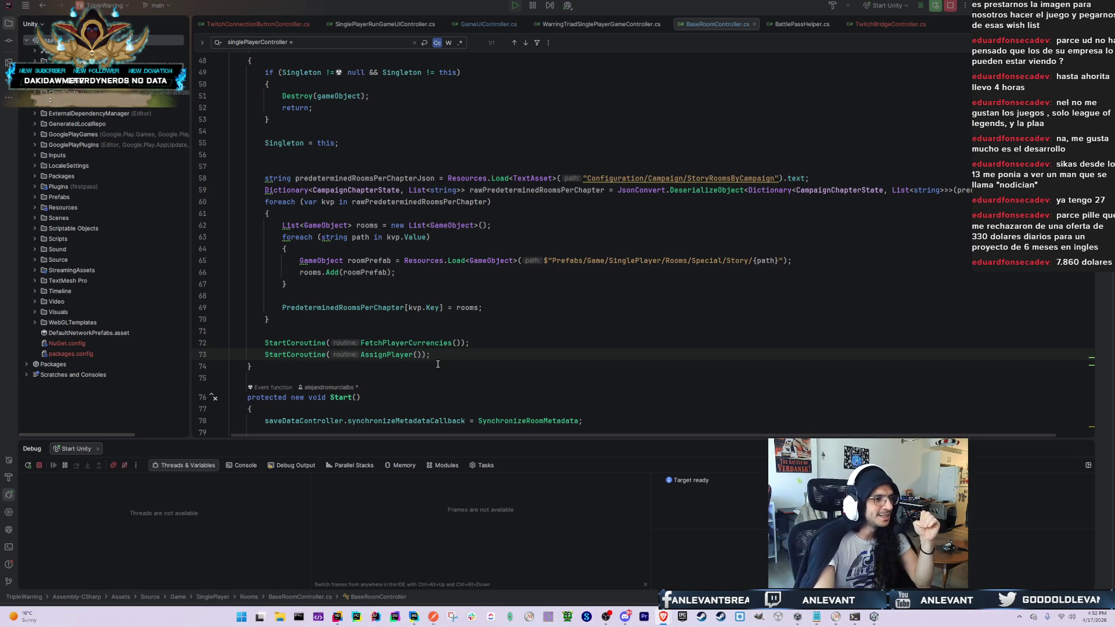
# Step: Scroll through Start and OnDestroy down to AssignPlayer at the end of BaseRoomController.cs
pyautogui.scroll(-10, 438, 364)
pyautogui.scroll(-5, 472, 370)
pyautogui.scroll(18, 475, 360)
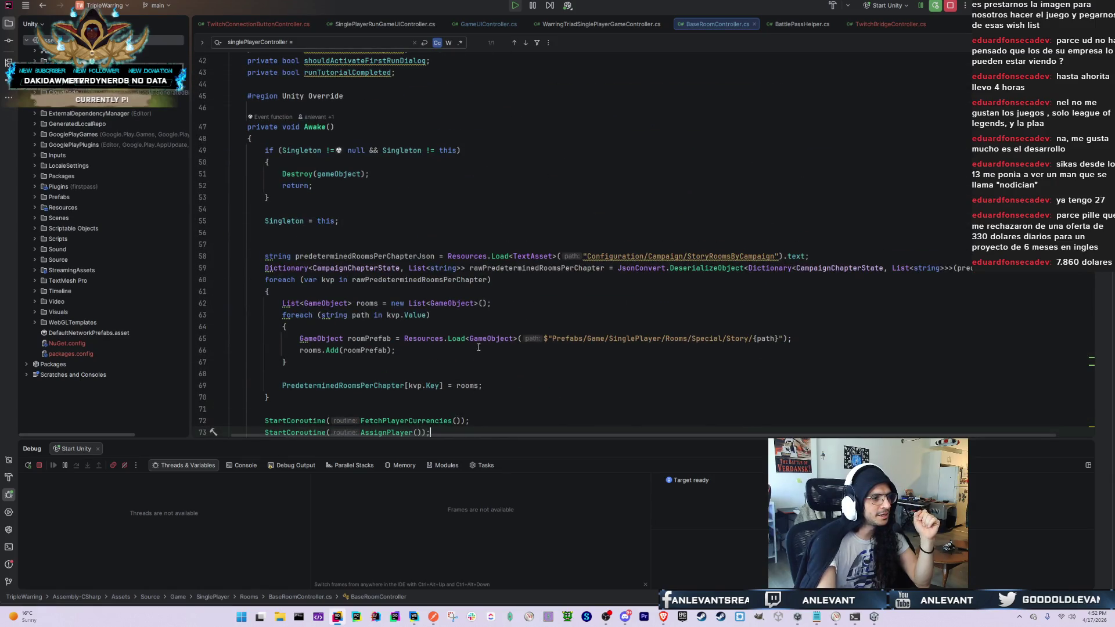
pyautogui.scroll(-3, 478, 346)
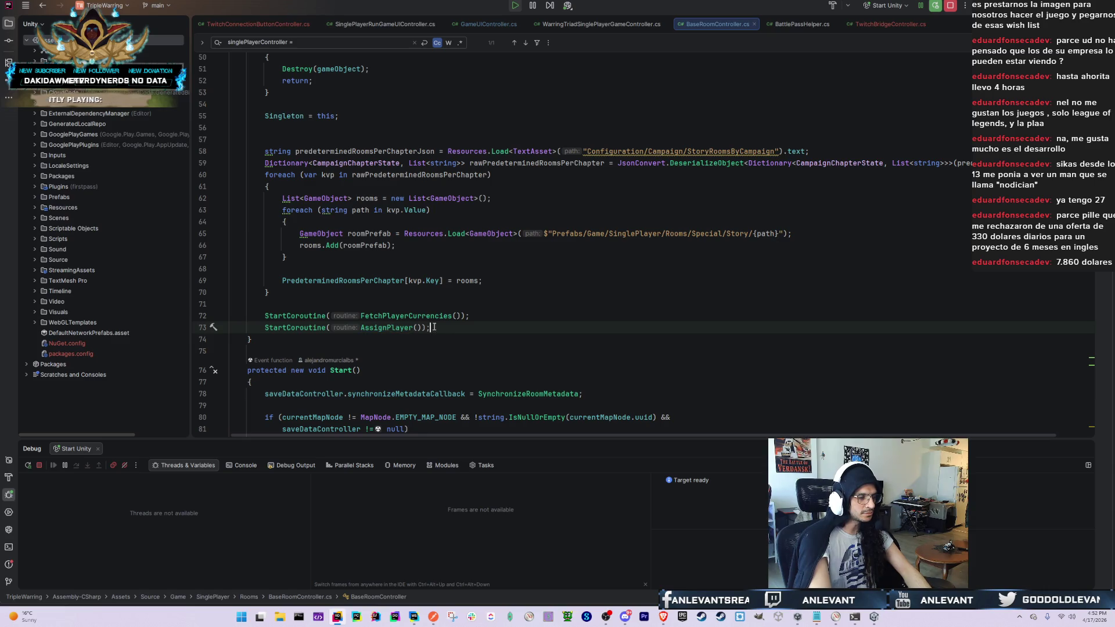
pyautogui.scroll(-12, 441, 334)
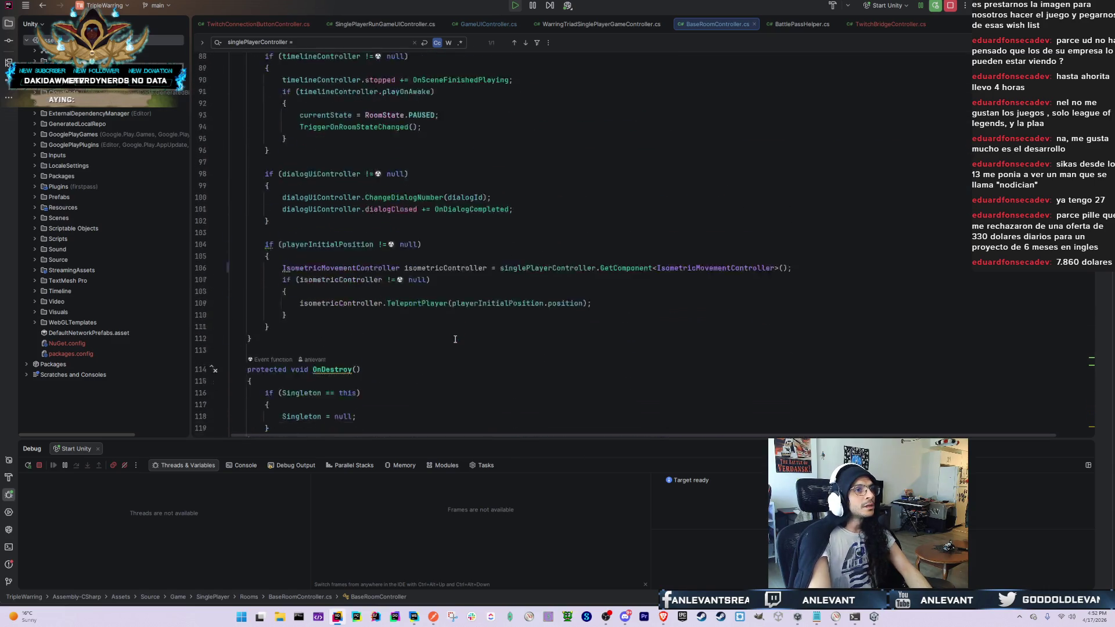
pyautogui.scroll(-1, 455, 339)
pyautogui.scroll(3, 435, 248)
pyautogui.scroll(-10, 435, 248)
pyautogui.moveTo(1091, 154); pyautogui.dragTo(1094, 441)
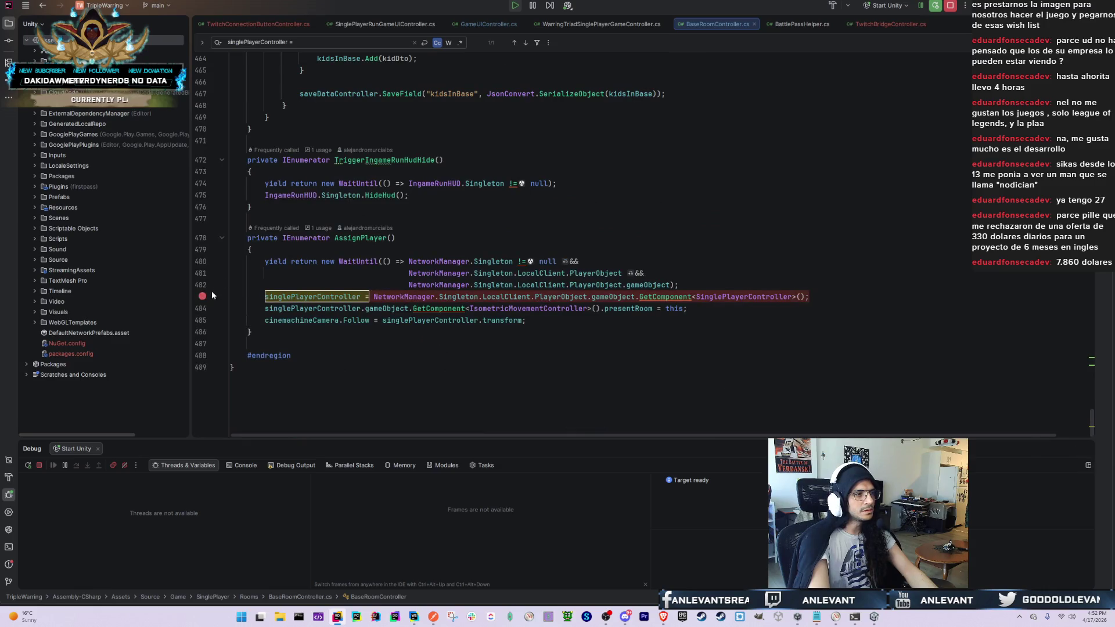
pyautogui.hotkey('alt', 'Tab')
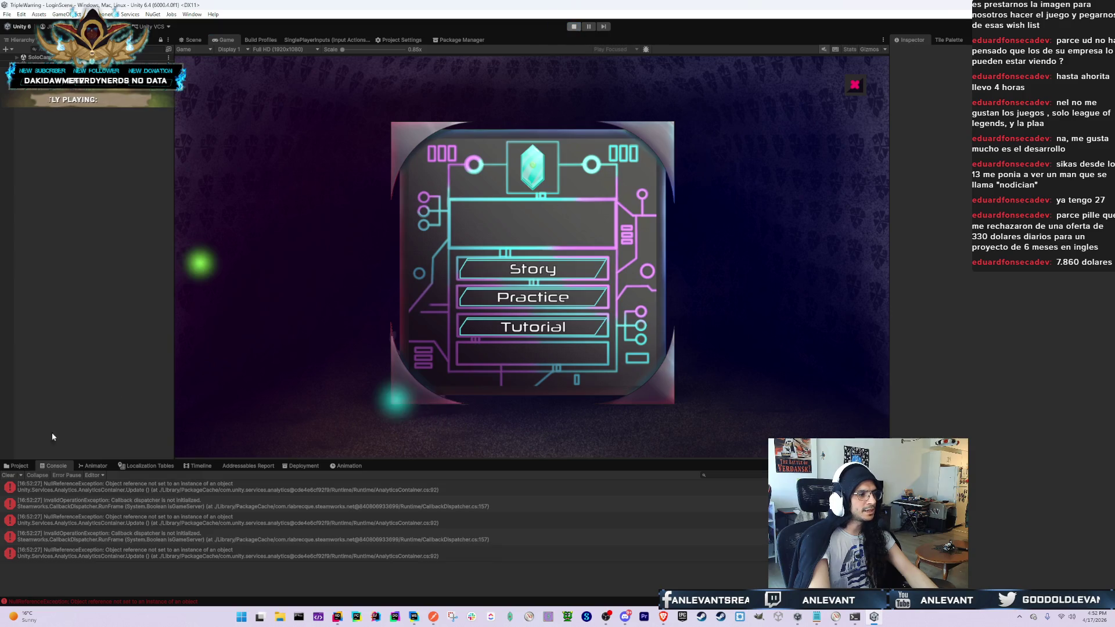
# Step: Restart play mode and log in on the game's login screen with the username and password
pyautogui.click(574, 26)
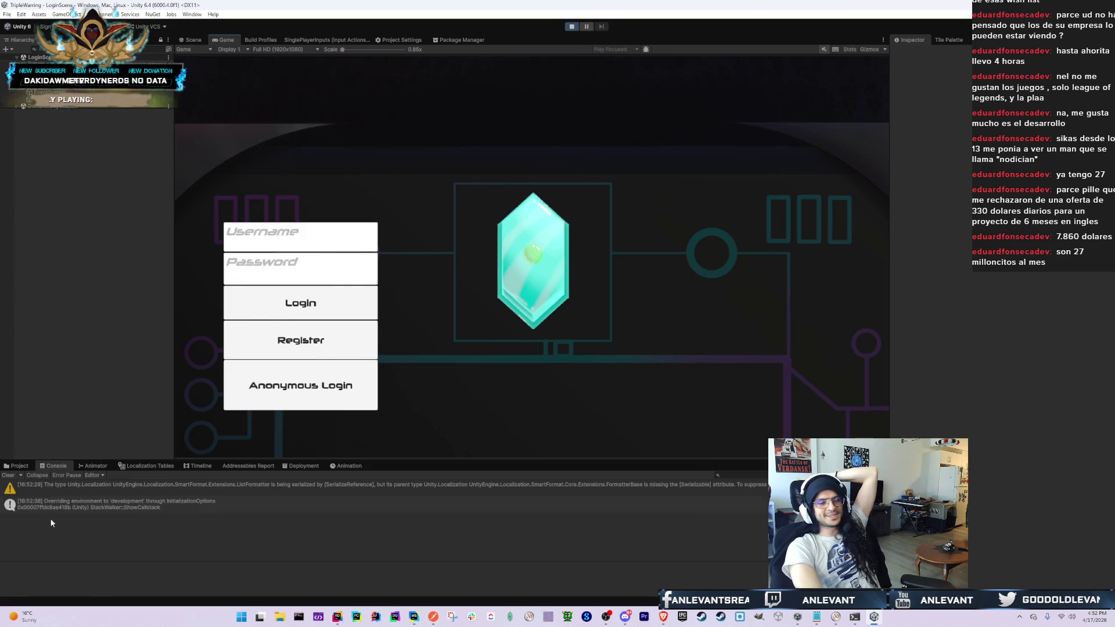
pyautogui.click(274, 240)
pyautogui.write('admin')
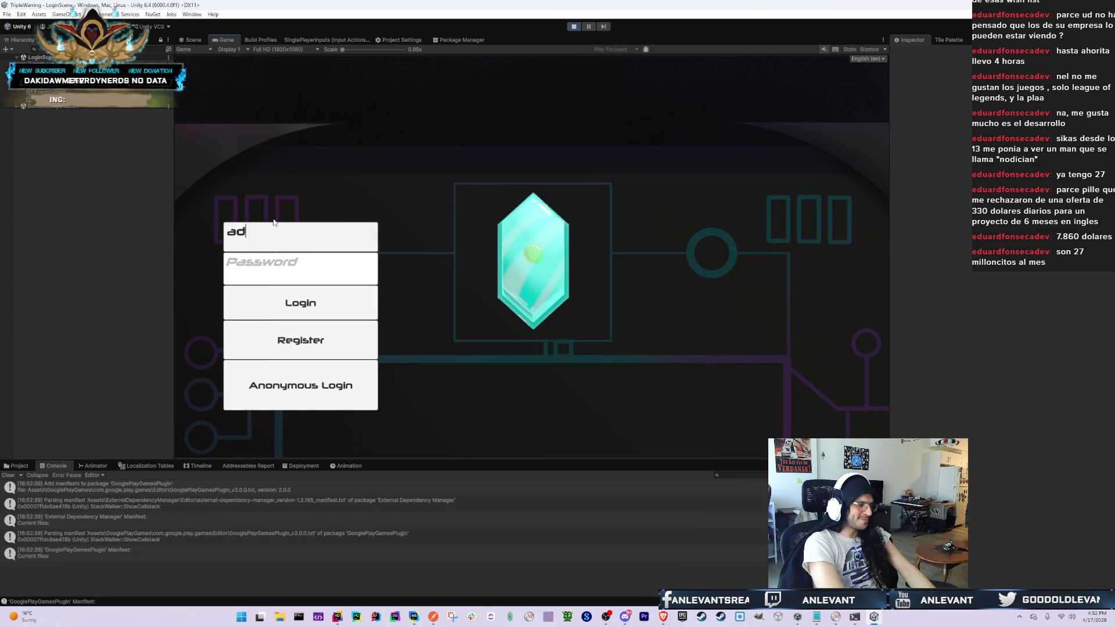
pyautogui.click(352, 268)
pyautogui.write('**********')
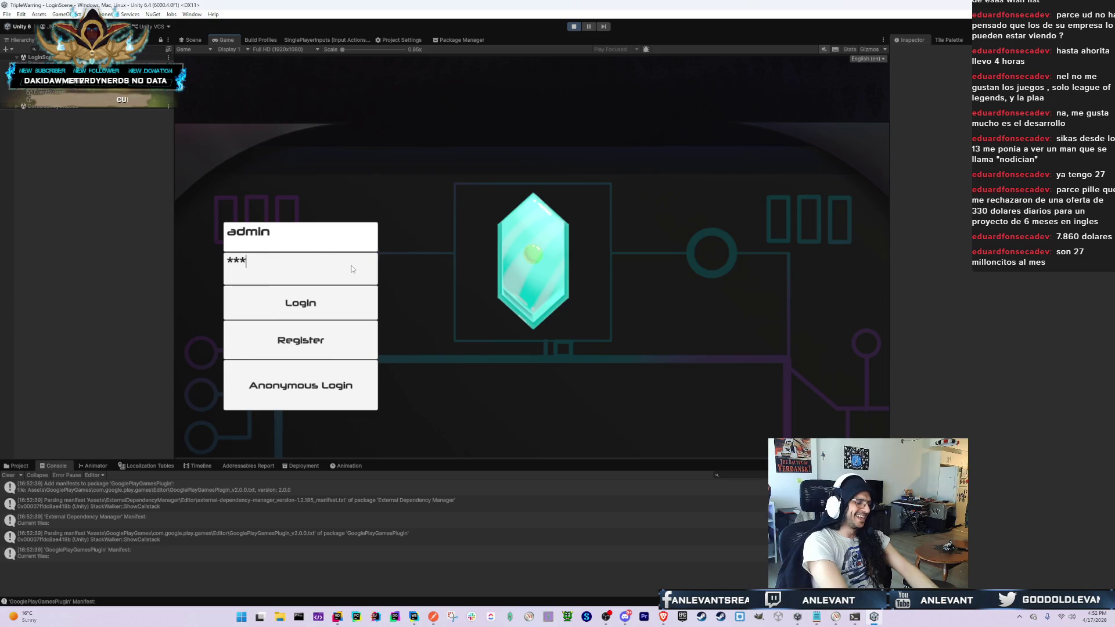
pyautogui.write('*')
pyautogui.click(283, 294)
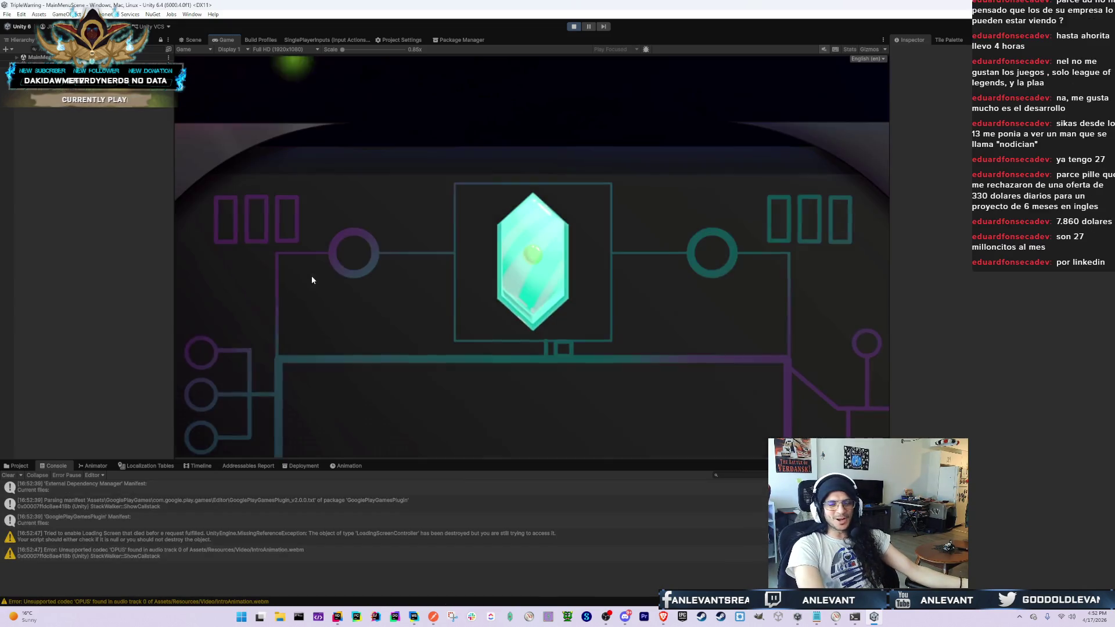
# Step: Clear the Console, start a Solo Story game, and walk the character to Tala's house
pyautogui.click(8, 477)
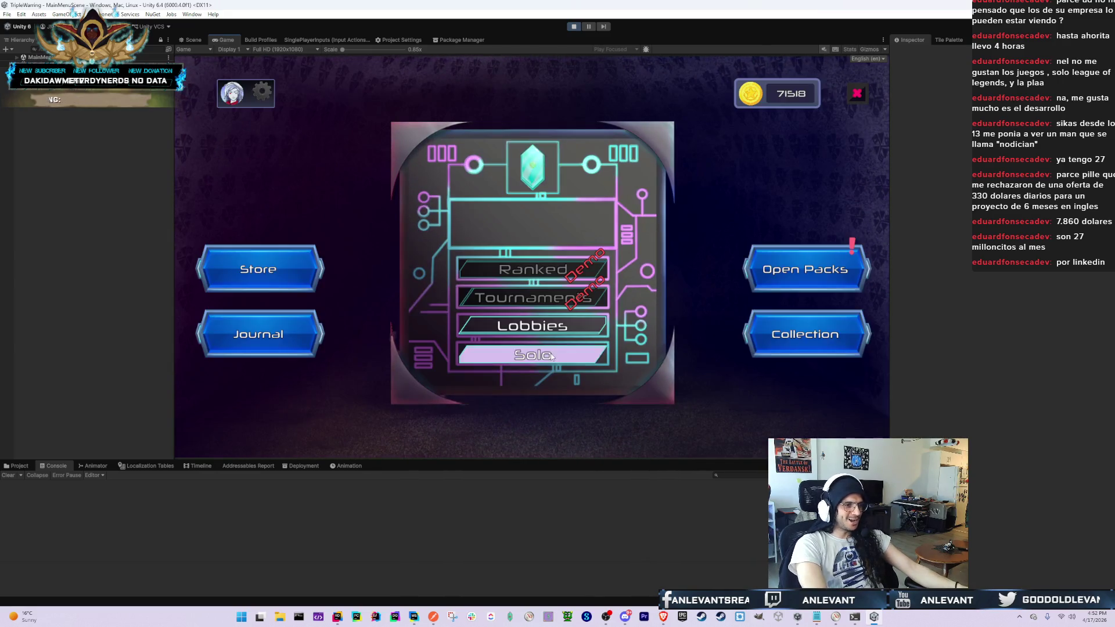
pyautogui.click(532, 353)
pyautogui.click(556, 275)
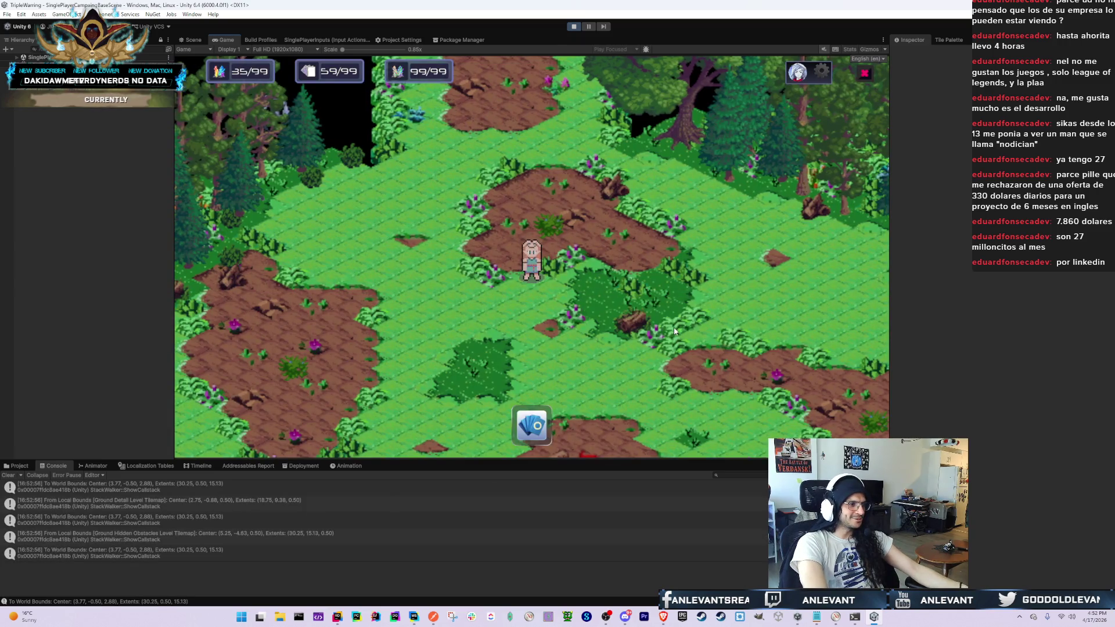
pyautogui.click(9, 475)
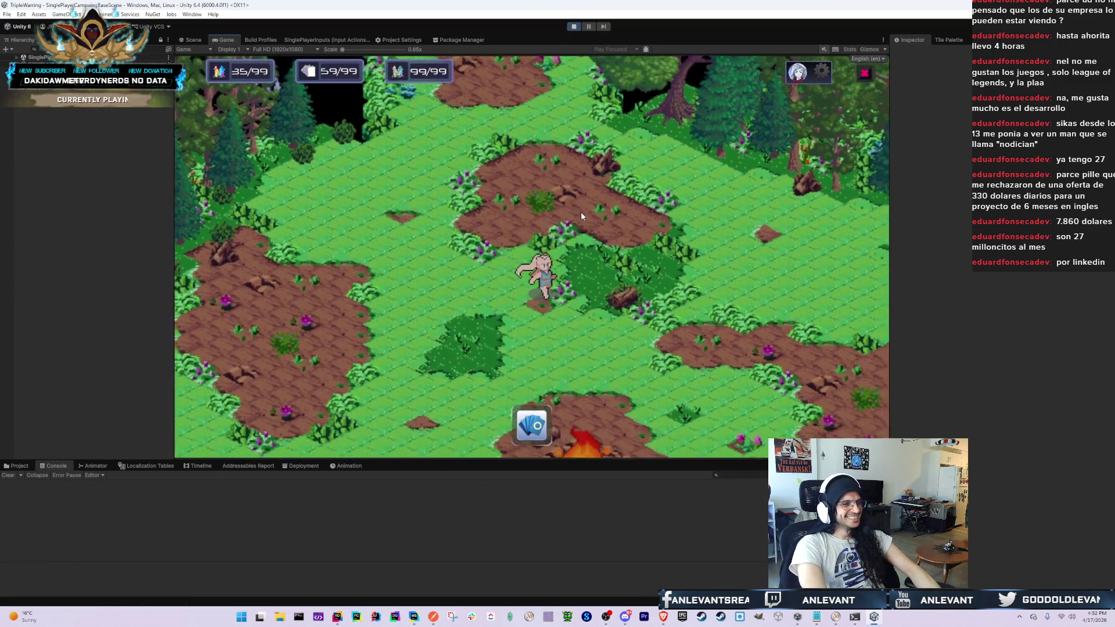
pyautogui.press('d')
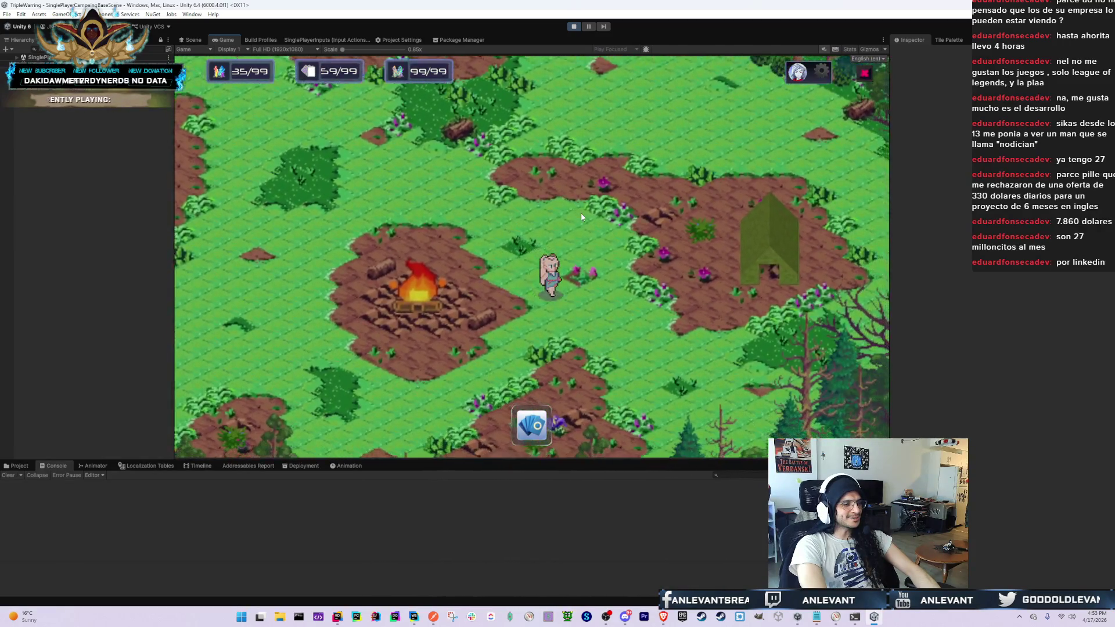
pyautogui.press('w')
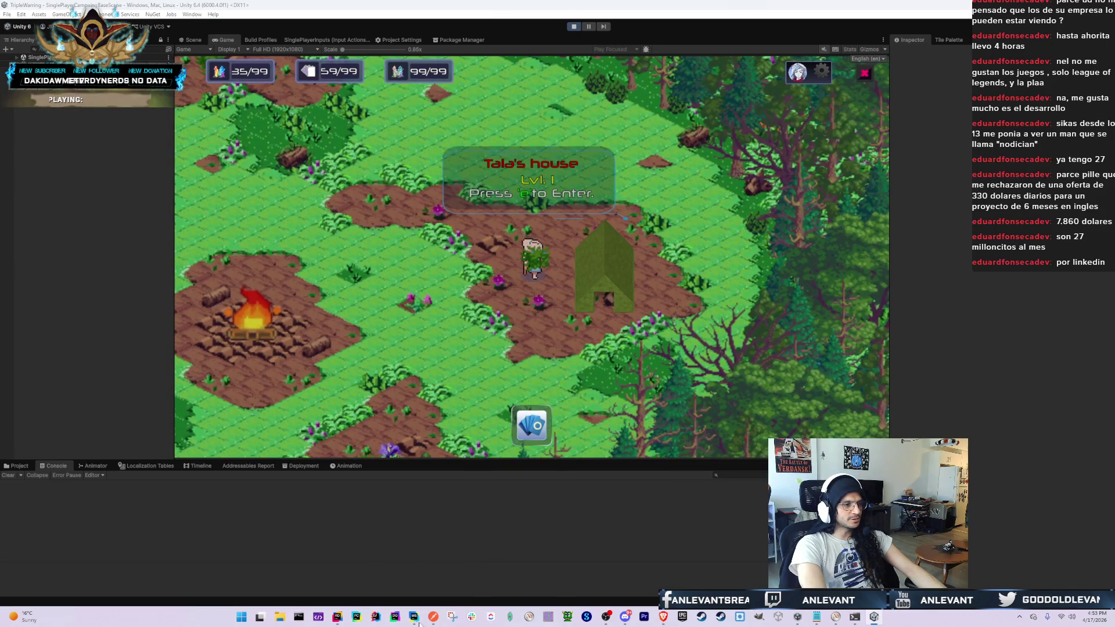
pyautogui.hotkey('alt', 'Tab')
# Step: Break on the WaitUntil line 480 in AssignPlayer and inspect NetworkManager.Singleton and LocalClient values
pyautogui.click(202, 257)
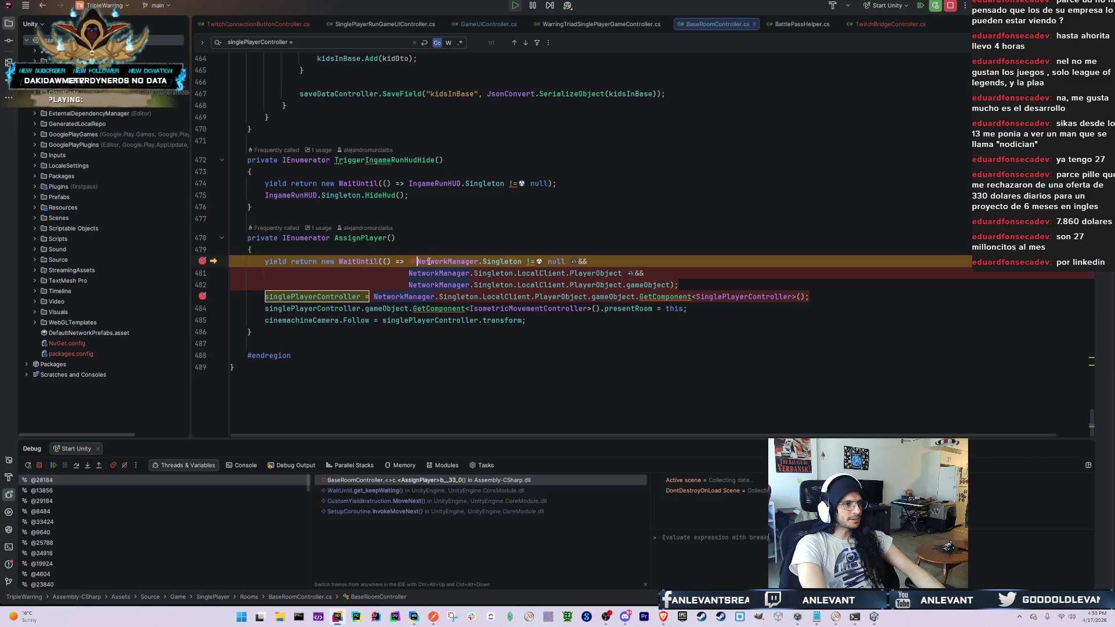
pyautogui.moveTo(509, 258)
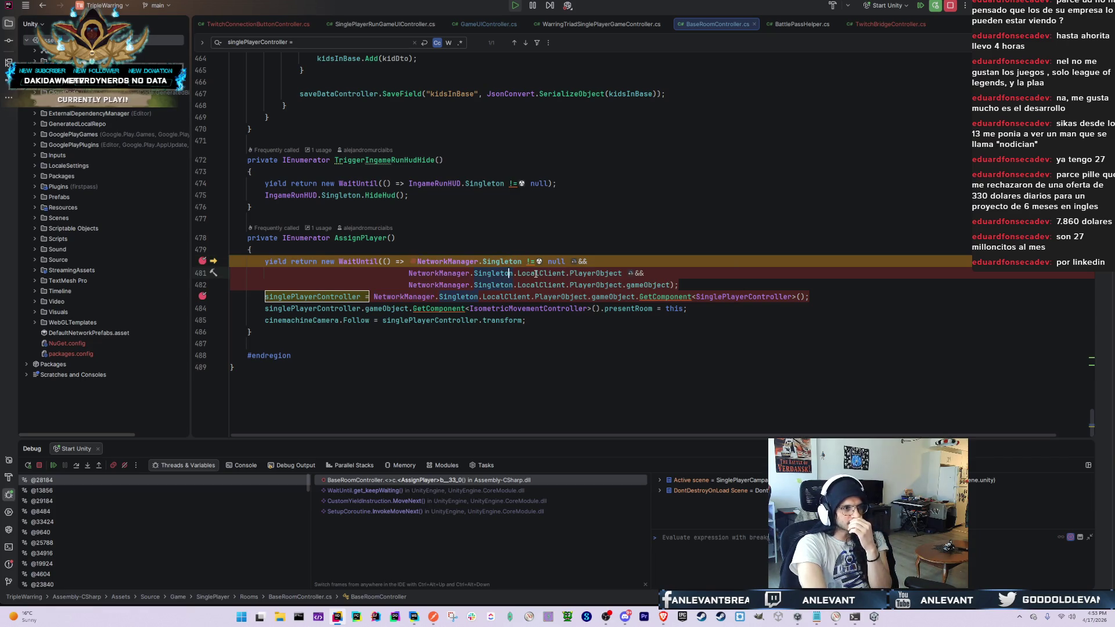
pyautogui.moveTo(571, 273)
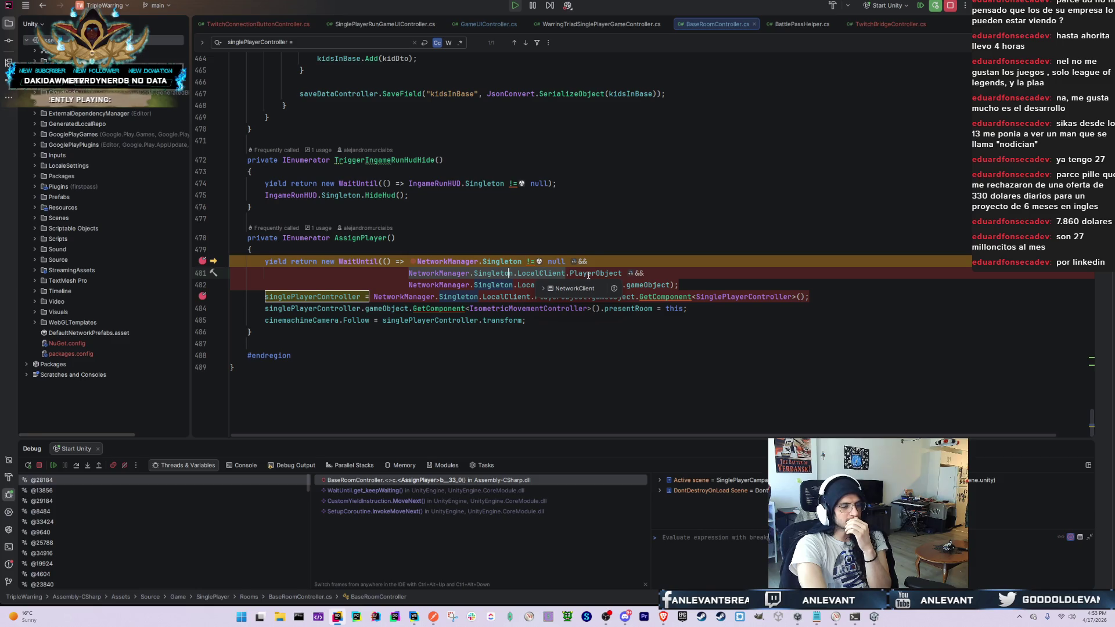
pyautogui.click(561, 285)
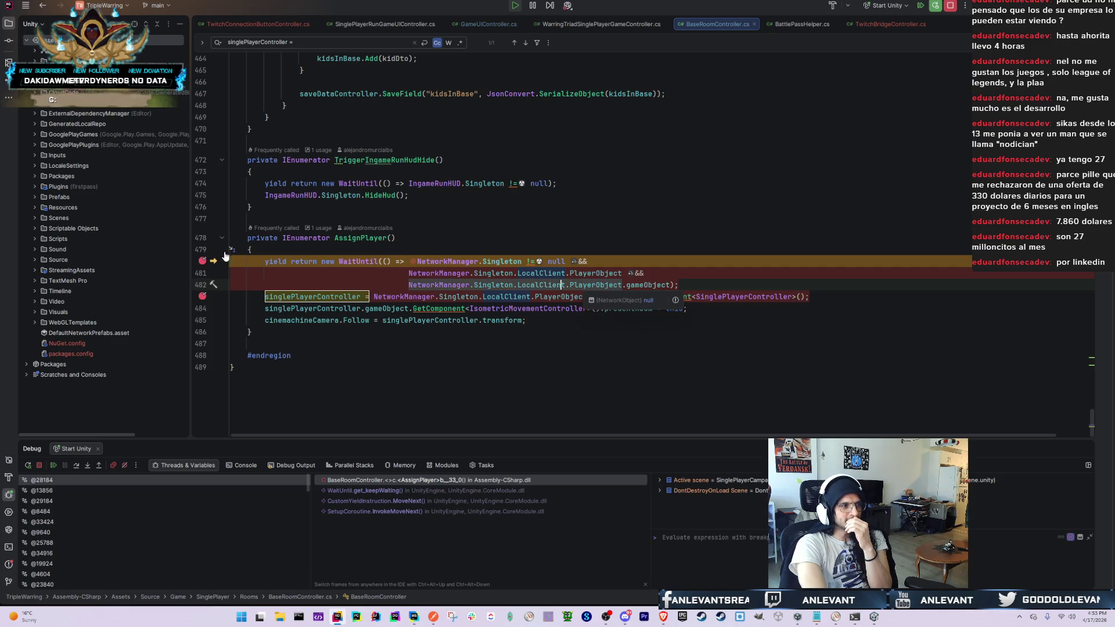
# Step: Remove the breakpoints on lines 480 and 483, resume execution, and stop the game
pyautogui.click(202, 261)
pyautogui.click(202, 296)
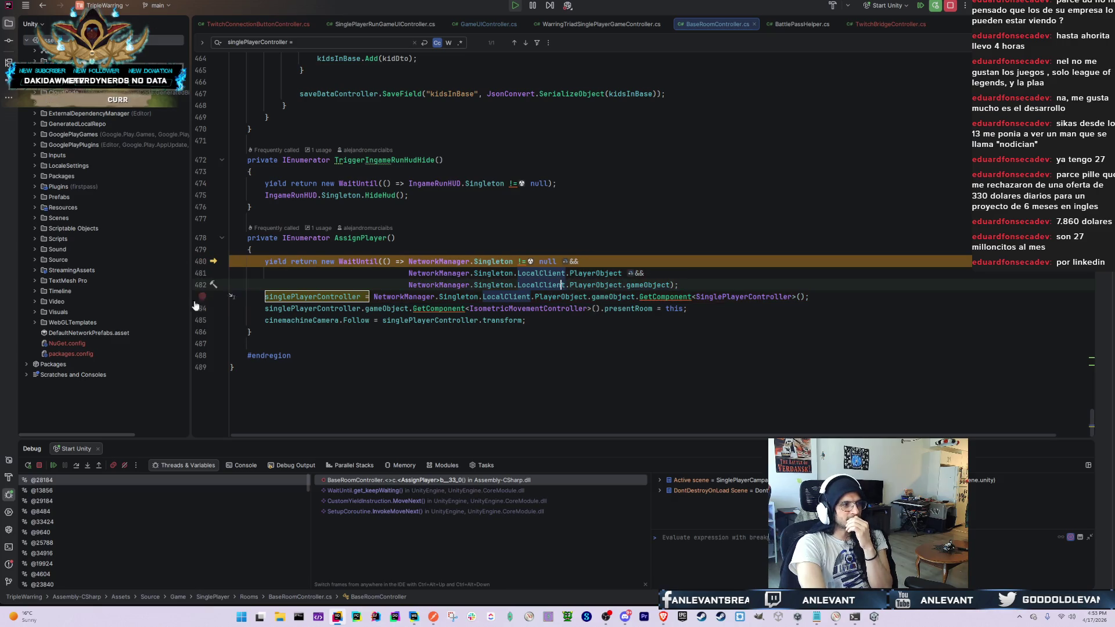
pyautogui.click(54, 465)
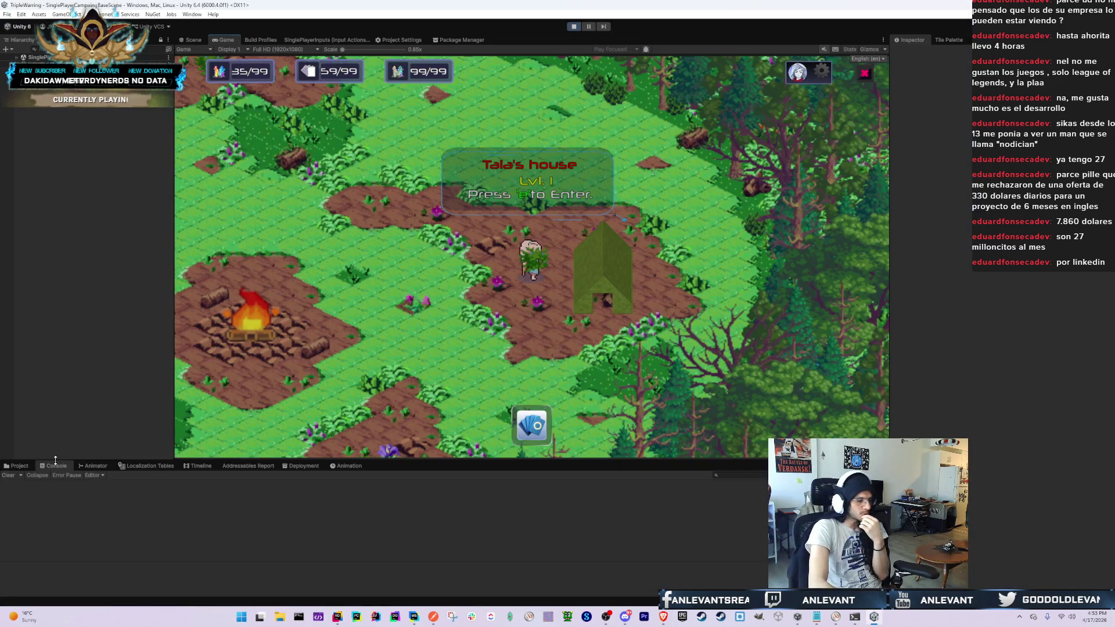
pyautogui.click(574, 26)
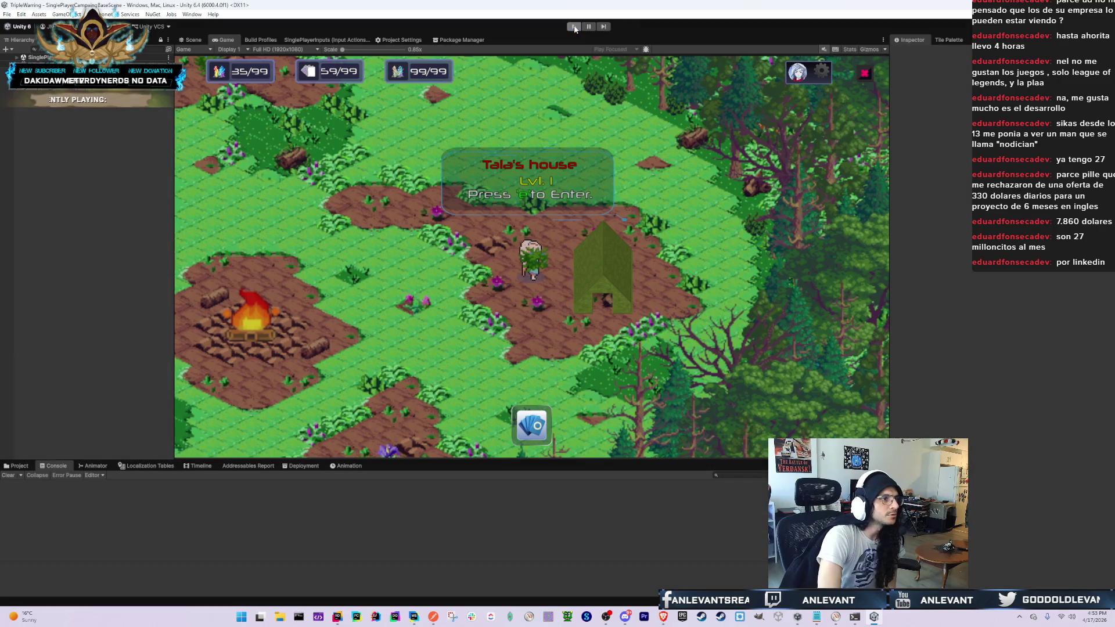
# Step: Start play mode again and let the game reload to the LoginScene login screen
pyautogui.click(574, 26)
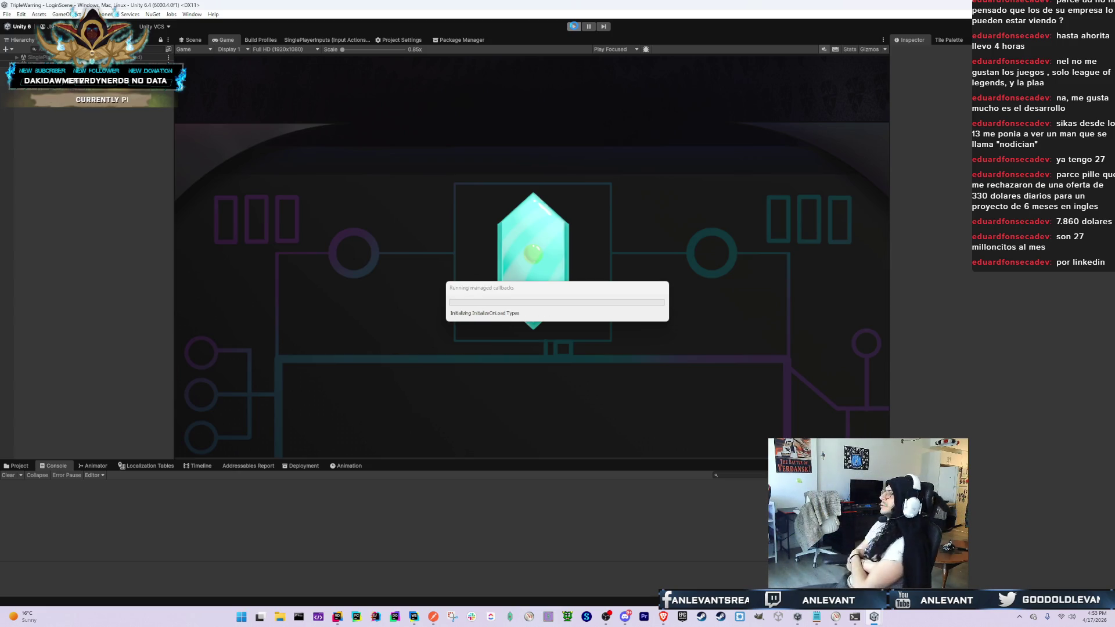
pyautogui.click(574, 27)
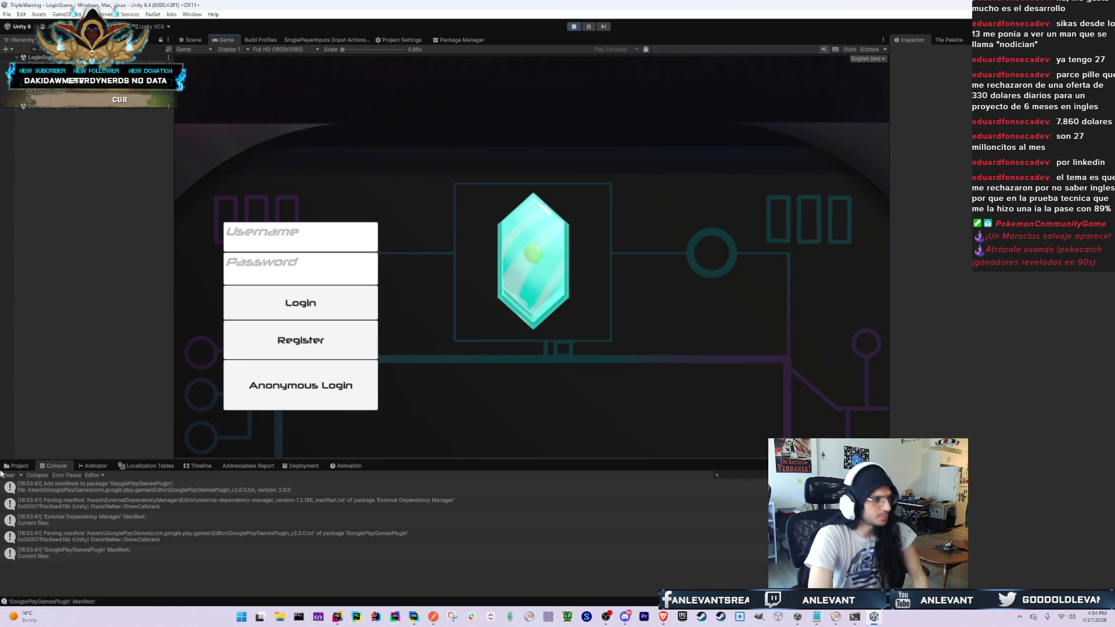
pyautogui.hotkey('alt', 'Tab')
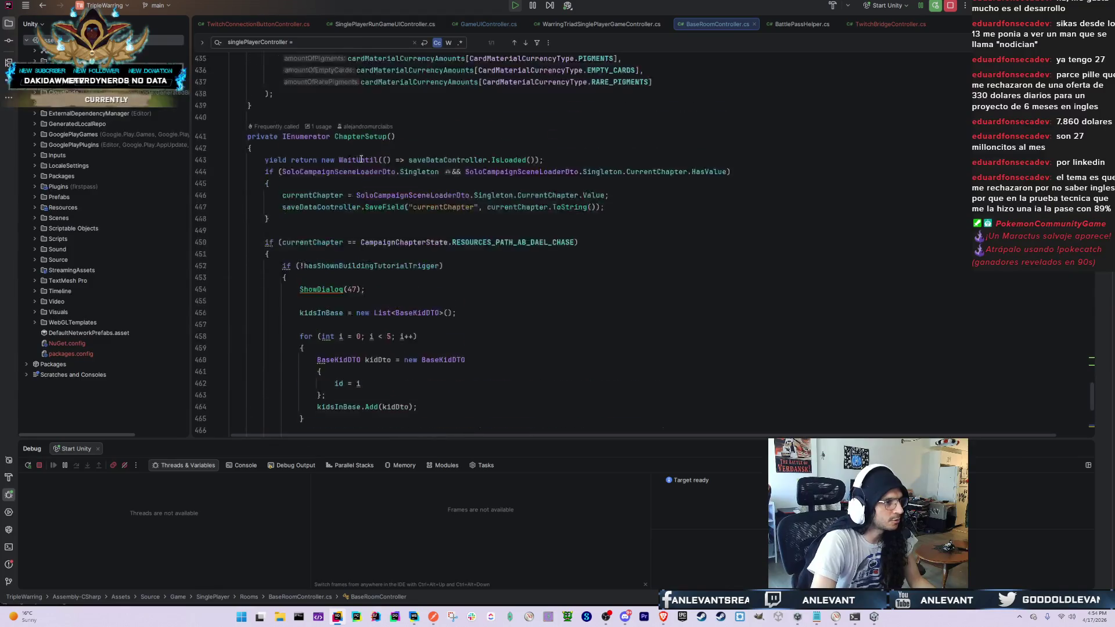
# Step: Review AssignPlayer's lines 483–485 in BaseRoomController.cs, then go to the IsometricMovementController class definition
pyautogui.scroll(-15, 361, 158)
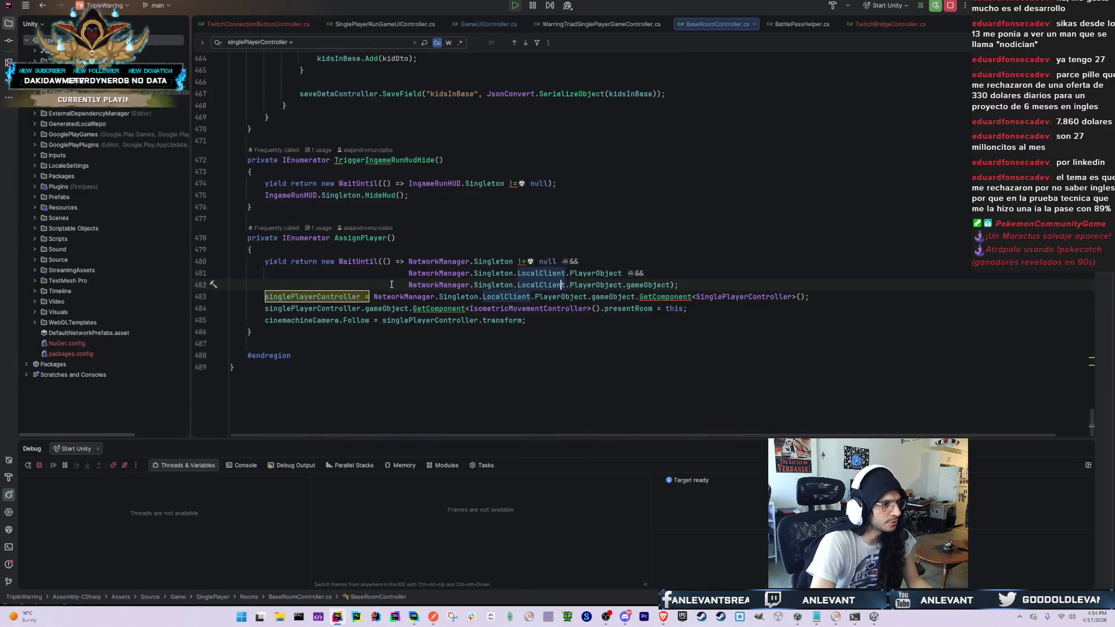
pyautogui.click(856, 307)
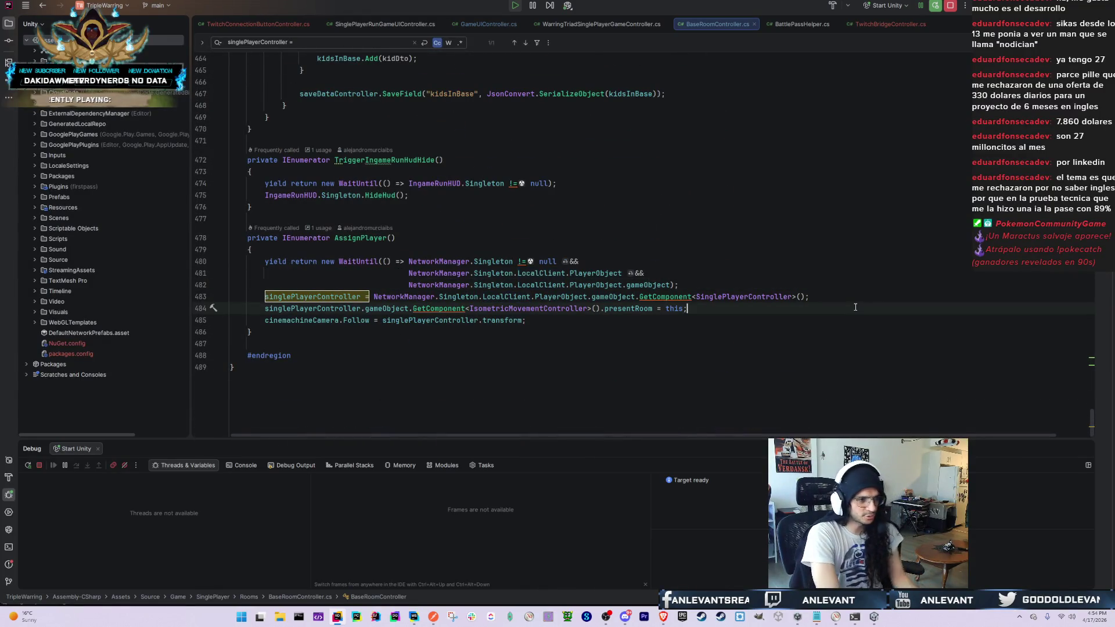
pyautogui.press('Up')
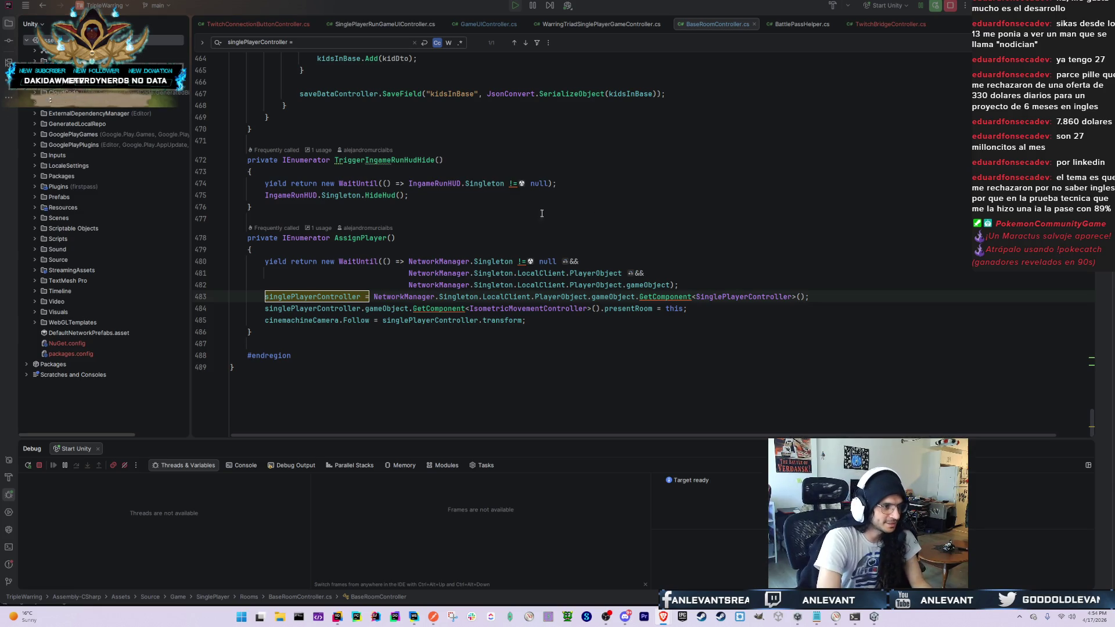
pyautogui.click(455, 284)
pyautogui.press('Down')
pyautogui.press('Down')
pyautogui.press('Down')
pyautogui.press('Home')
pyautogui.press('Home')
pyautogui.hotkey('shift', 'Down')
pyautogui.press('Escape')
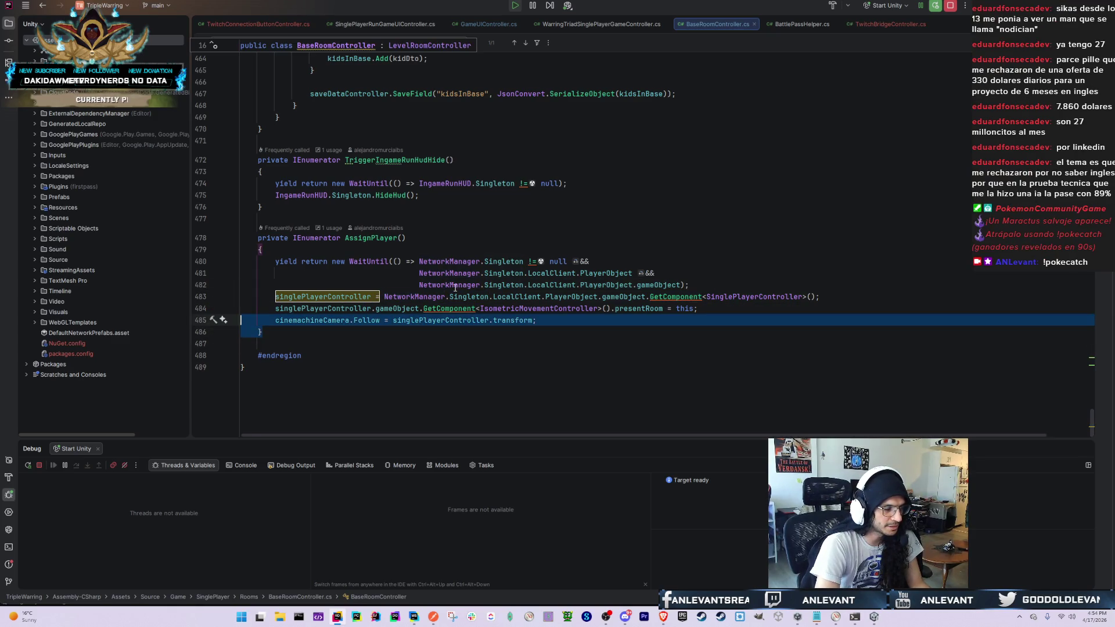
pyautogui.press('Up')
pyautogui.press('Up')
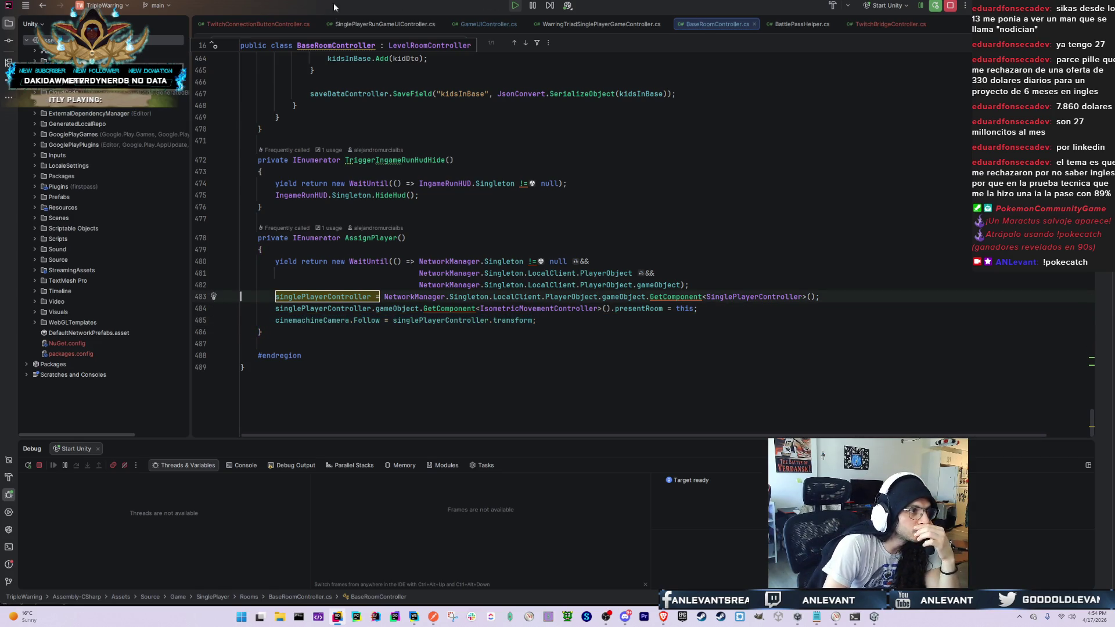
pyautogui.hotkey('ctrl', 'f')
pyautogui.keyDown('ctrl'); pyautogui.click(537, 308); pyautogui.keyUp('ctrl')
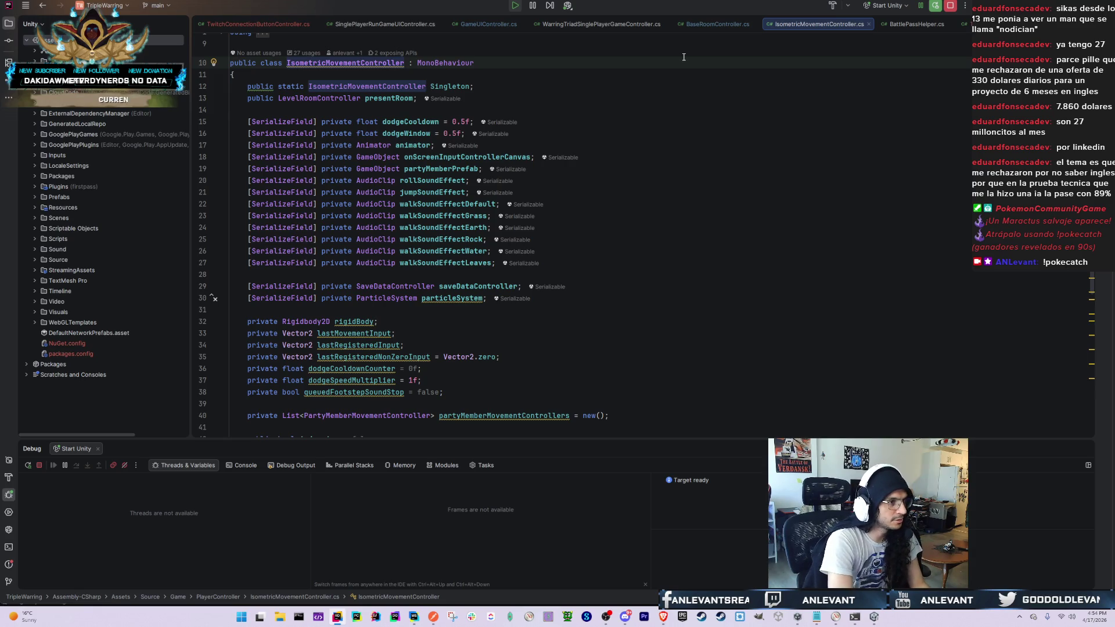
pyautogui.hotkey('ctrl', 't')
pyautogui.write('Sing')
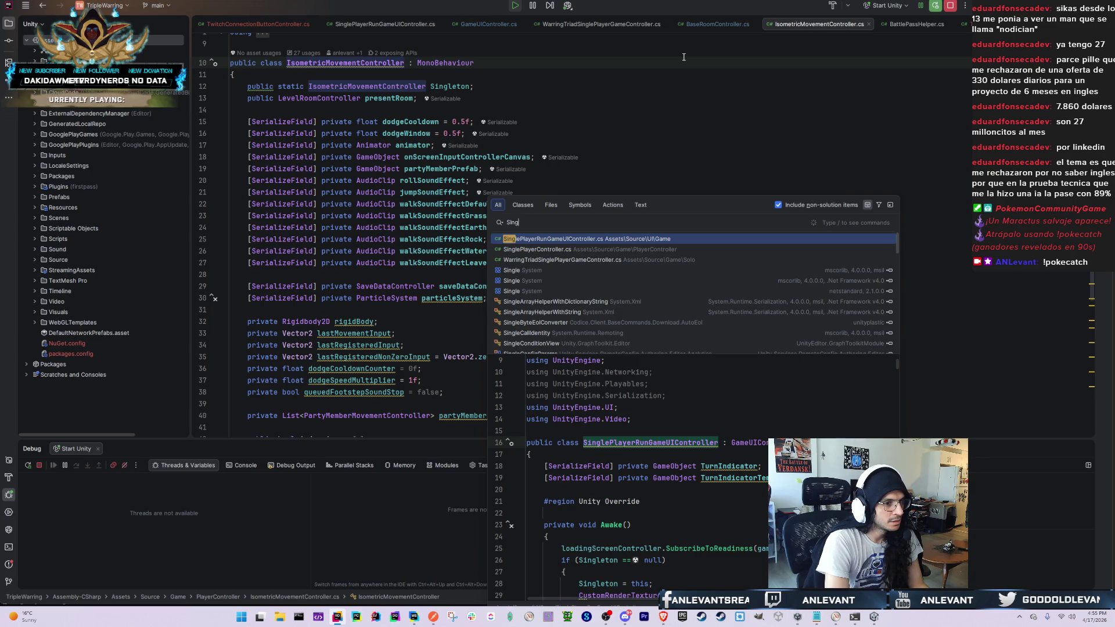
pyautogui.write('leP')
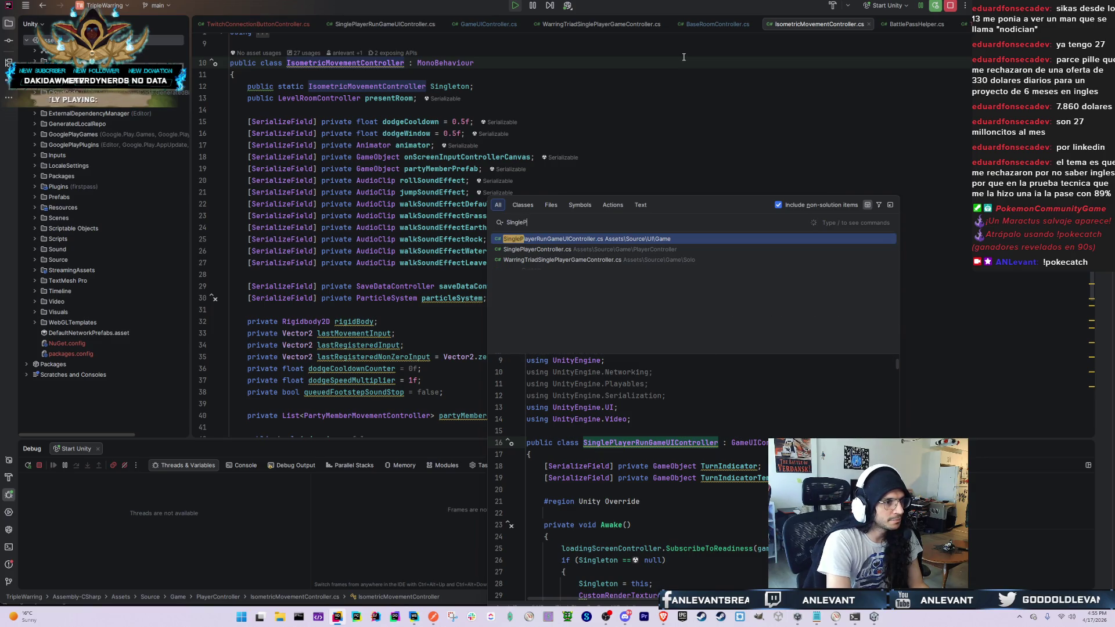
pyautogui.press('Down')
pyautogui.press('Return')
pyautogui.scroll(6, 522, 151)
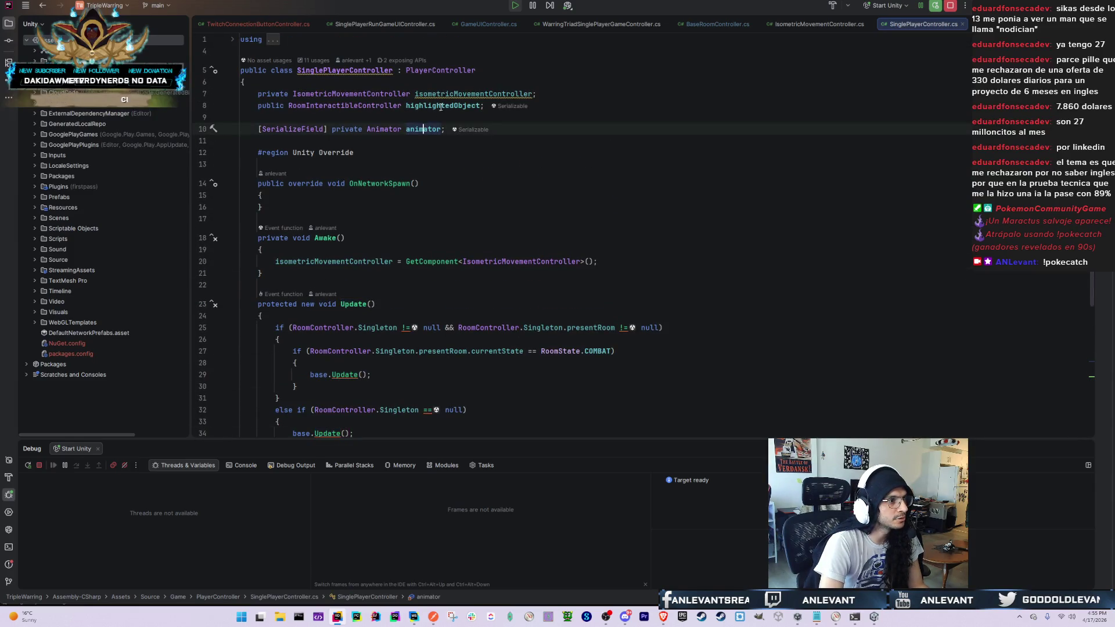
pyautogui.click(440, 94)
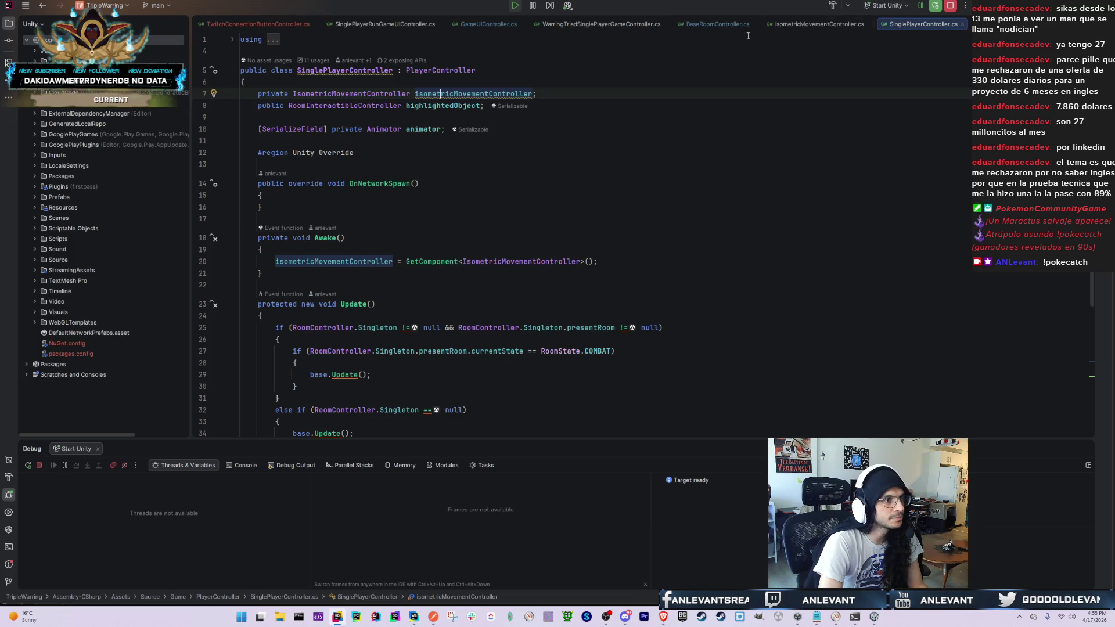
pyautogui.hotkey('ctrl', 'shift', 'b')
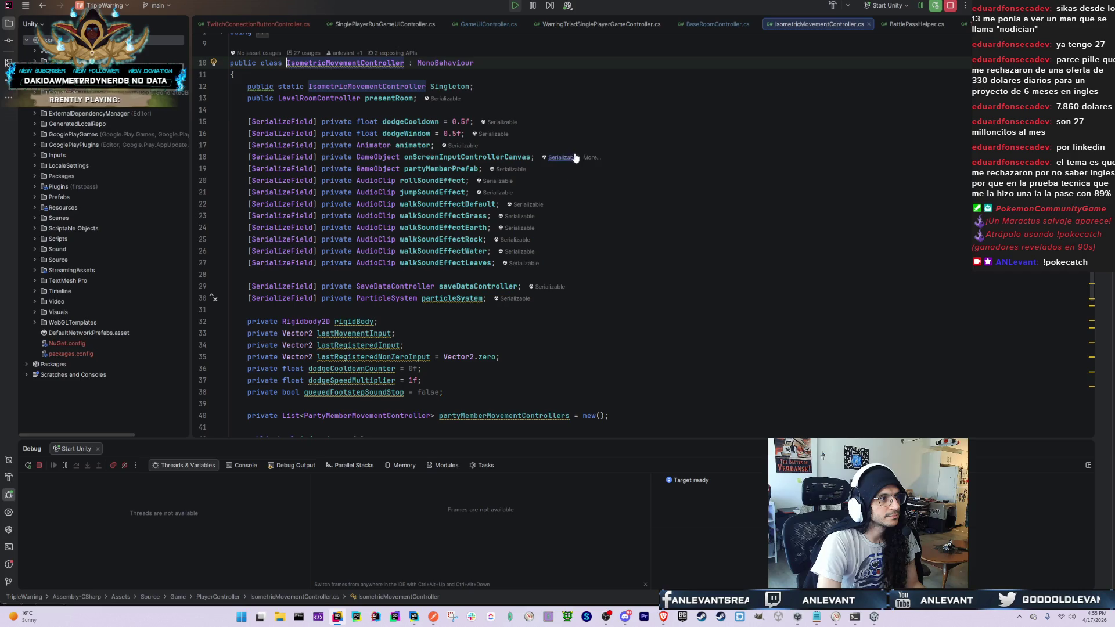
pyautogui.doubleClick(453, 85)
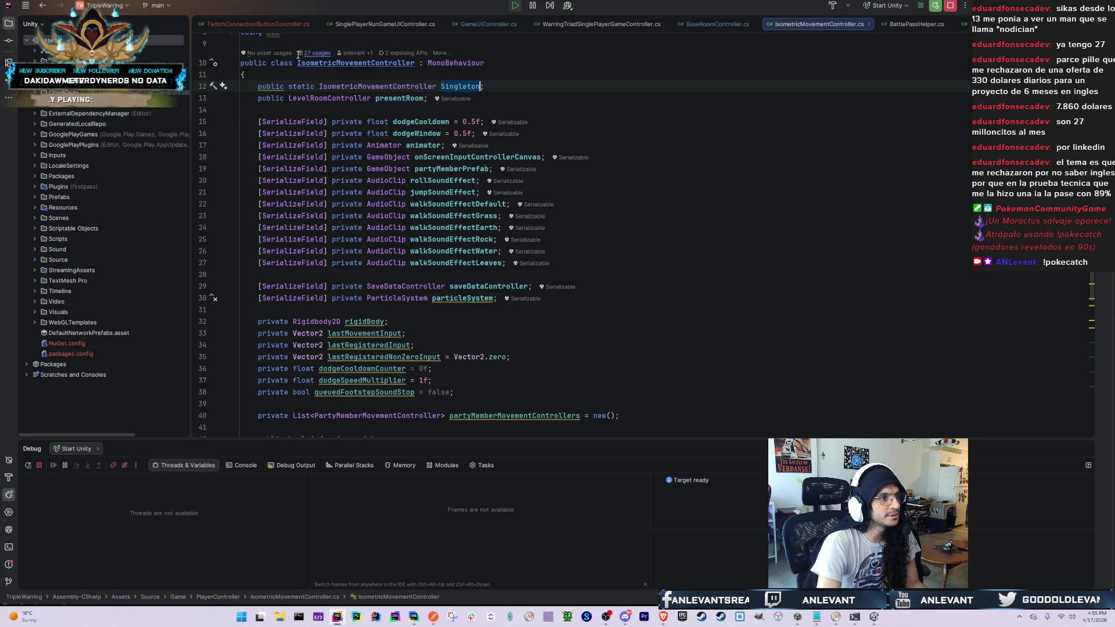
pyautogui.click(377, 24)
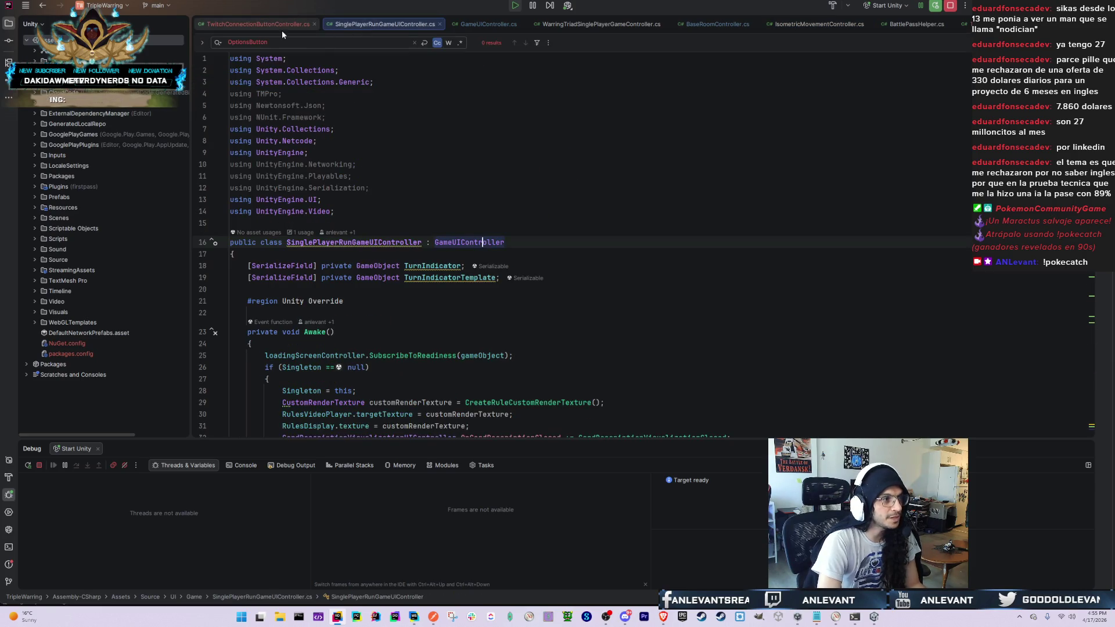
pyautogui.click(281, 26)
pyautogui.click(385, 24)
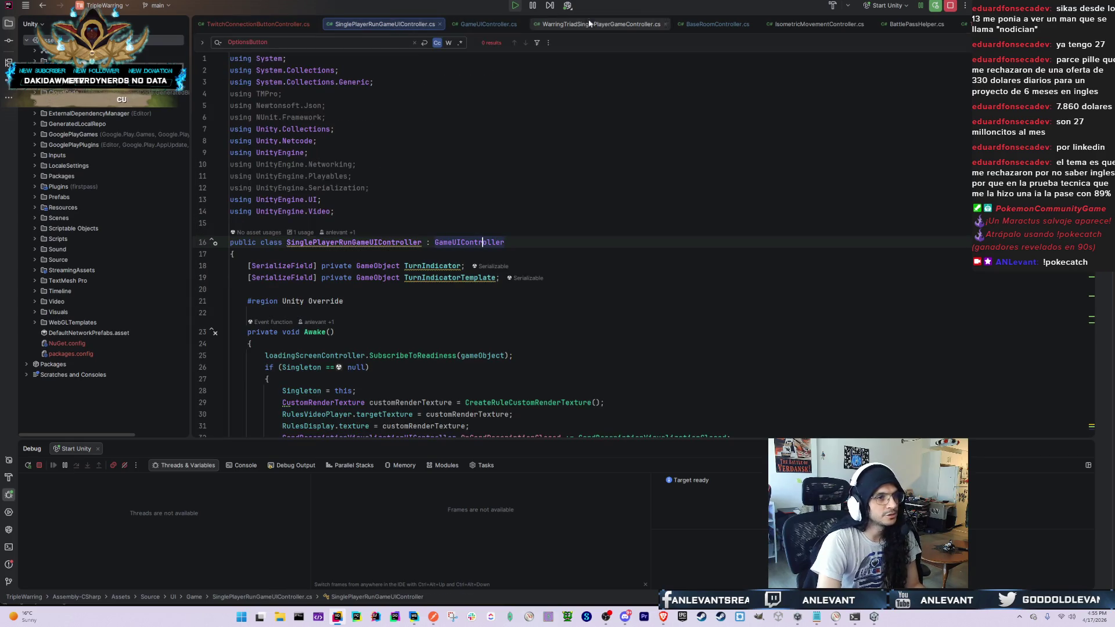
pyautogui.click(695, 24)
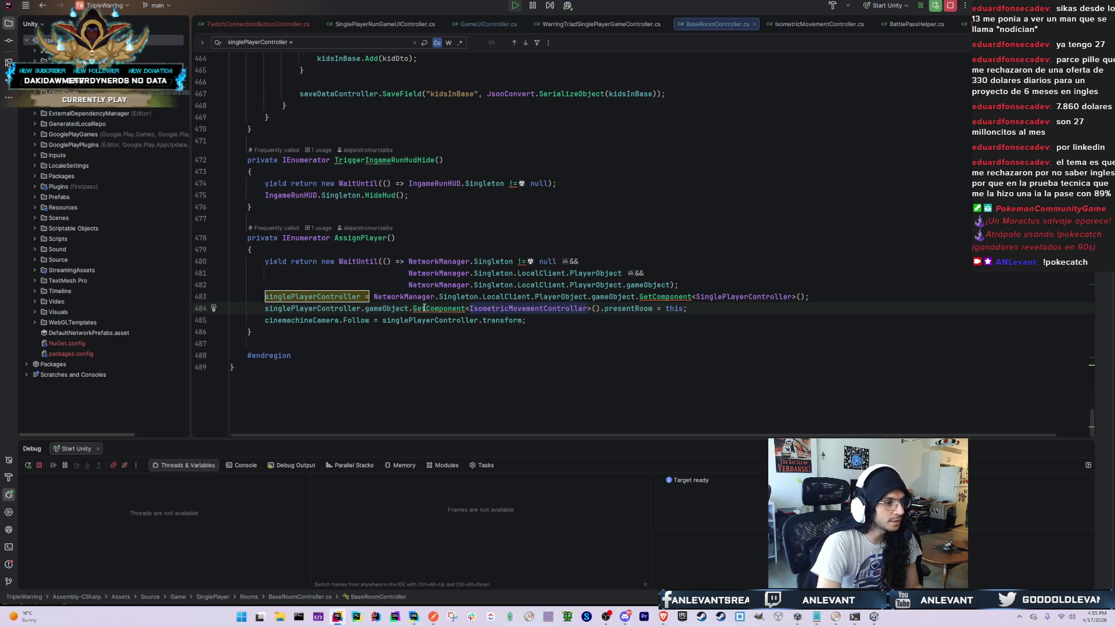
pyautogui.moveTo(230, 273); pyautogui.dragTo(448, 260)
# Step: Replace AssignPlayer's NetworkManager wait condition with IsometricMovementController.Singleton != null
pyautogui.hotkey('shift', 'Down')
pyautogui.hotkey('shift', 'Down')
pyautogui.hotkey('ctrl', 'f')
pyautogui.hotkey('shift', 'Up')
pyautogui.hotkey('shift', 'Left')
pyautogui.hotkey('shift', 'Left')
pyautogui.press('BackSpace')
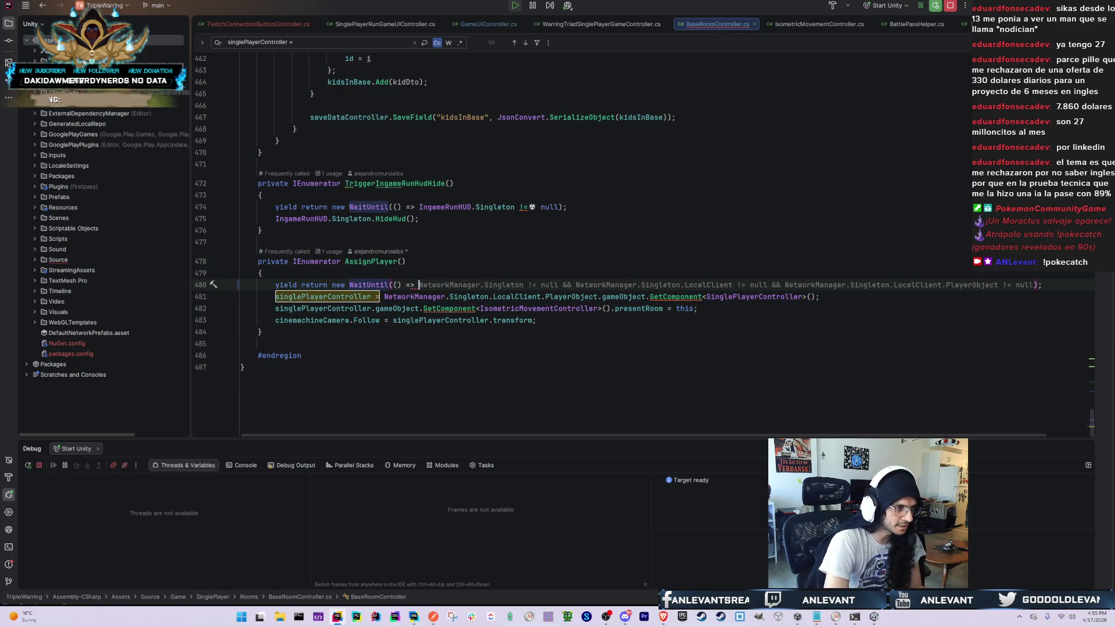
pyautogui.write('Singleton')
pyautogui.click(428, 285)
pyautogui.write('Iso')
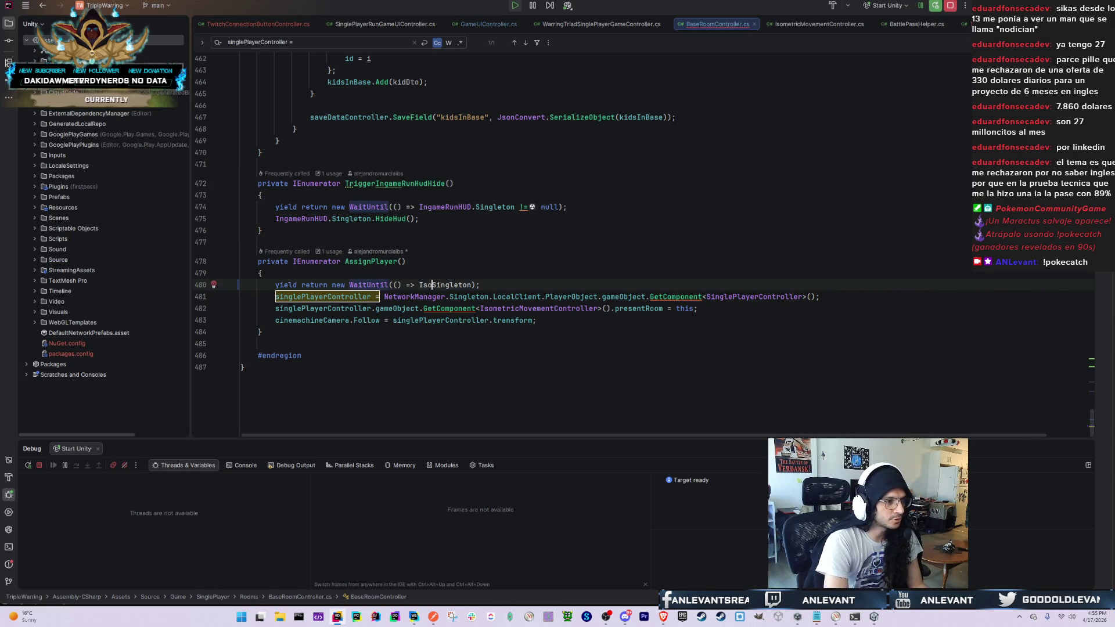
pyautogui.press('Escape')
pyautogui.press('Return')
pyautogui.write('!= null')
pyautogui.press('End')
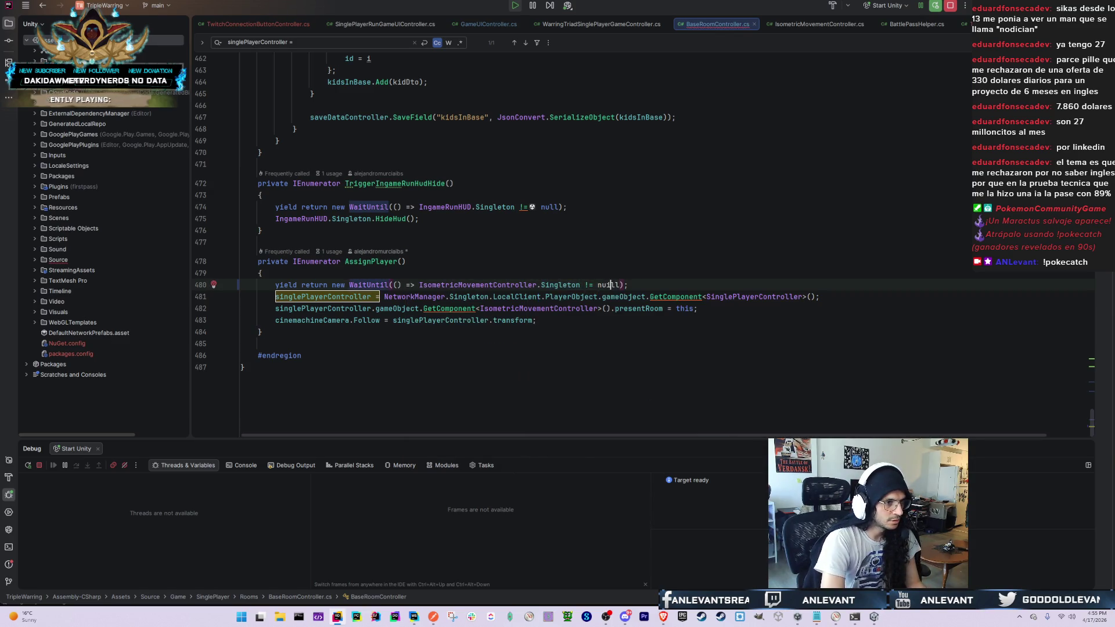
# Step: Open the IsometricMovementController class definition and scroll through its file
pyautogui.keyDown('ctrl'); pyautogui.click(501, 284); pyautogui.keyUp('ctrl')
pyautogui.scroll(-3, 502, 287)
pyautogui.scroll(-1, 502, 287)
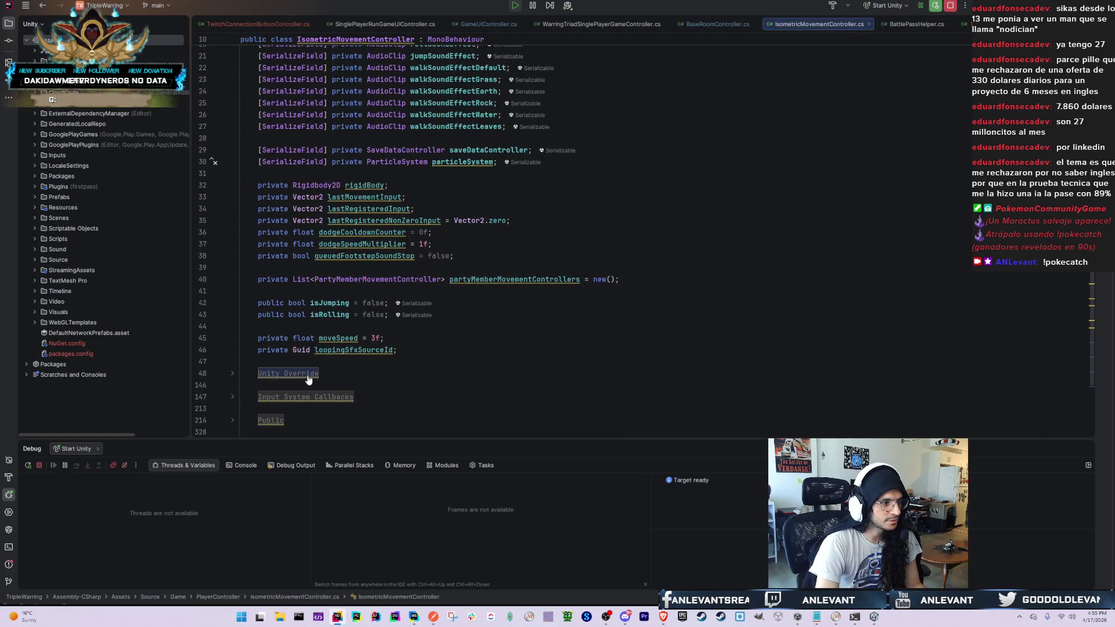
# Step: Expand the Unity Override region, then abandon a new method started after Awake
pyautogui.click(302, 376)
pyautogui.scroll(-6, 321, 353)
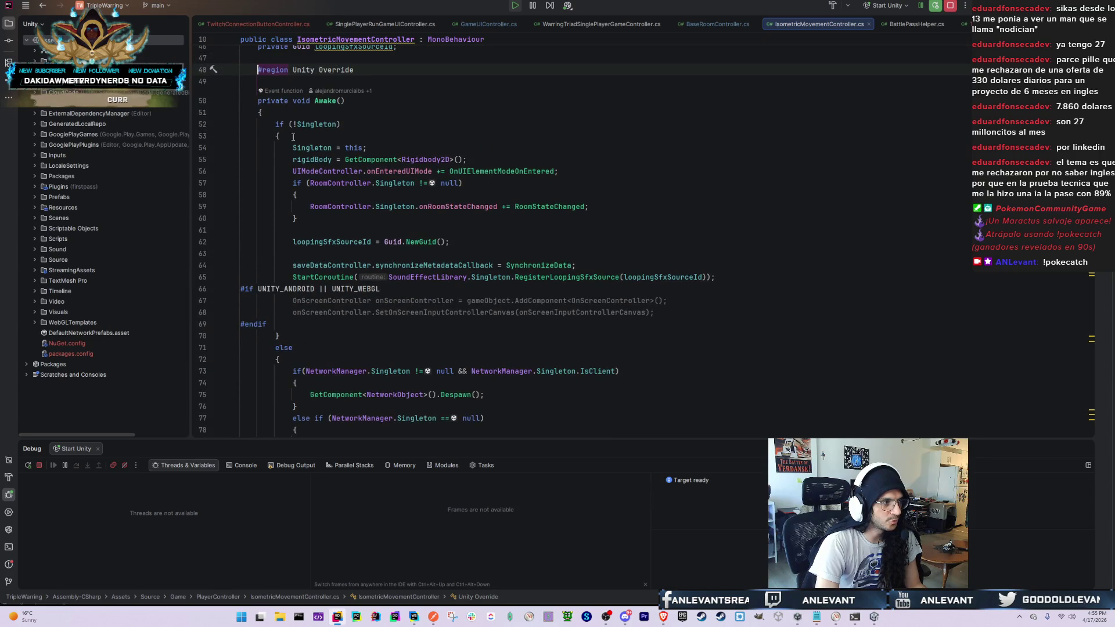
pyautogui.scroll(-9, 285, 149)
pyautogui.click(276, 145)
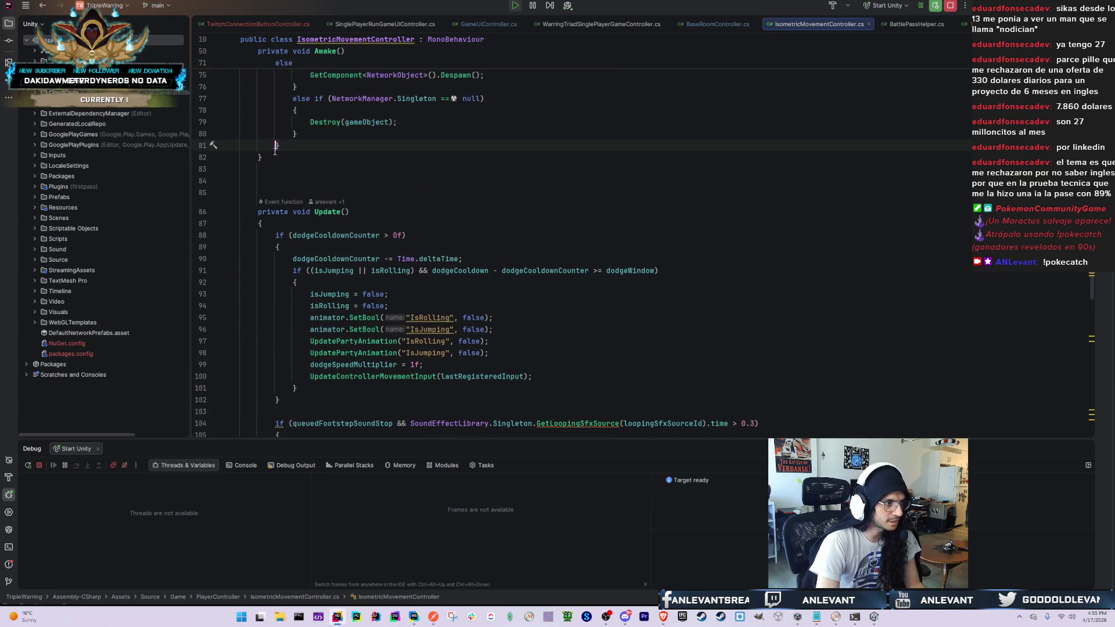
pyautogui.press('Down')
pyautogui.press('Down')
pyautogui.press('Down')
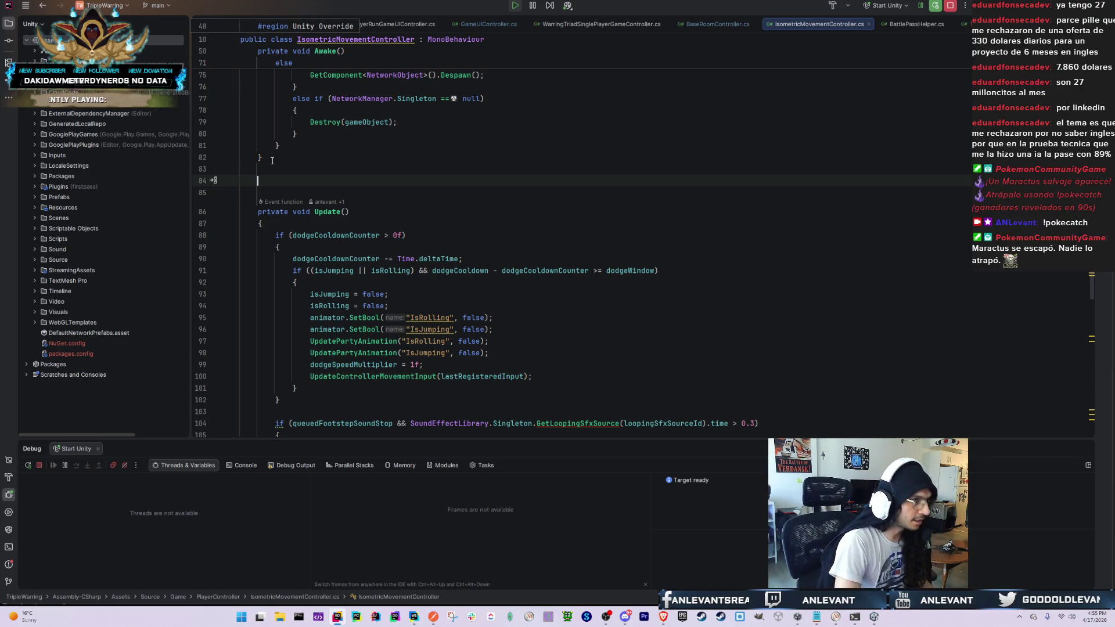
pyautogui.write('private voi')
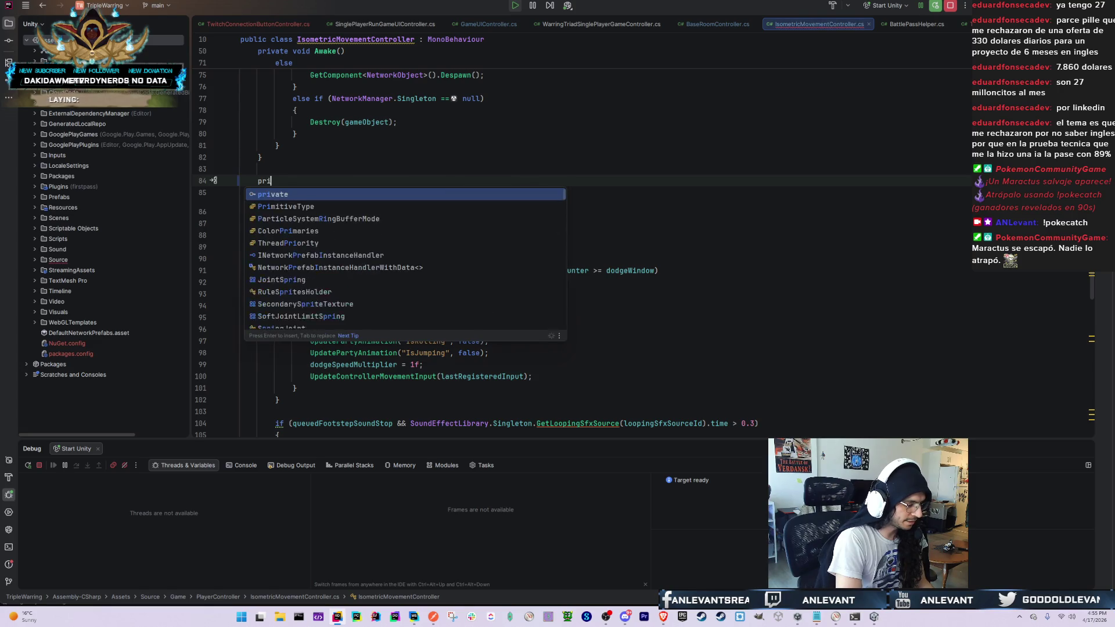
pyautogui.write('d')
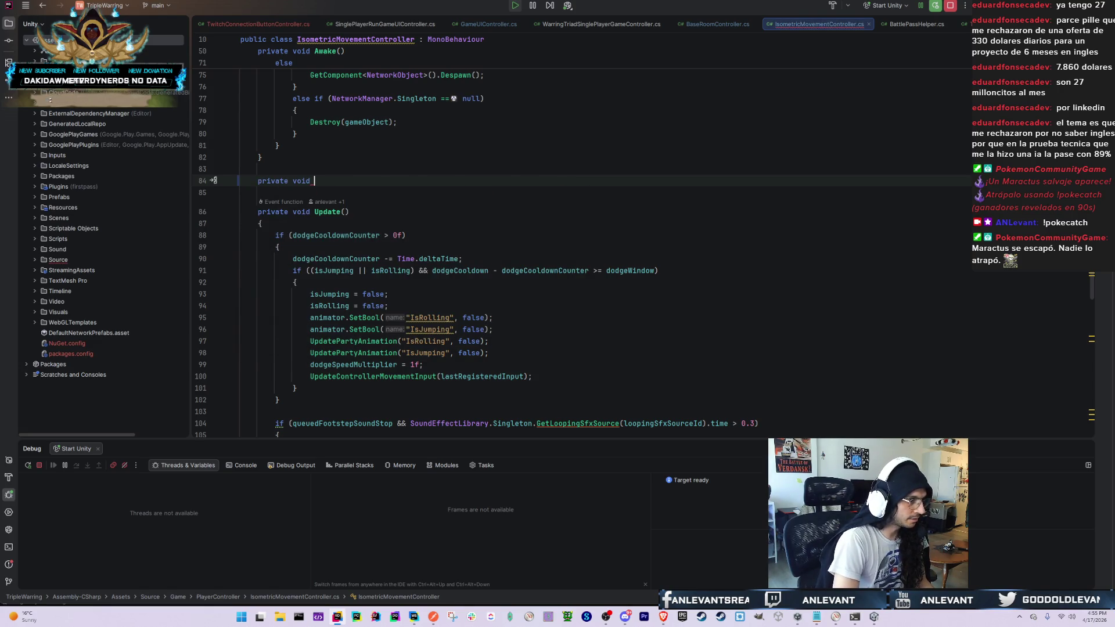
pyautogui.scroll(-10, 543, 365)
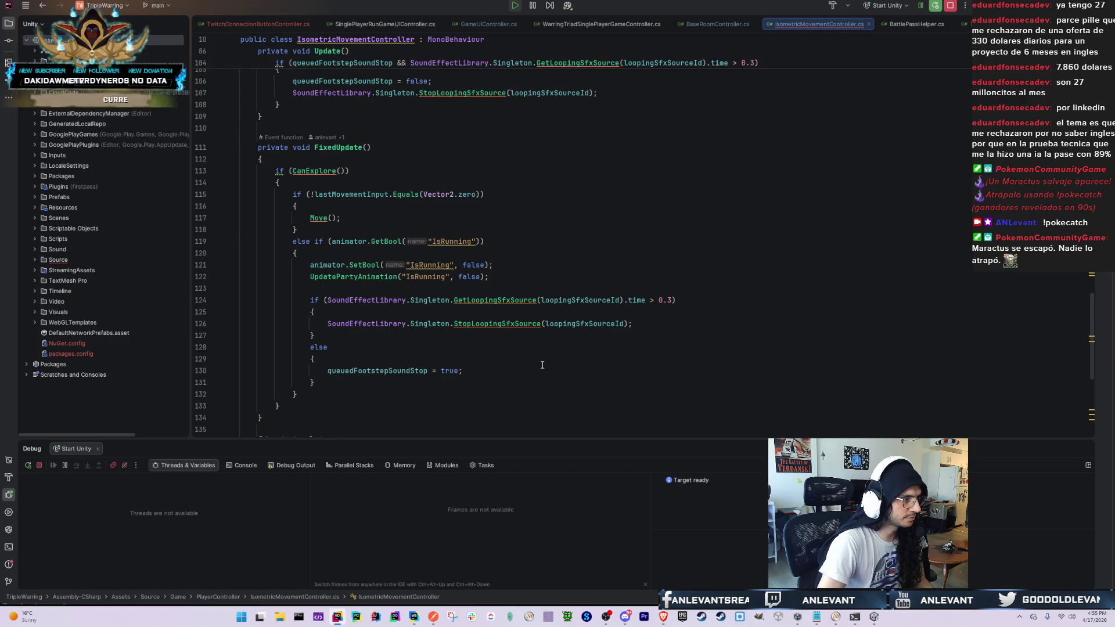
pyautogui.hotkey('ctrl', 'z')
pyautogui.hotkey('ctrl', 'z')
pyautogui.hotkey('ctrl', 'z')
pyautogui.scroll(-15, 529, 332)
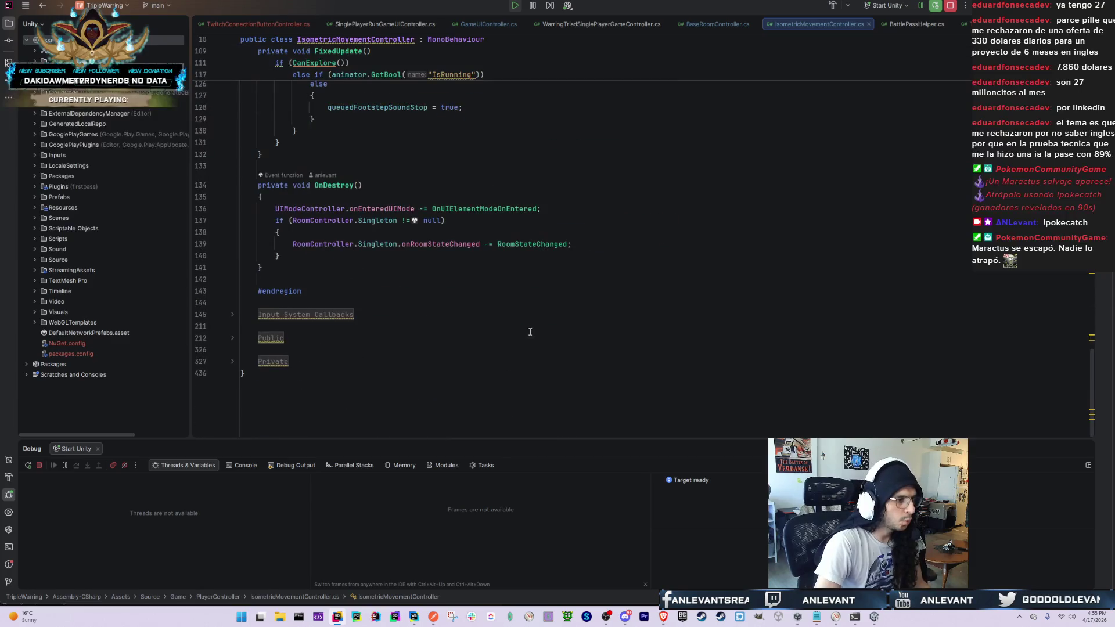
# Step: Add an if statement on Singleton, with braces, at the top of OnDestroy
pyautogui.click(538, 248)
pyautogui.press('Down')
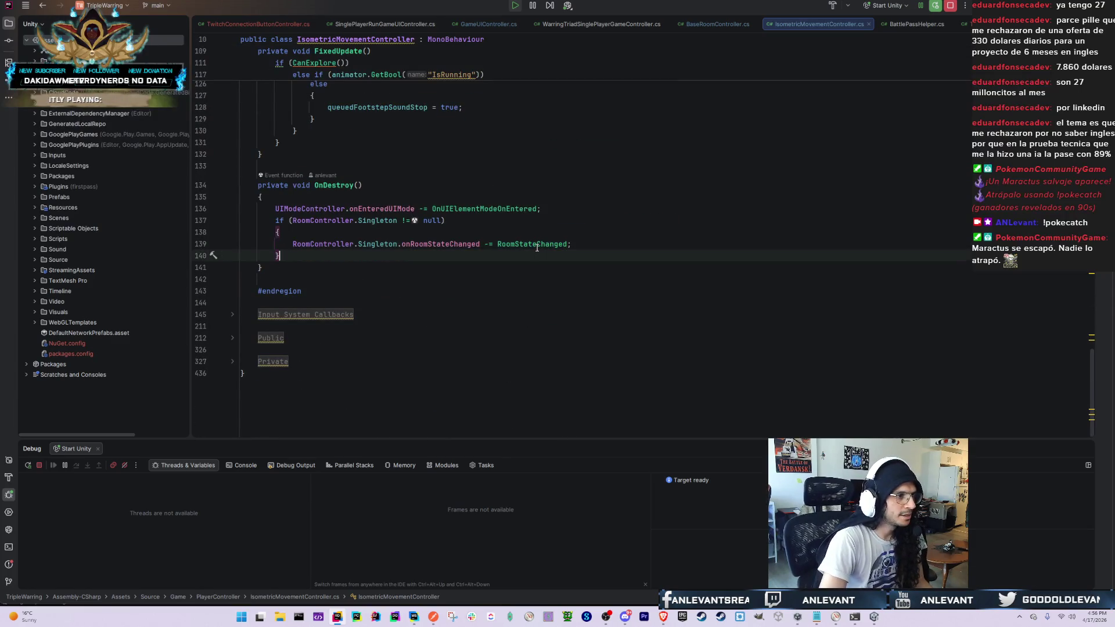
pyautogui.press('Return')
pyautogui.press('BackSpace')
pyautogui.press('Up')
pyautogui.press('Up')
pyautogui.press('Up')
pyautogui.press('Up')
pyautogui.press('Return')
pyautogui.press('Return')
pyautogui.press('Up')
pyautogui.press('Up')
pyautogui.write('if9')
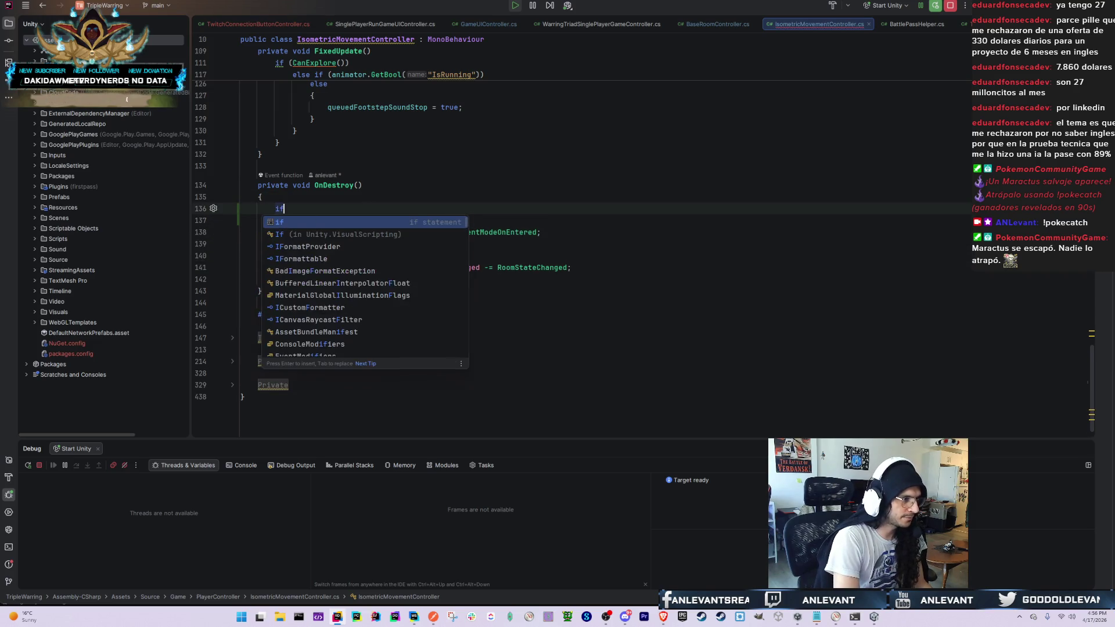
pyautogui.press('BackSpace')
pyautogui.write('(Sin')
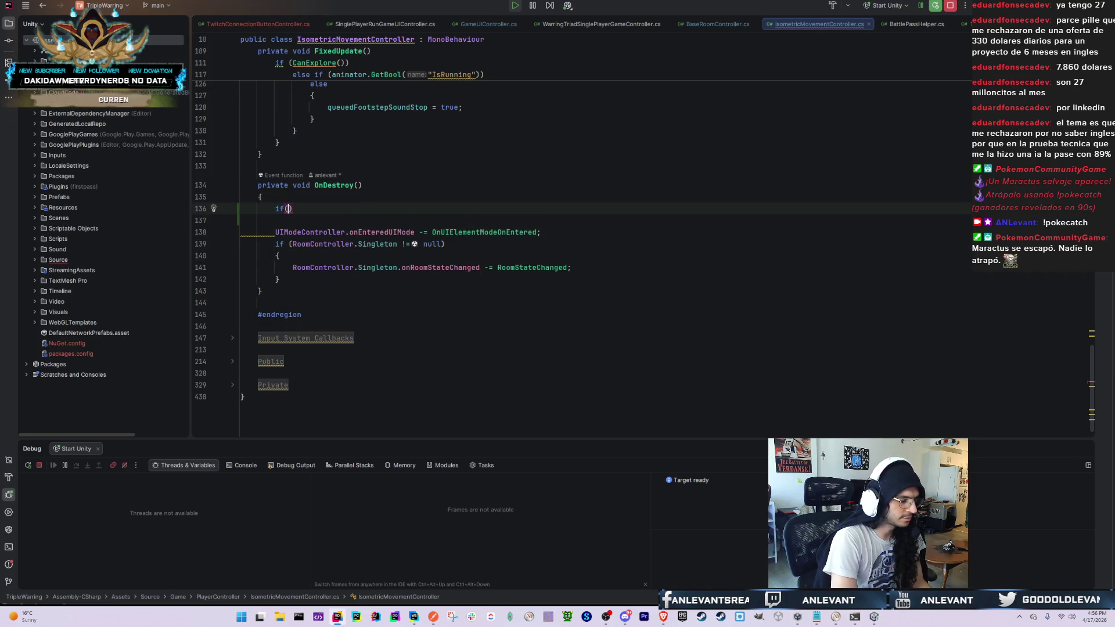
pyautogui.press('Tab')
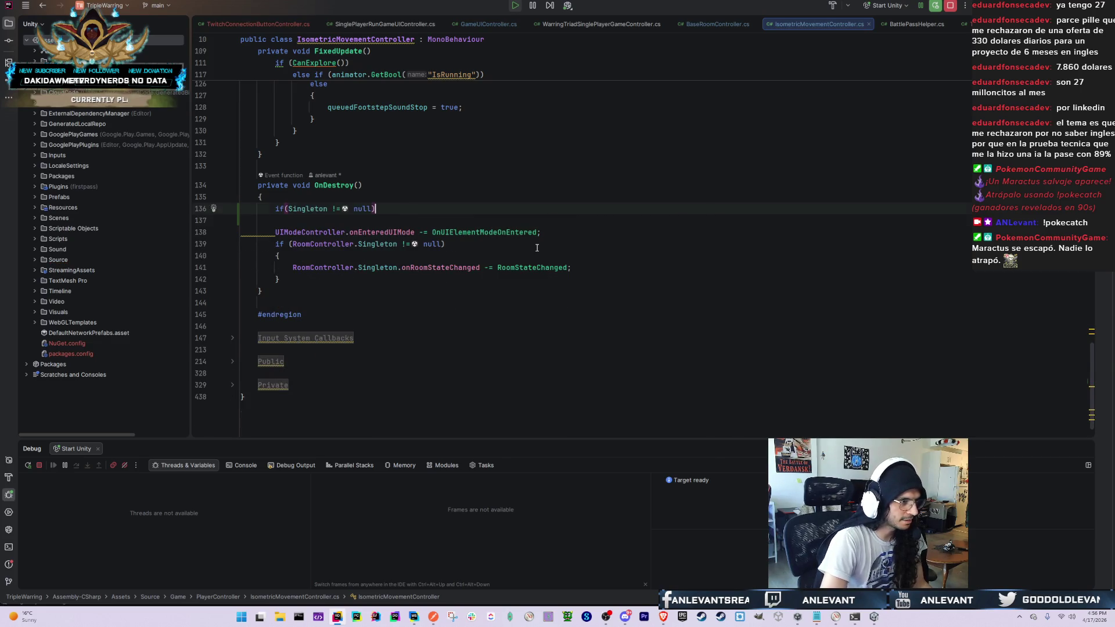
pyautogui.hotkey('ctrl', 'shift', 'Return')
# Step: Make the condition Singleton == this with body Singleton = null; and close IsometricMovementController.cs
pyautogui.press('Up')
pyautogui.press('Up')
pyautogui.press('End')
pyautogui.press('Left')
pyautogui.press('BackSpace')
pyautogui.press('BackSpace')
pyautogui.press('BackSpace')
pyautogui.write('== th')
pyautogui.press('Tab')
pyautogui.press('Down')
pyautogui.press('Down')
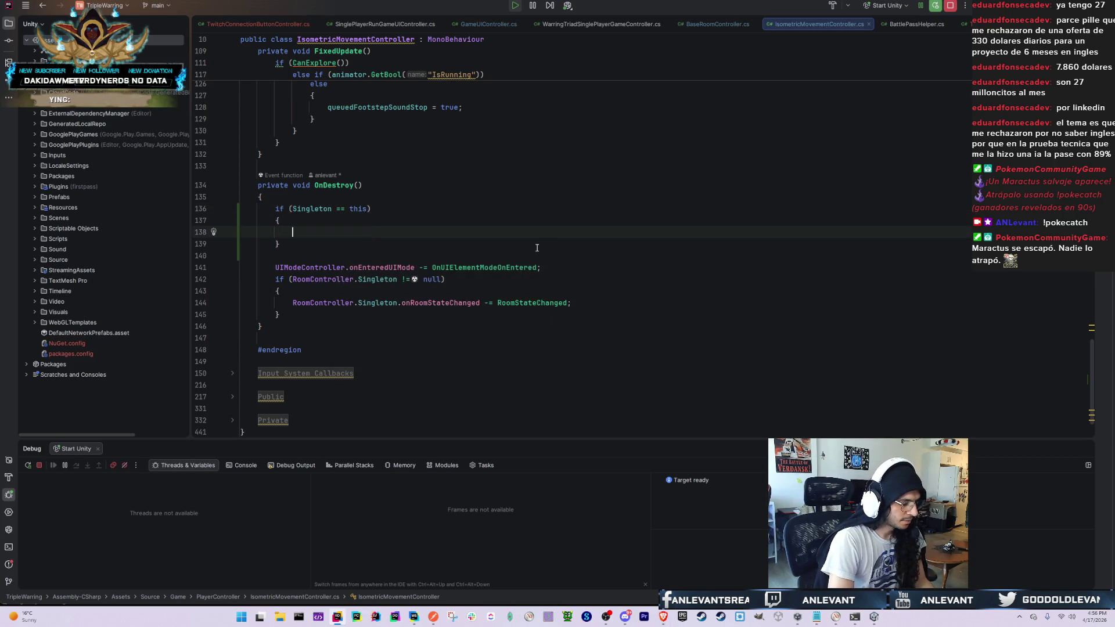
pyautogui.write('Sin')
pyautogui.press('Tab')
pyautogui.write('= nul')
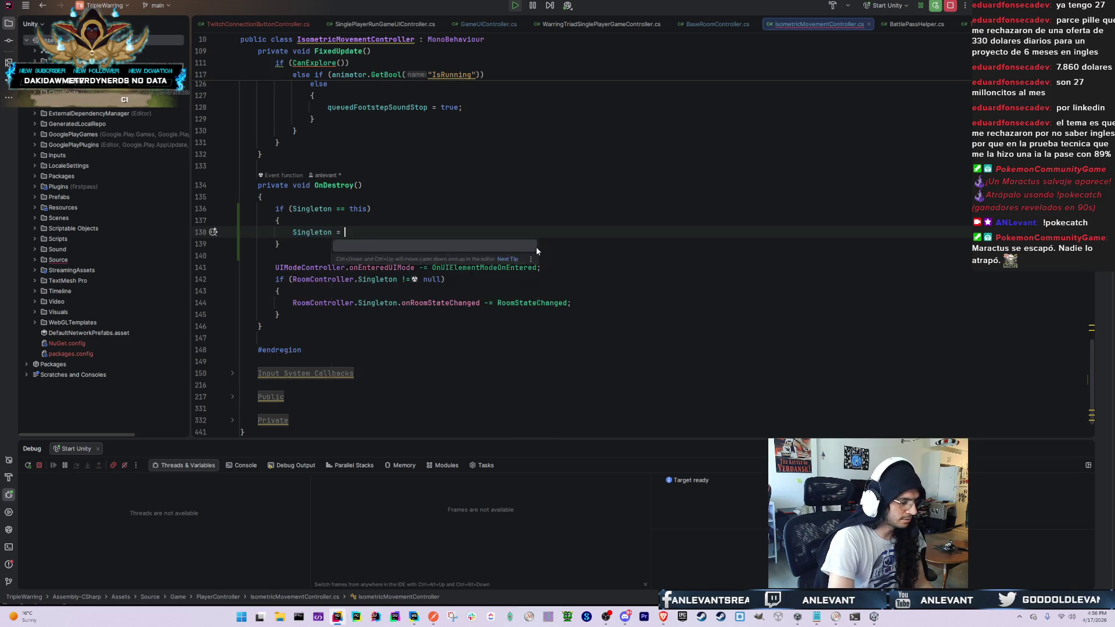
pyautogui.press('Tab')
pyautogui.write(';')
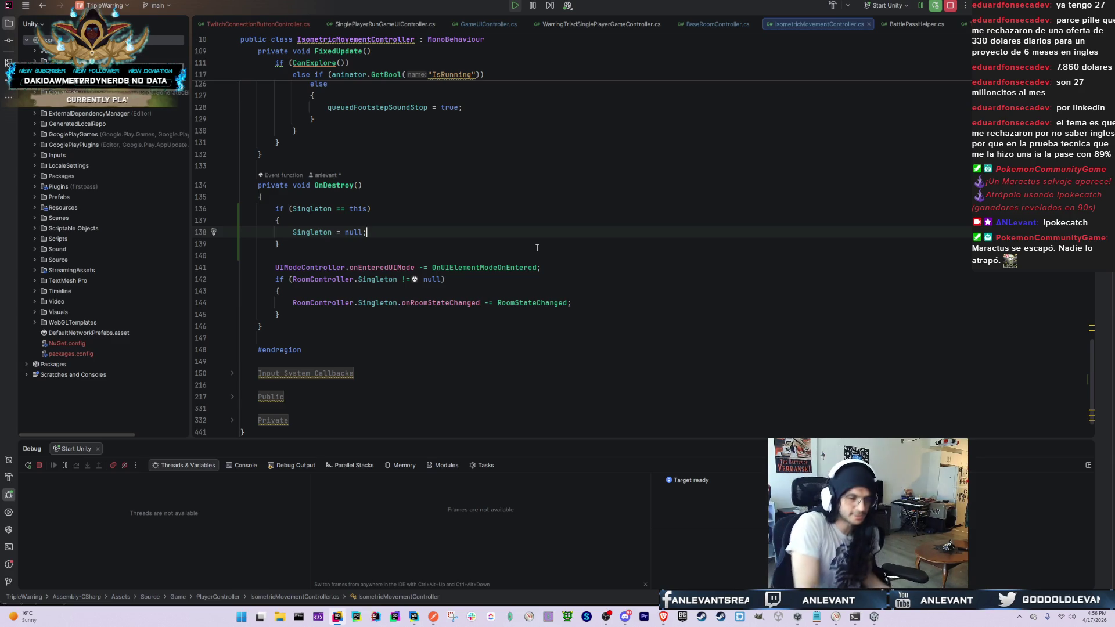
pyautogui.middleClick(810, 24)
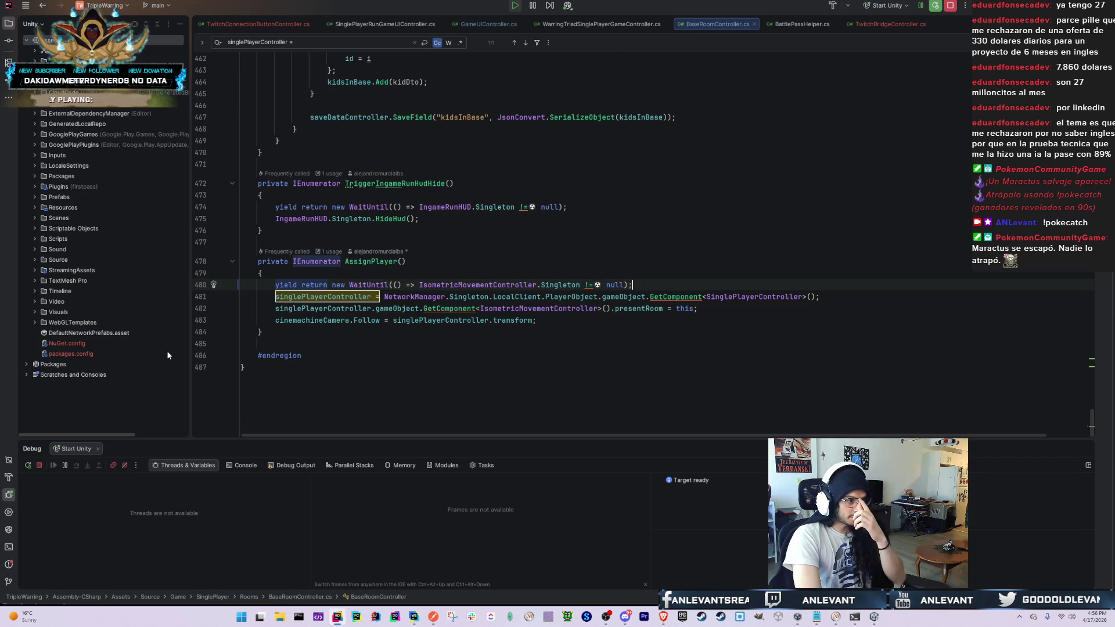
# Step: In Unity, run the game in play mode, clear the Console messages, and show the asset folders
pyautogui.hotkey('alt', 'Tab')
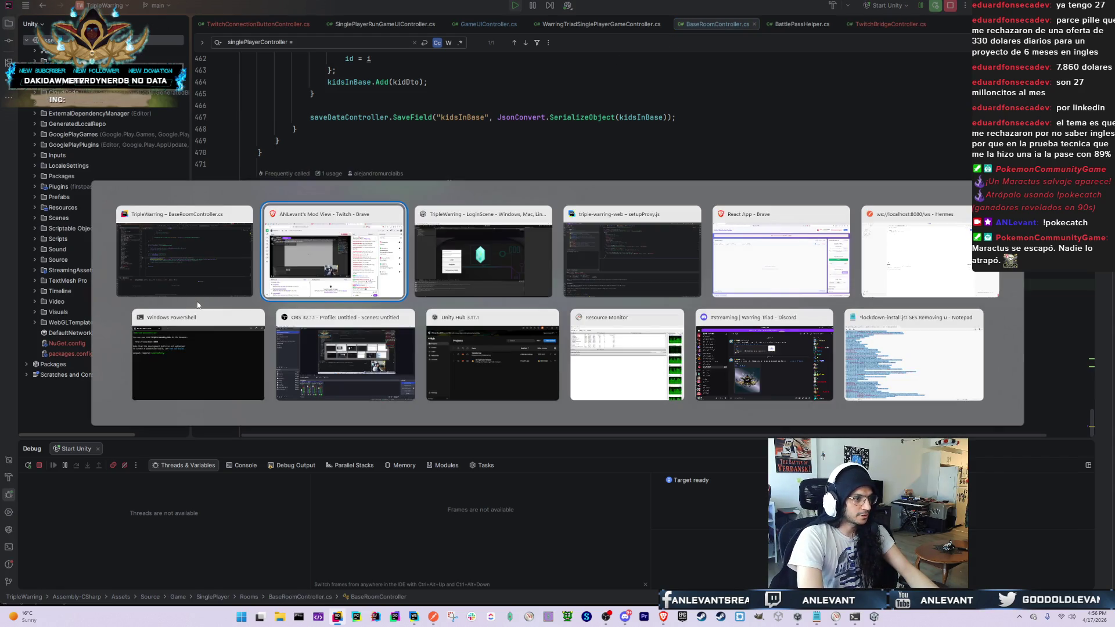
pyautogui.hotkey('alt', 'Tab')
pyautogui.click(574, 26)
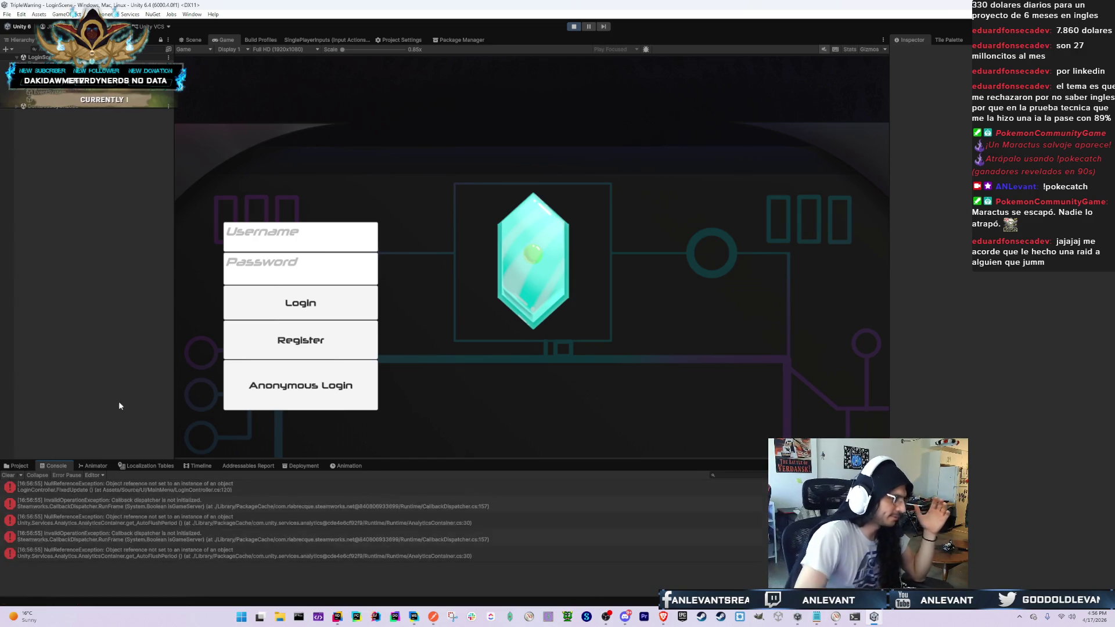
pyautogui.click(8, 475)
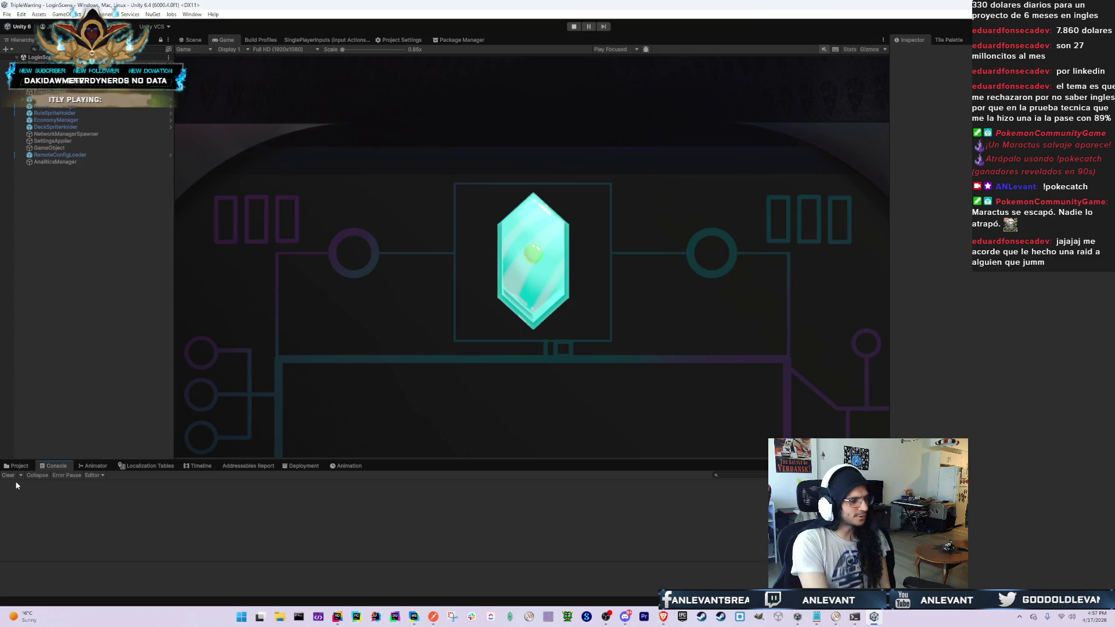
pyautogui.click(19, 465)
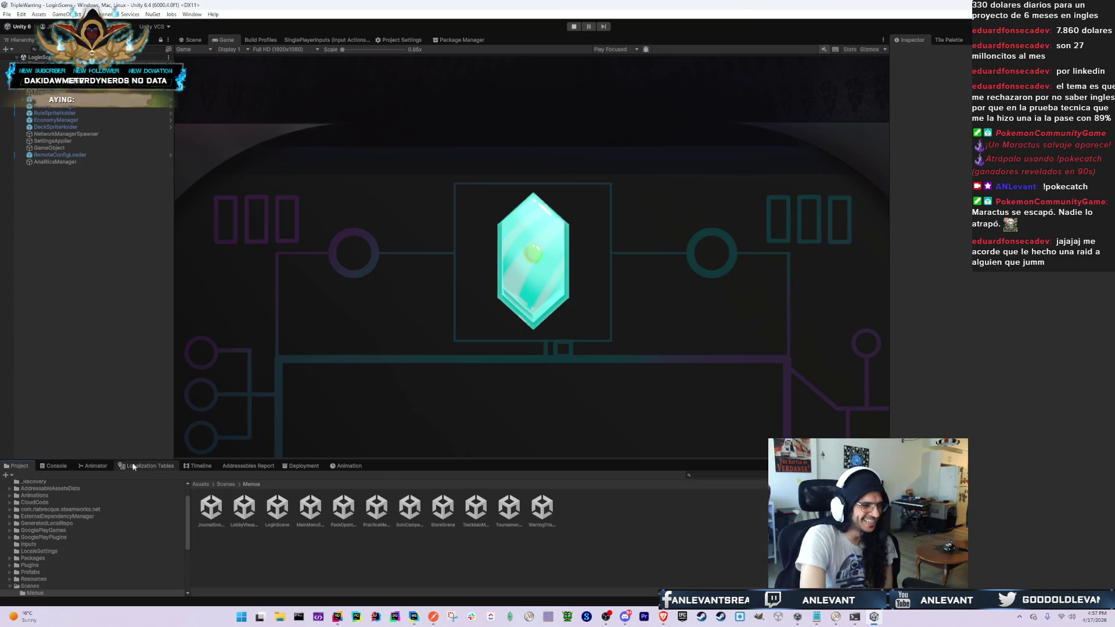
# Step: Play from LoginScene and fill the login form with the username and password
pyautogui.click(274, 519)
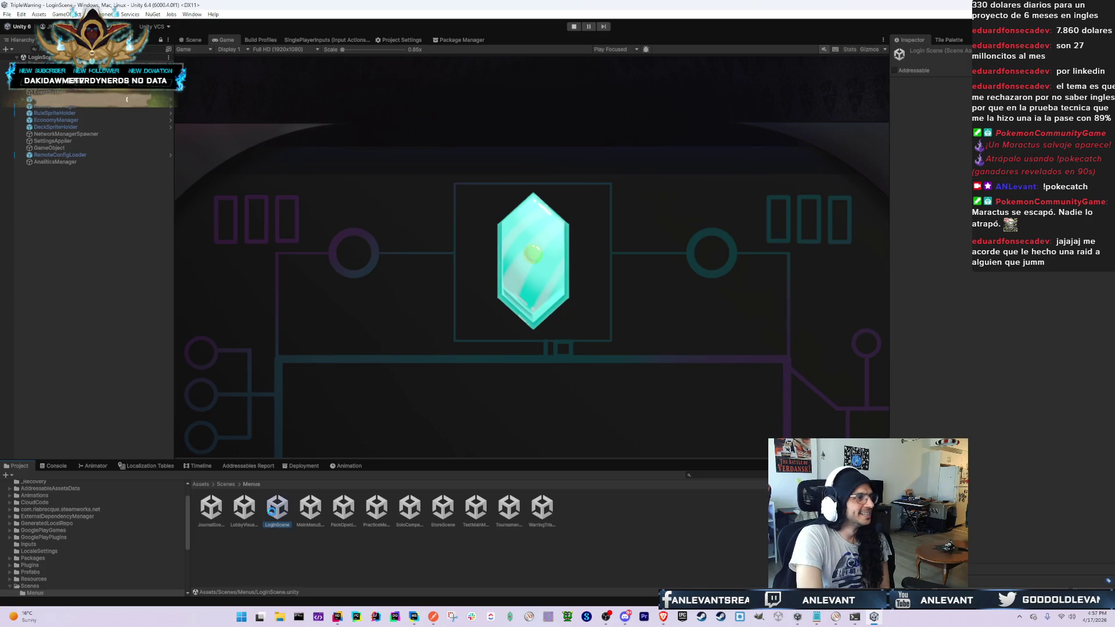
pyautogui.click(572, 29)
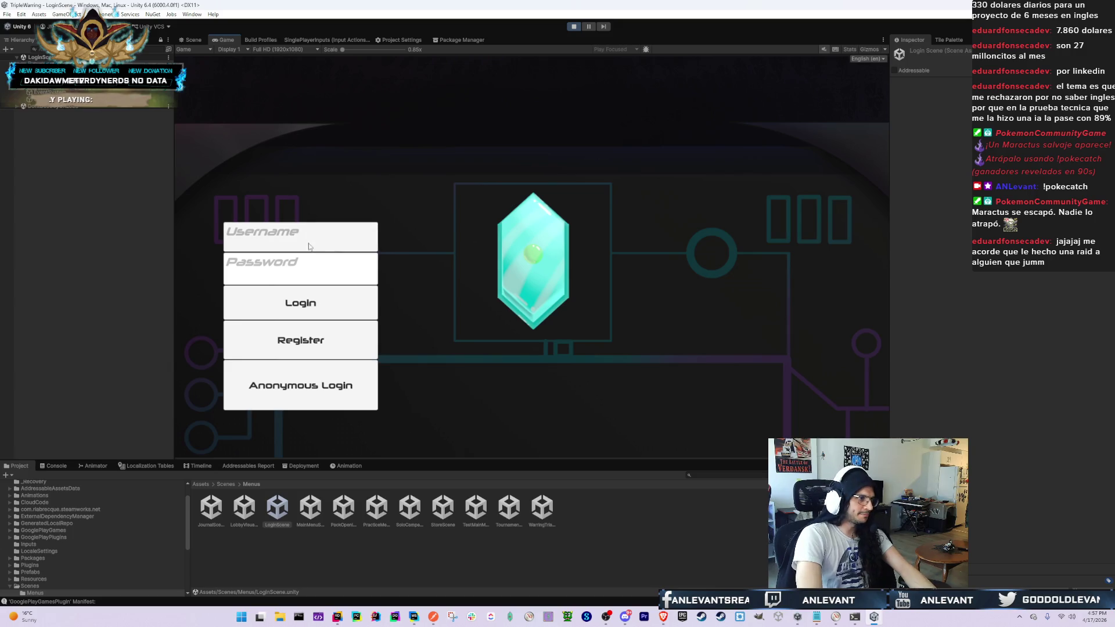
pyautogui.write('admin')
pyautogui.click(318, 263)
pyautogui.write('***********')
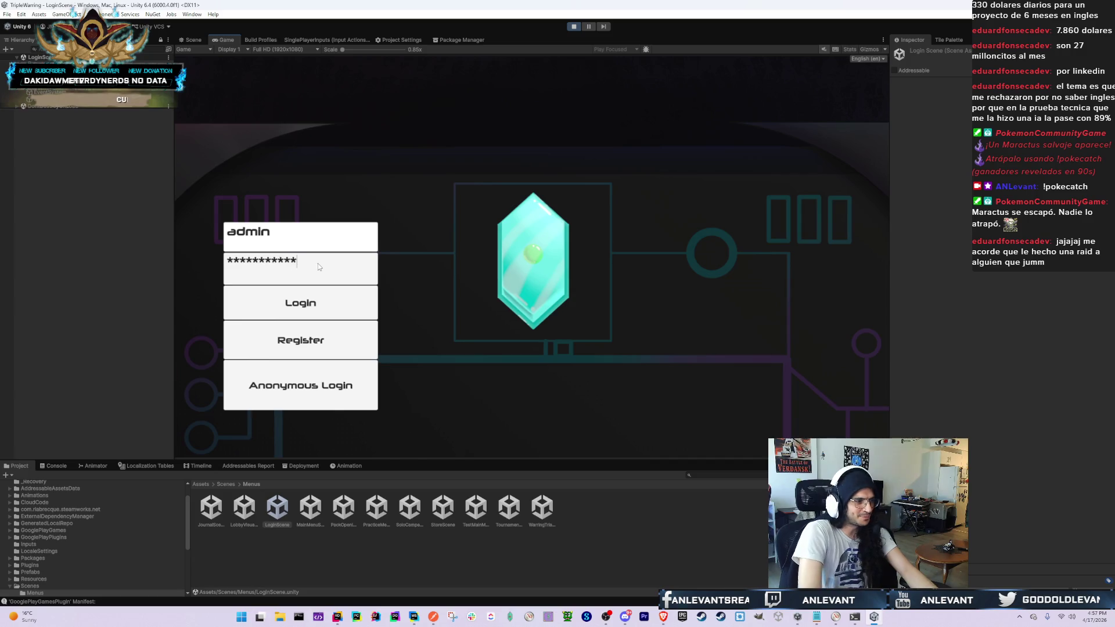